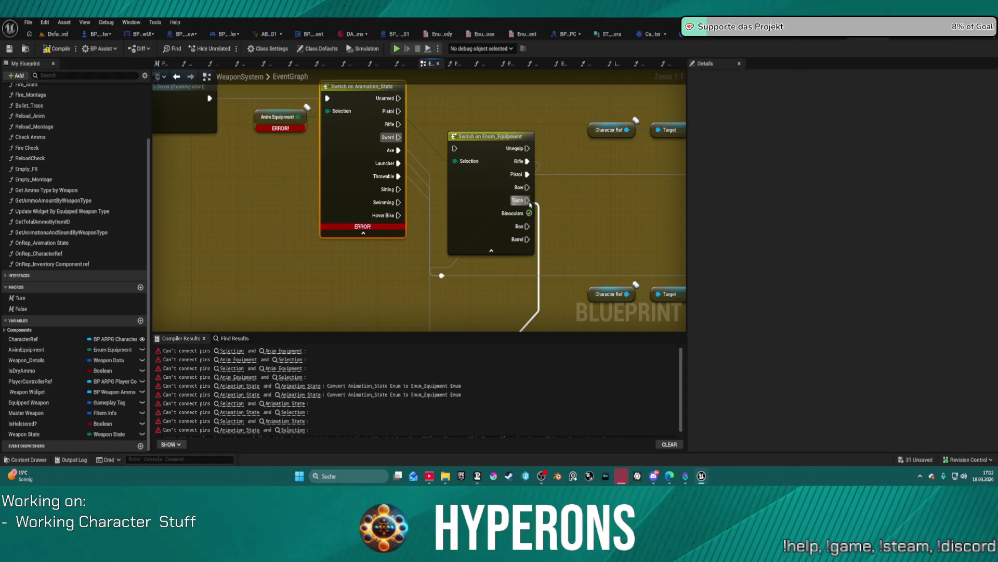
Reconnect the Axe, Launcher and Throwable exec wires to the Switch on Enum_Equipment case pins.
drag(530, 203, 529, 201)
mouse_move(399, 151)
mouse_down()
mouse_move(405, 165)
mouse_move(528, 201)
mouse_up()
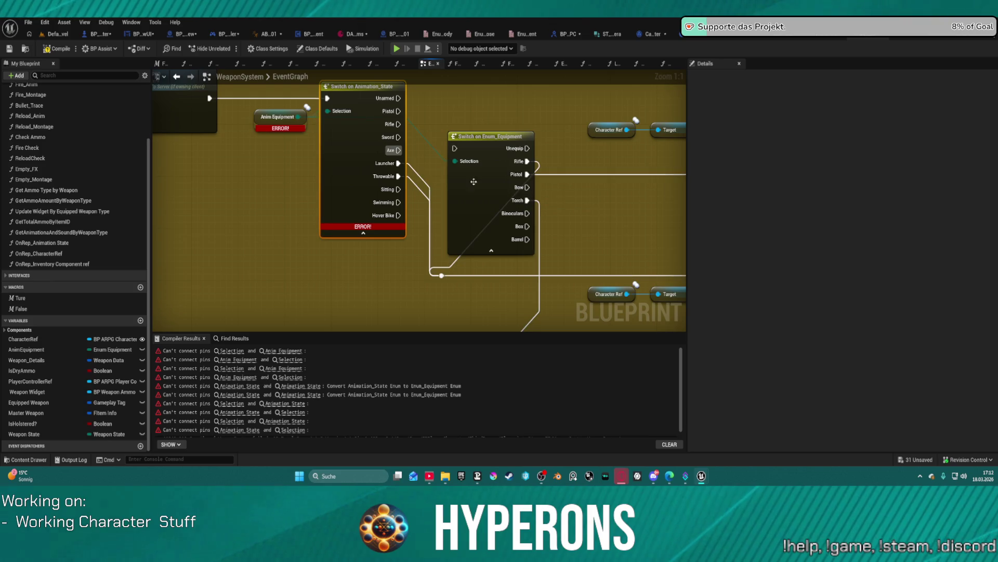
mouse_move(398, 164)
mouse_down()
mouse_move(545, 207)
mouse_move(530, 247)
mouse_up()
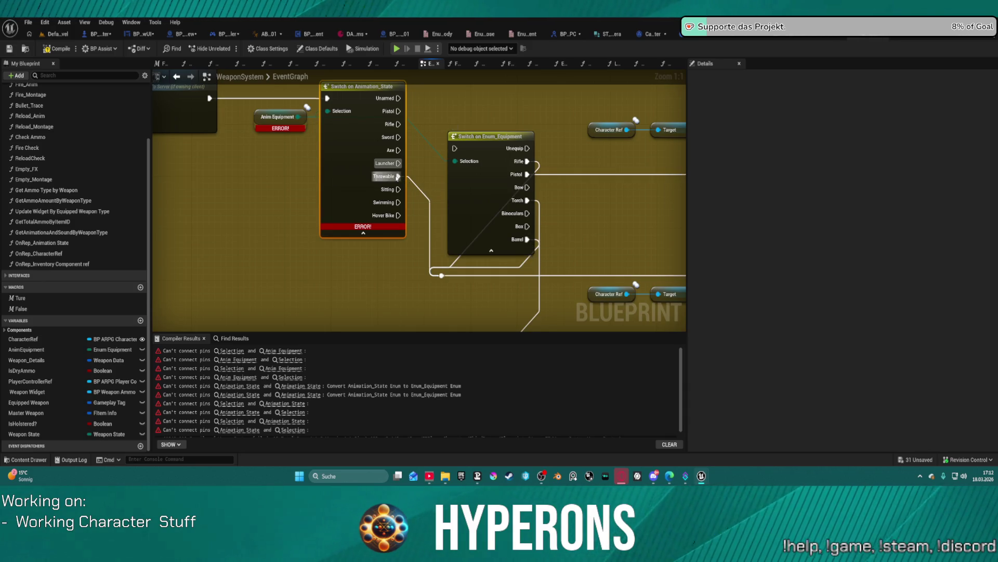
mouse_move(398, 177)
mouse_down()
mouse_move(538, 221)
mouse_move(535, 230)
mouse_move(529, 200)
mouse_up()
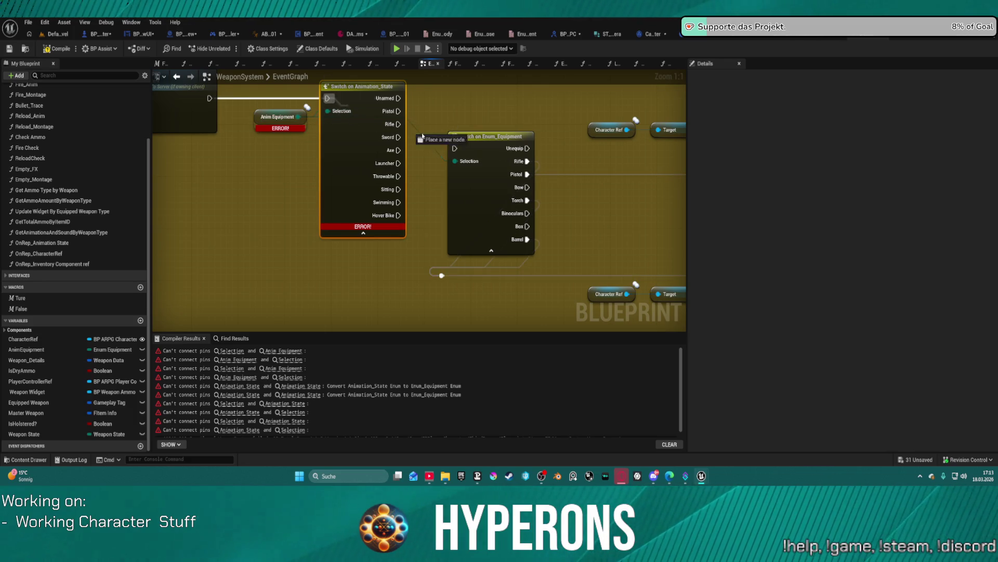
Move the Enum_Equipment switch into the old switch's place and delete the Switch on Animation_State node.
mouse_move(480, 143)
mouse_down()
mouse_move(459, 127)
mouse_move(316, 96)
mouse_move(390, 106)
mouse_move(375, 105)
mouse_up()
click(388, 88)
key(Delete)
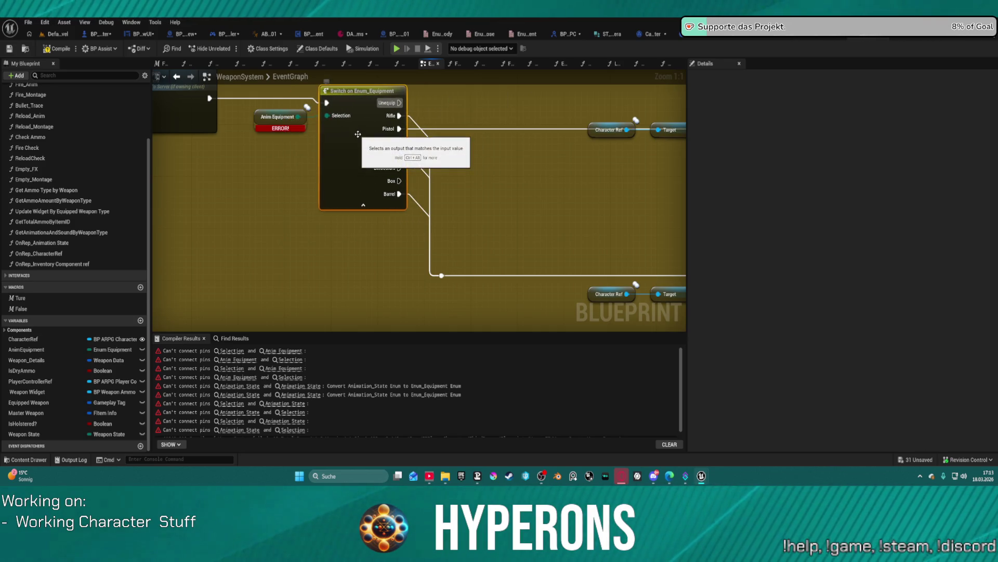
scroll(359, 140, down, 4)
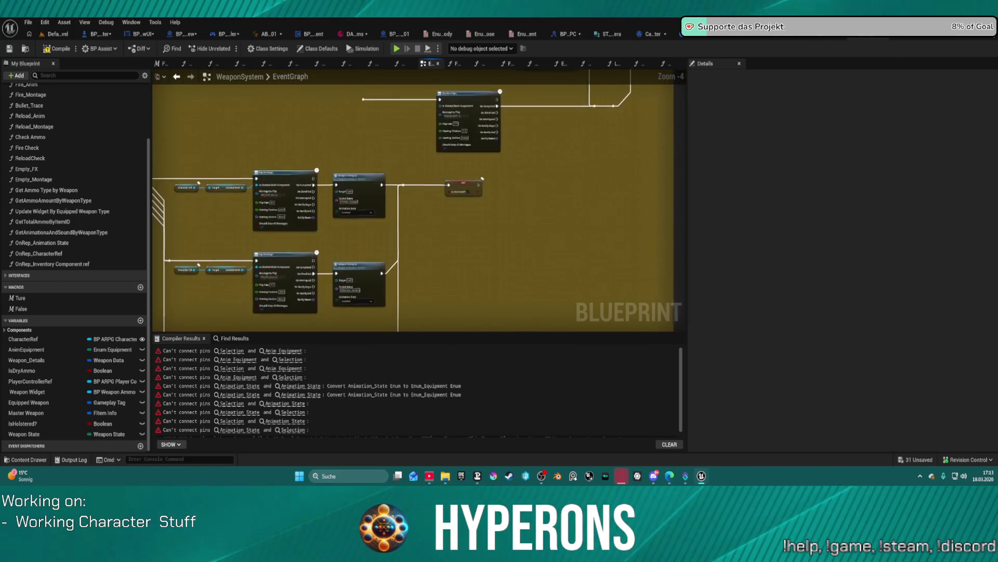
Place a Switch on Enum_Equipment above the old switch, with Anim Equipment feeding its Selection pin.
drag(364, 135, 400, 289)
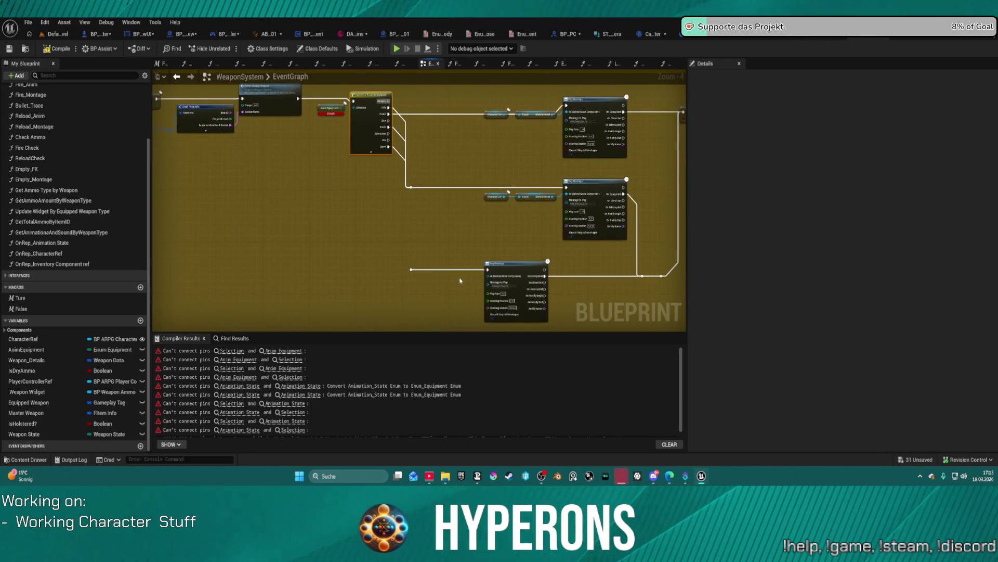
scroll(460, 281, up, 4)
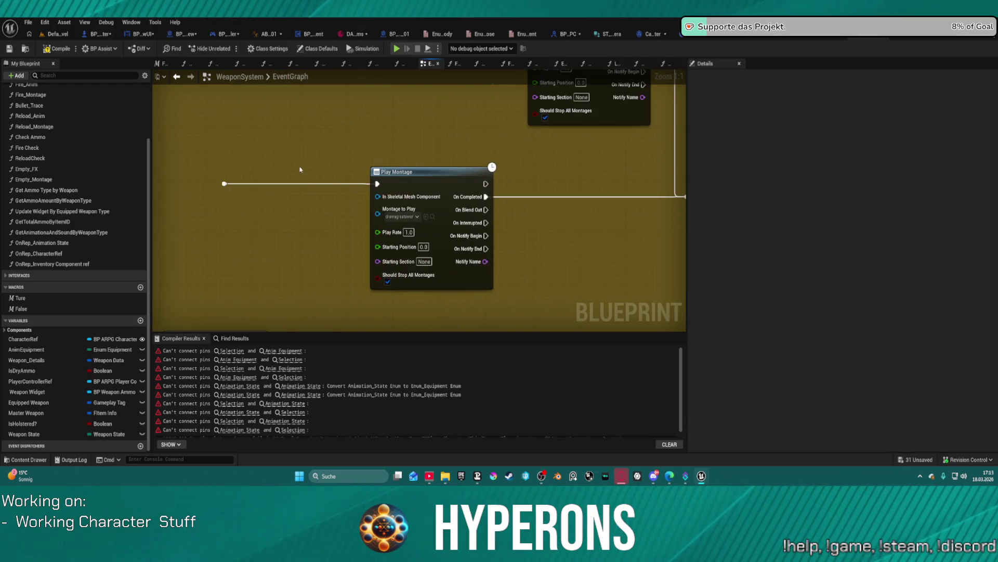
scroll(400, 146, down, 5)
scroll(399, 146, up, 4)
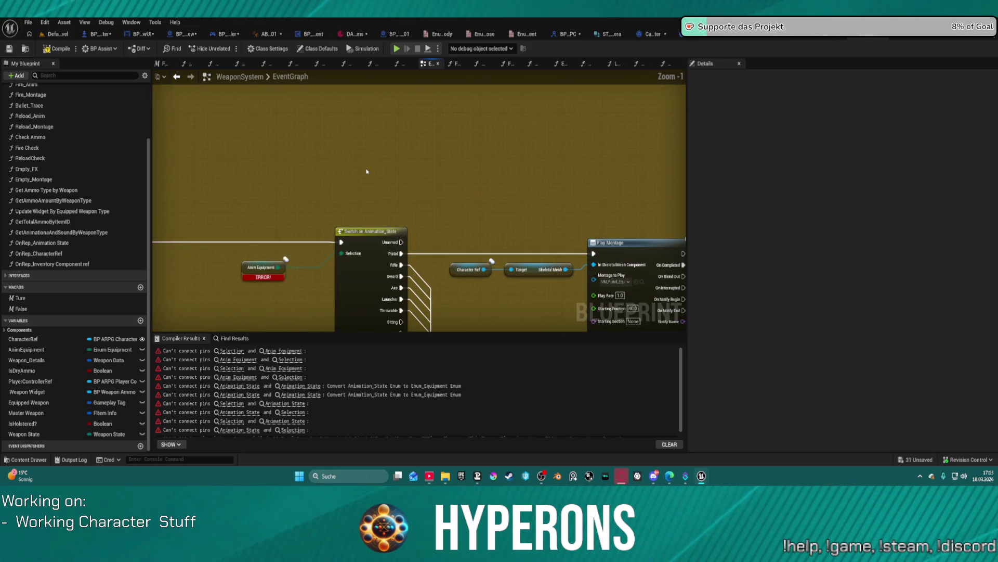
drag(506, 155, 455, 121)
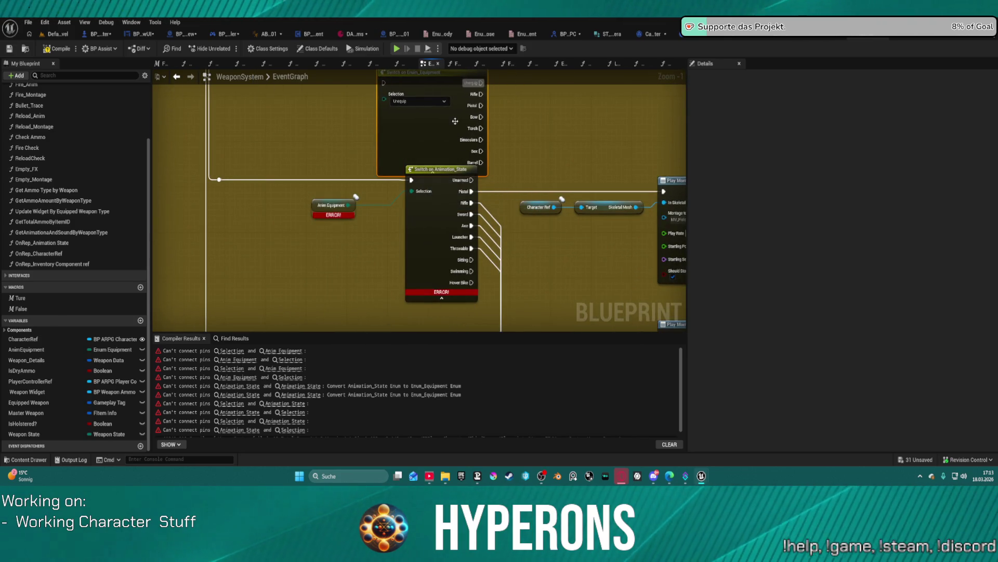
click(354, 199)
mouse_move(349, 205)
mouse_down()
mouse_move(388, 98)
mouse_move(396, 102)
mouse_up()
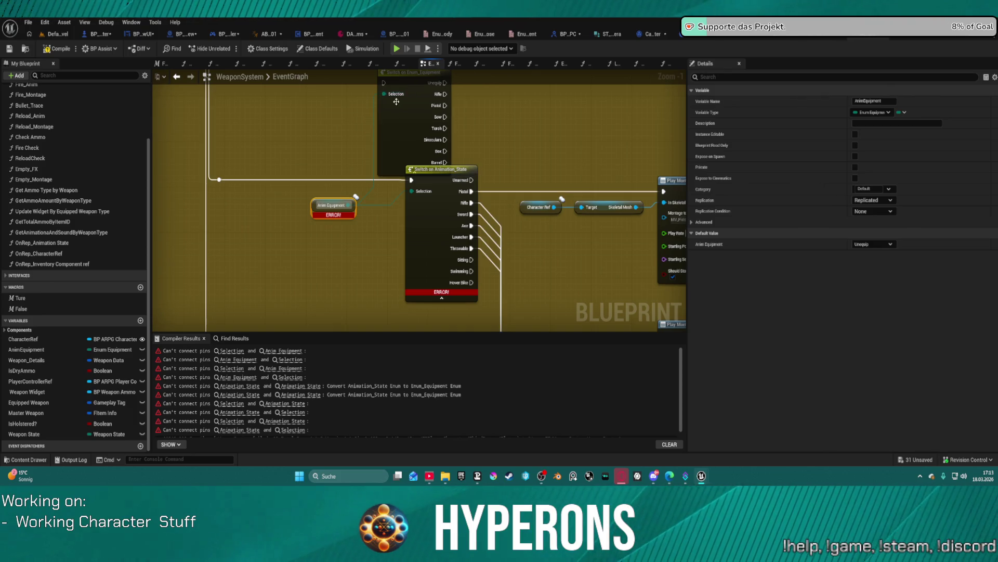
drag(492, 200, 445, 243)
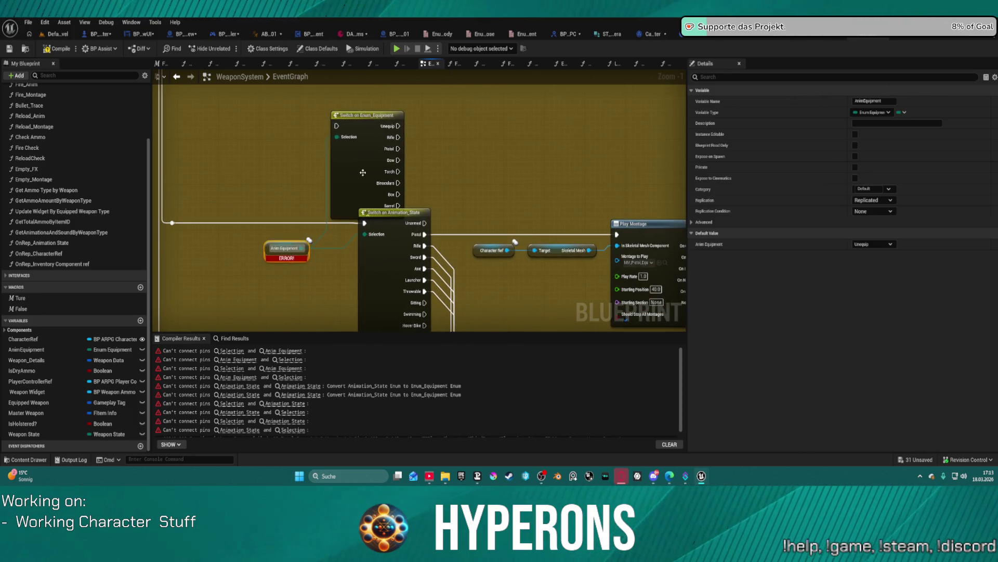
drag(364, 175, 368, 162)
Move the Pistol, Rifle, Sword, Axe, Launcher and Throwable montage wires onto the equipment switch cases.
mouse_move(423, 235)
mouse_down()
mouse_move(411, 136)
mouse_move(402, 138)
mouse_up()
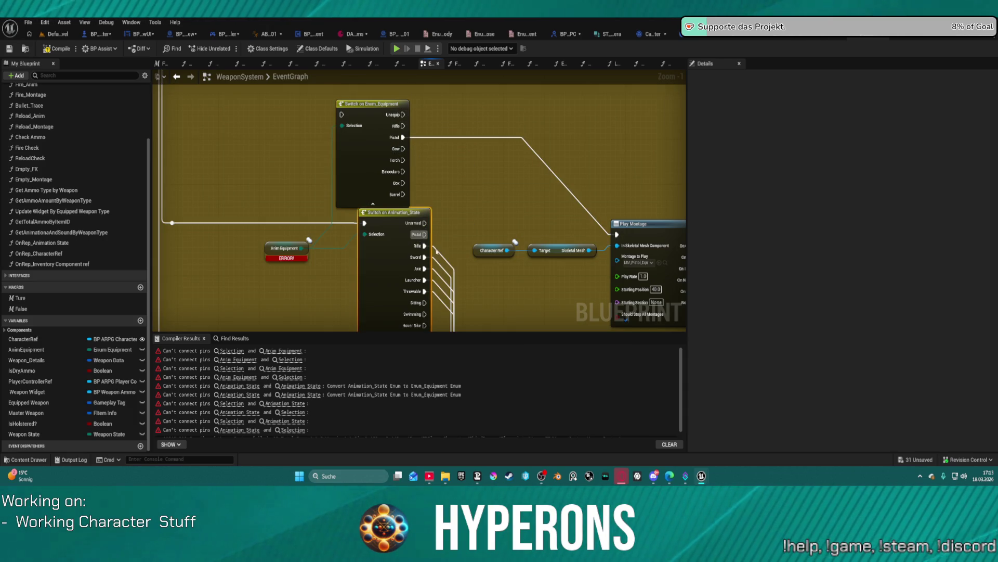
mouse_move(422, 245)
mouse_down()
mouse_move(416, 133)
mouse_move(403, 126)
mouse_up()
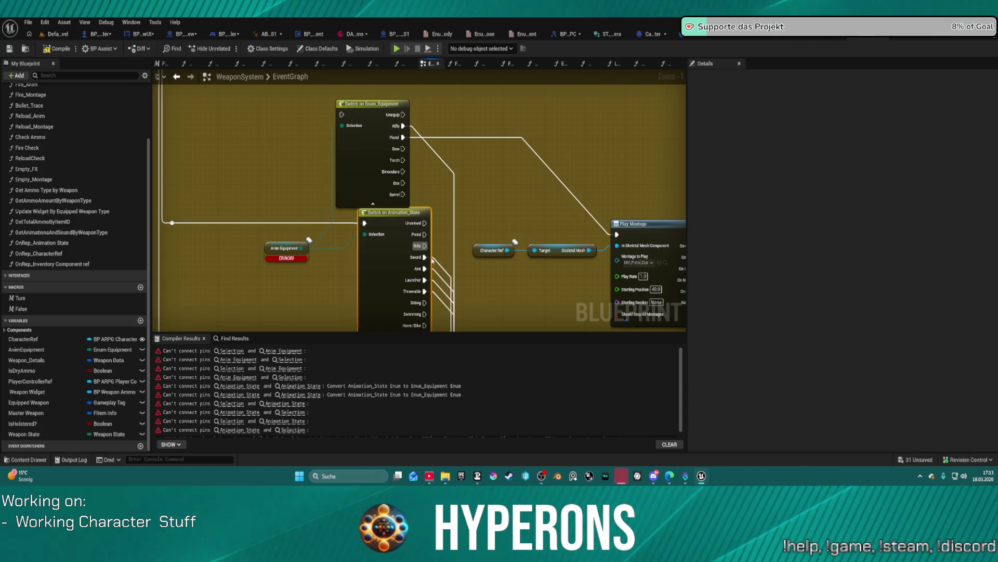
mouse_move(422, 257)
mouse_down()
mouse_move(408, 163)
mouse_move(398, 163)
mouse_up()
mouse_move(424, 268)
mouse_down()
mouse_move(453, 244)
mouse_move(404, 162)
mouse_up()
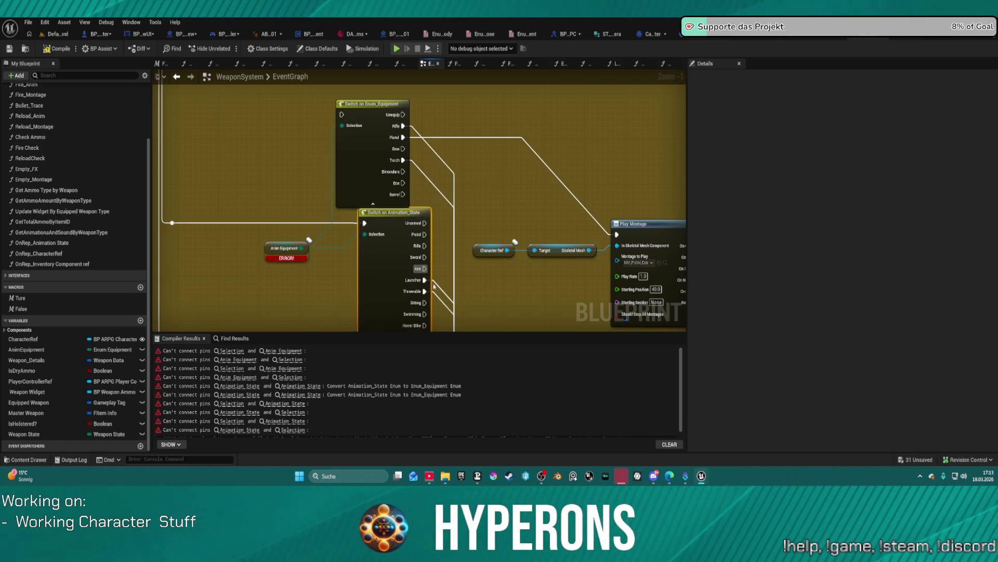
drag(425, 281, 404, 194)
mouse_move(424, 291)
mouse_down()
mouse_move(439, 224)
mouse_move(403, 161)
mouse_move(371, 177)
mouse_move(365, 213)
mouse_up()
scroll(520, 128, down, 3)
drag(365, 140, 369, 181)
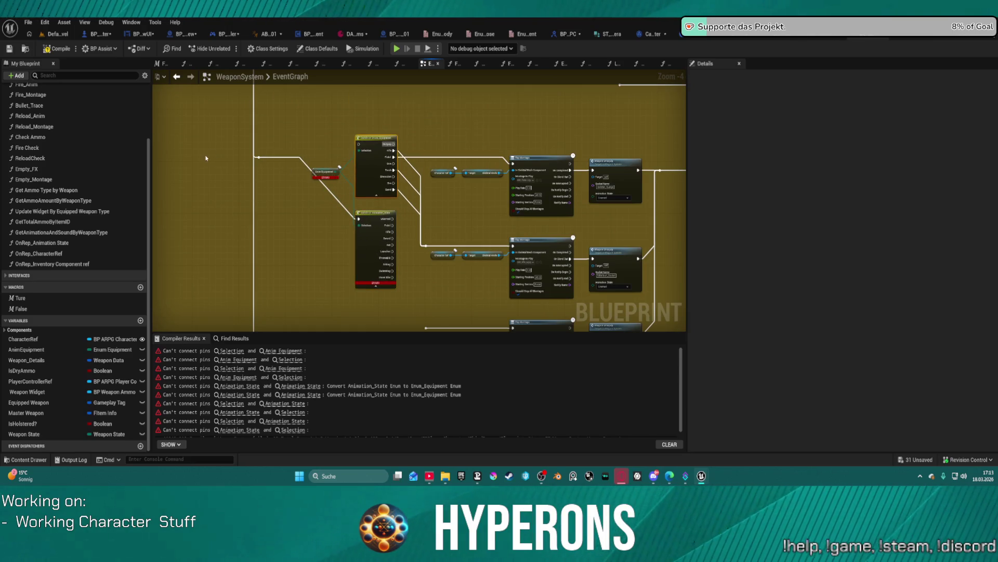
Feed the incoming exec wire into Switch on Enum_Equipment and delete the leftover Animation_State switch.
drag(260, 157, 359, 144)
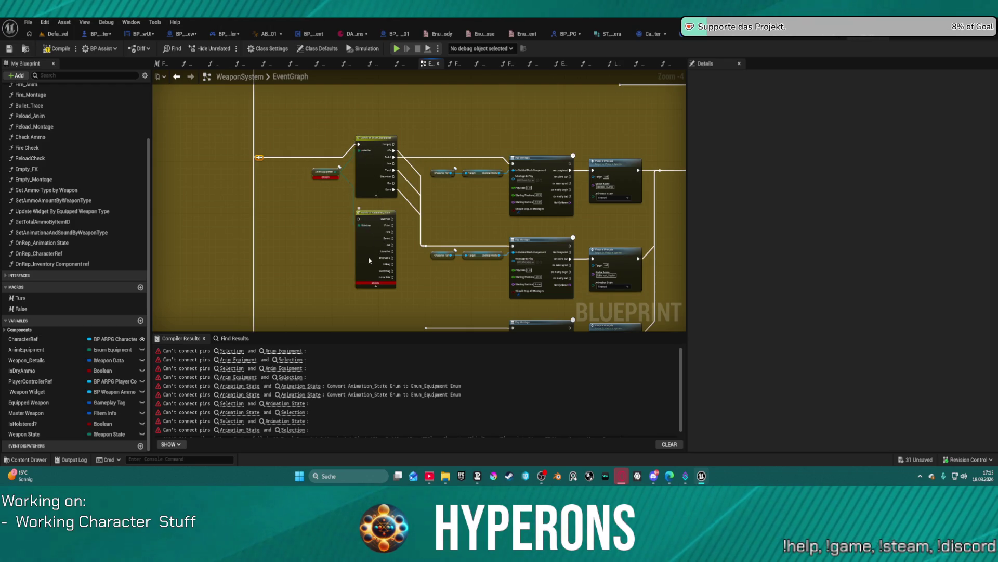
key(Delete)
drag(376, 174, 373, 186)
scroll(400, 229, up, 4)
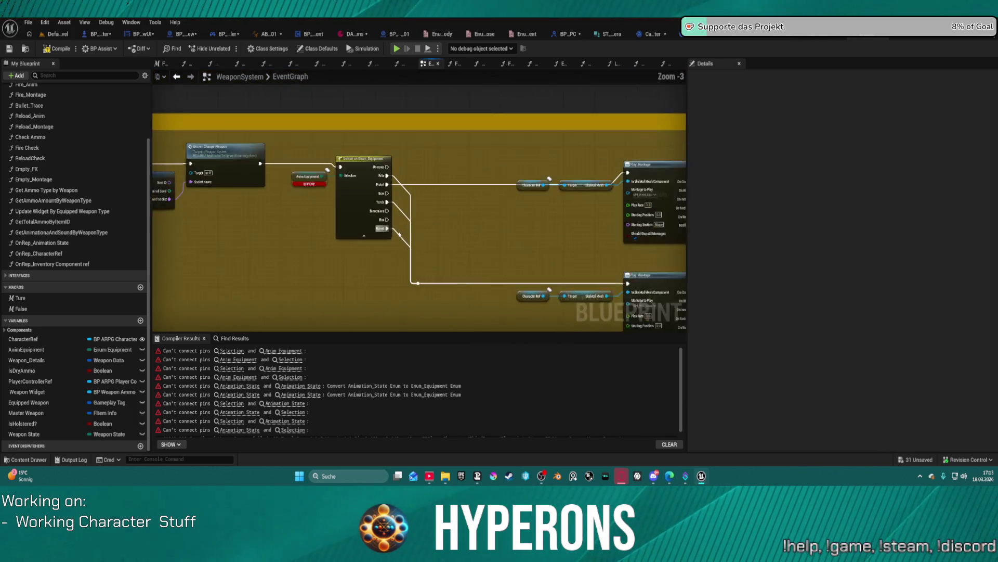
scroll(401, 229, down, 5)
scroll(379, 150, up, 2)
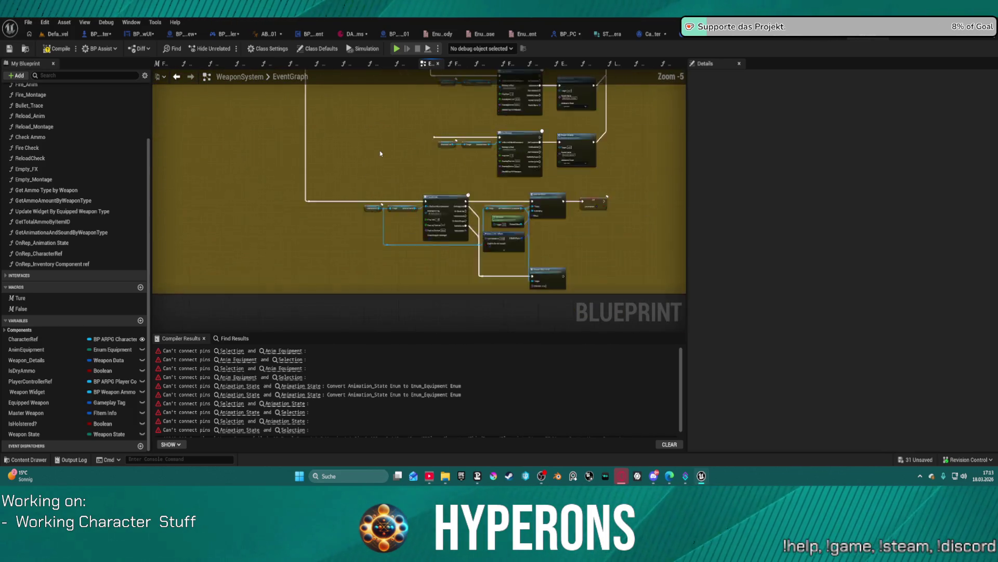
scroll(389, 159, down, 9)
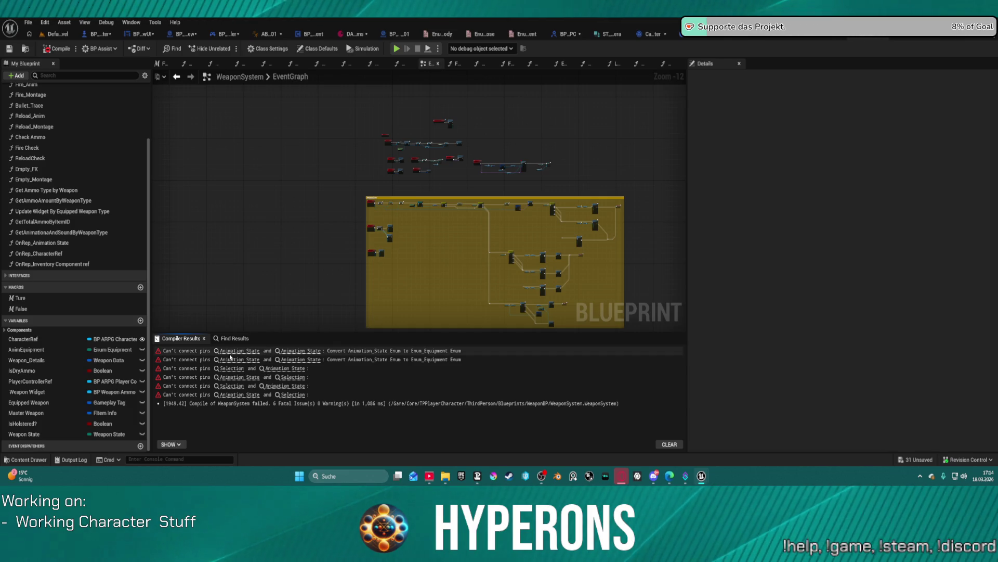
From the first compile error, change Weapon_Unequip's Animation_State input type to Enum Equipment.
click(239, 353)
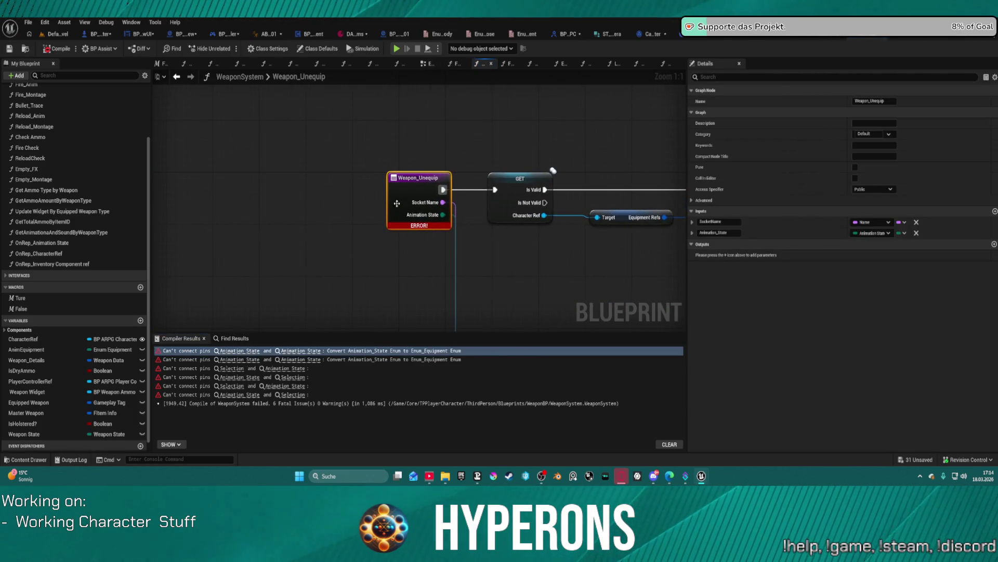
click(881, 234)
text(Eq)
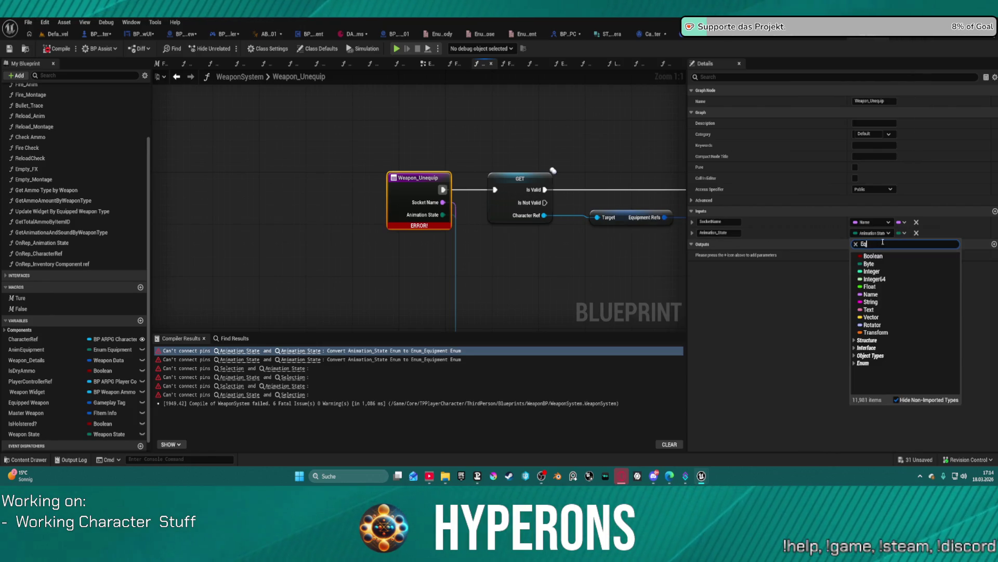
key(BackSpace)
text(num equi)
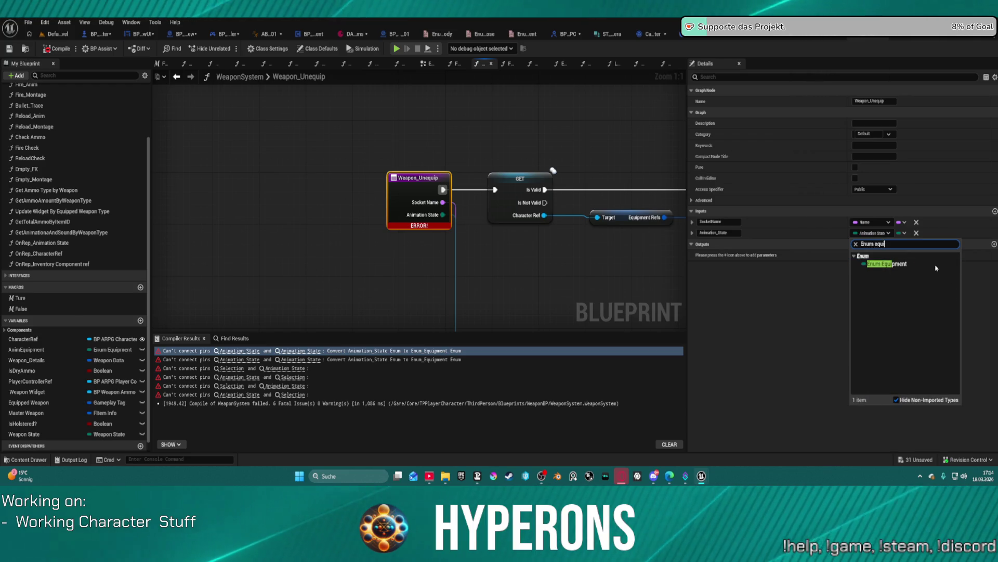
click(889, 266)
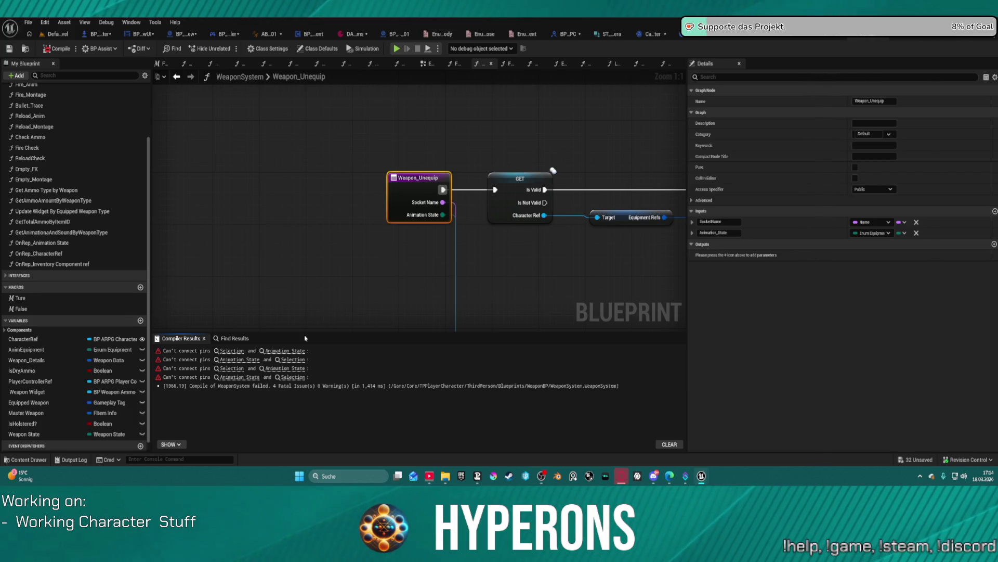
In Fire_Anim, paste a Switch on Enum_Equipment and feed Animation State into its Selection pin.
click(232, 350)
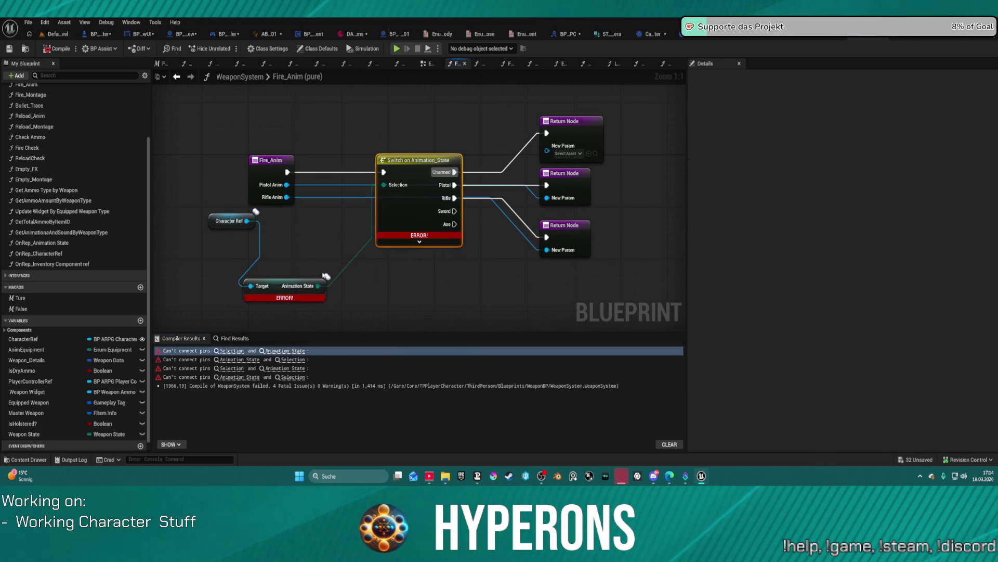
key(ctrl+v)
drag(513, 295, 448, 272)
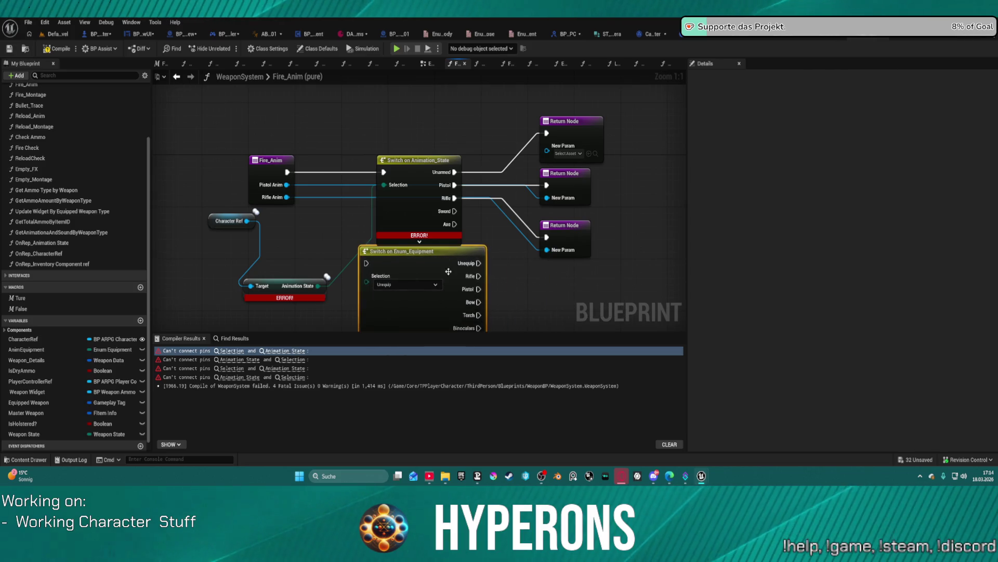
drag(441, 224, 459, 227)
mouse_move(340, 247)
mouse_down()
mouse_move(384, 254)
mouse_move(406, 244)
mouse_move(397, 217)
mouse_move(309, 133)
mouse_up()
Reconnect the Unequip, Pistol and Rifle return wires to the new switch and delete the old one.
mouse_move(475, 133)
mouse_down()
mouse_move(495, 163)
mouse_move(478, 224)
mouse_up()
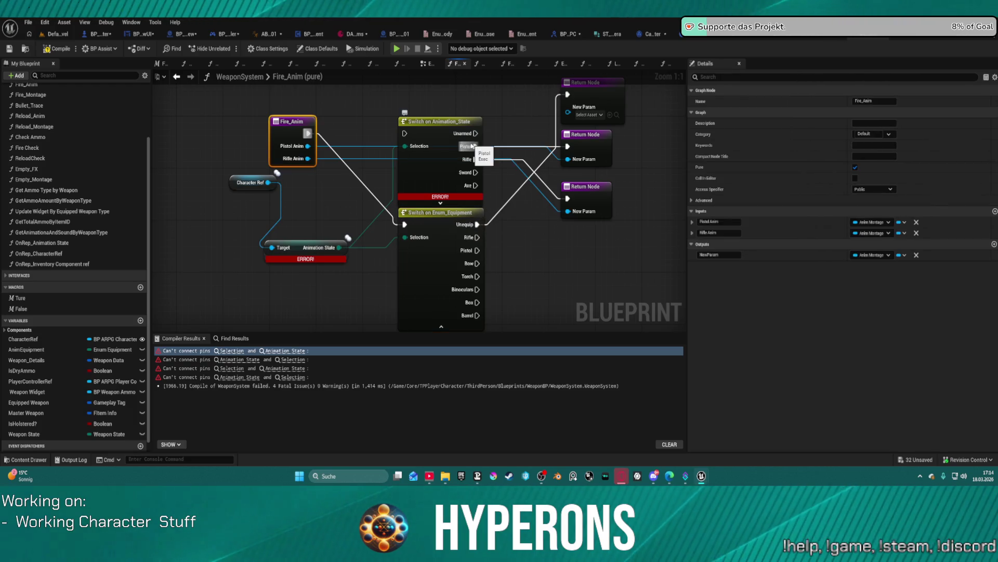
mouse_move(474, 146)
mouse_down()
mouse_move(508, 223)
mouse_move(477, 250)
mouse_up()
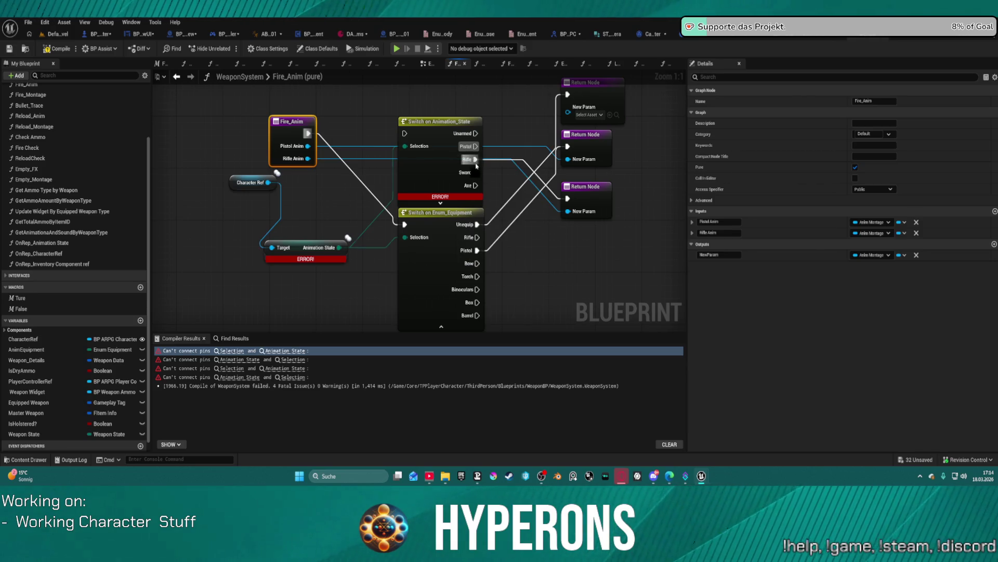
mouse_move(477, 165)
mouse_down()
mouse_move(477, 237)
mouse_move(447, 155)
mouse_up()
click(438, 130)
key(Delete)
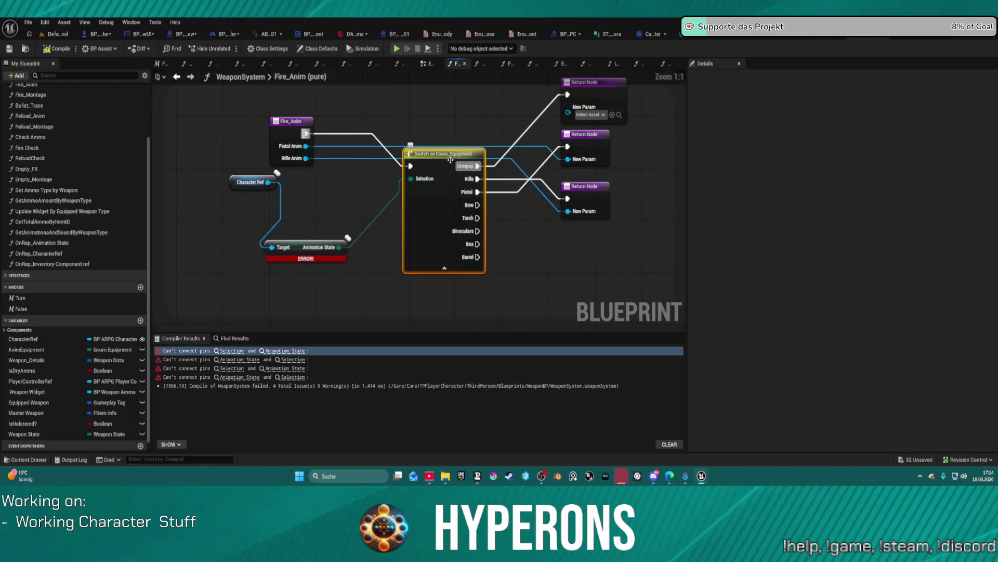
key(f)
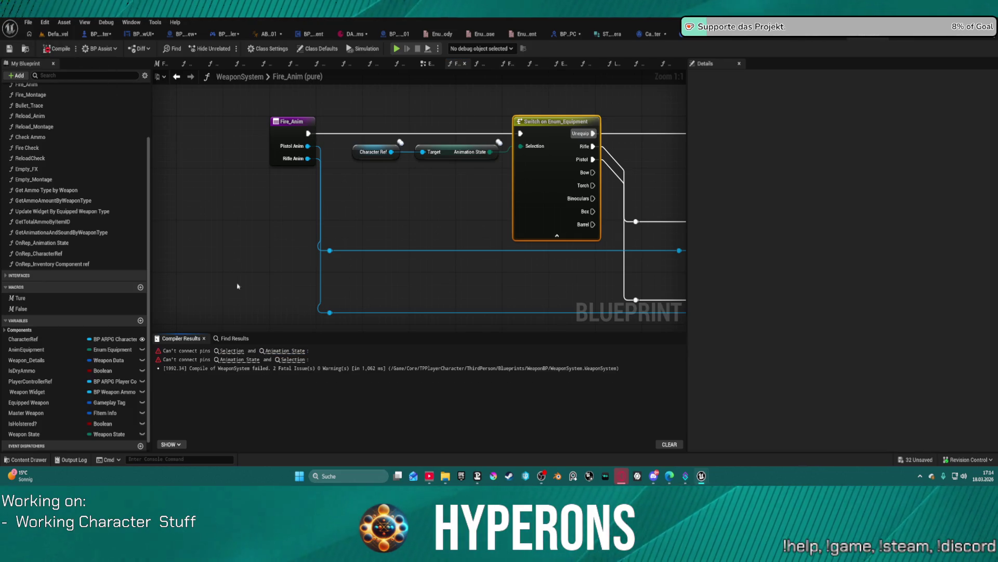
In Reload_Anim, route the exec, Unequip and Pistol wires through a pasted Enum_Equipment switch, deleting the old switch.
click(231, 351)
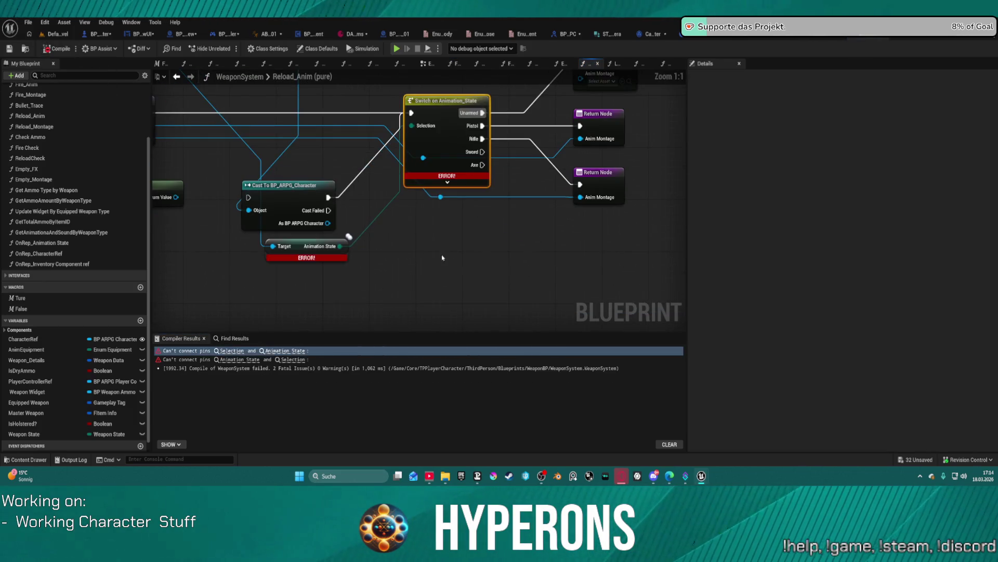
key(ctrl+v)
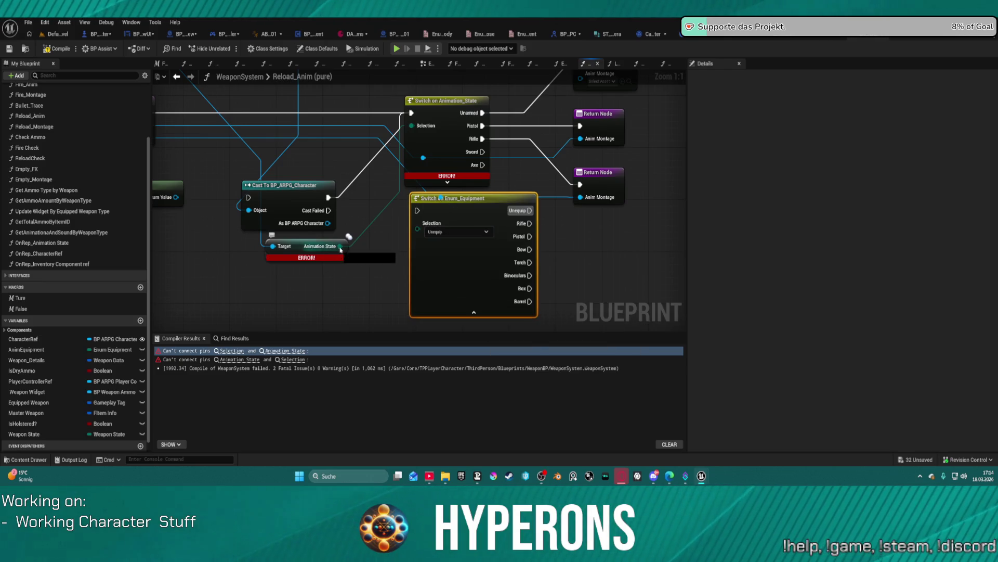
mouse_move(411, 113)
mouse_down()
mouse_move(402, 201)
mouse_move(416, 210)
mouse_up()
drag(541, 157, 465, 181)
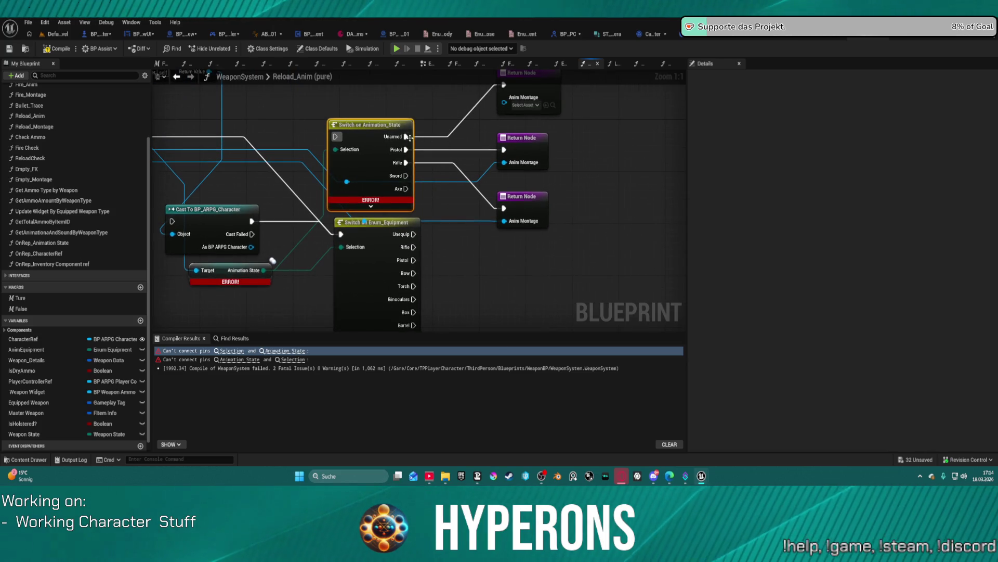
mouse_move(409, 138)
mouse_down()
mouse_move(432, 182)
mouse_move(414, 234)
mouse_up()
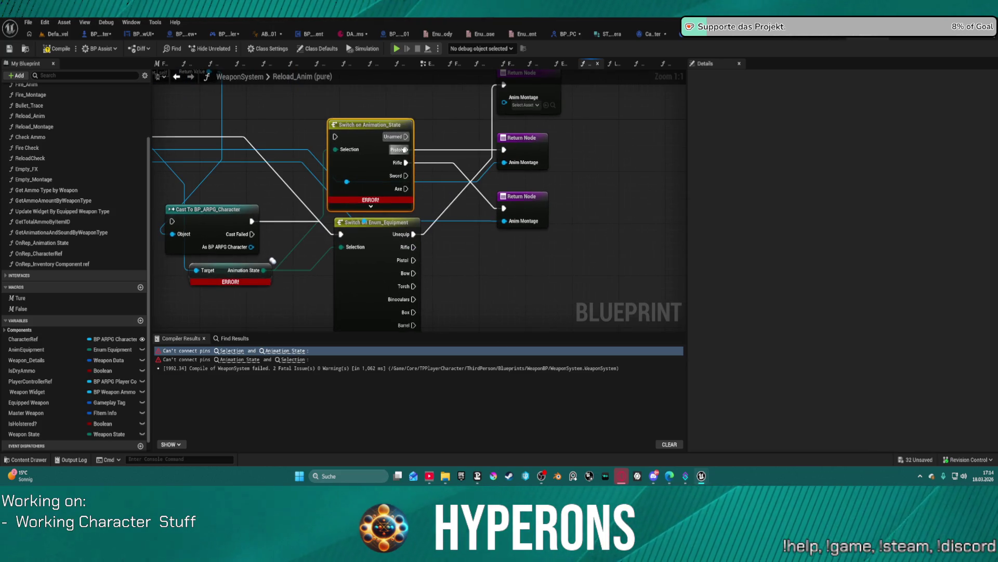
mouse_move(405, 150)
mouse_down()
mouse_move(438, 241)
mouse_move(416, 276)
mouse_move(417, 187)
mouse_move(422, 248)
mouse_move(413, 247)
mouse_up()
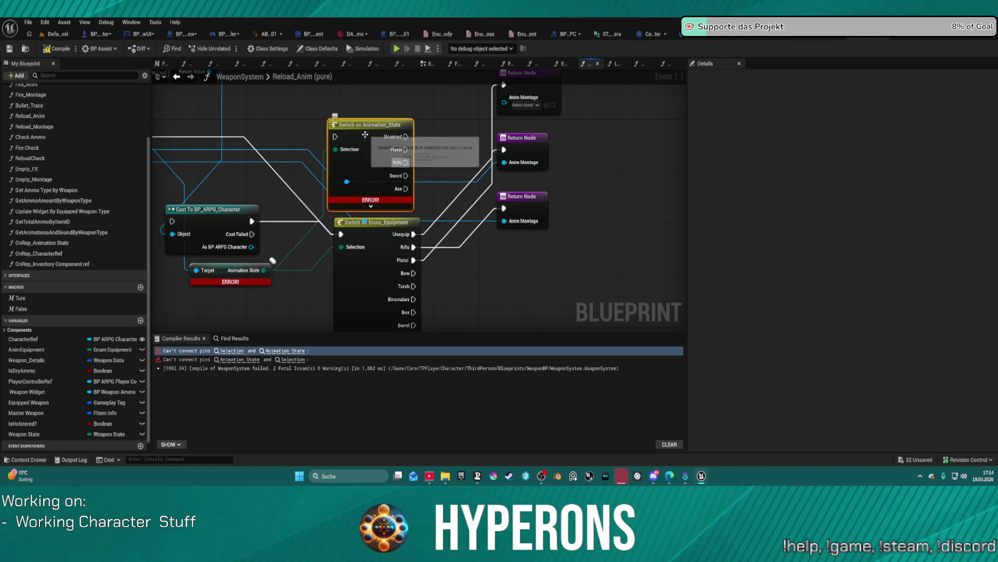
key(Delete)
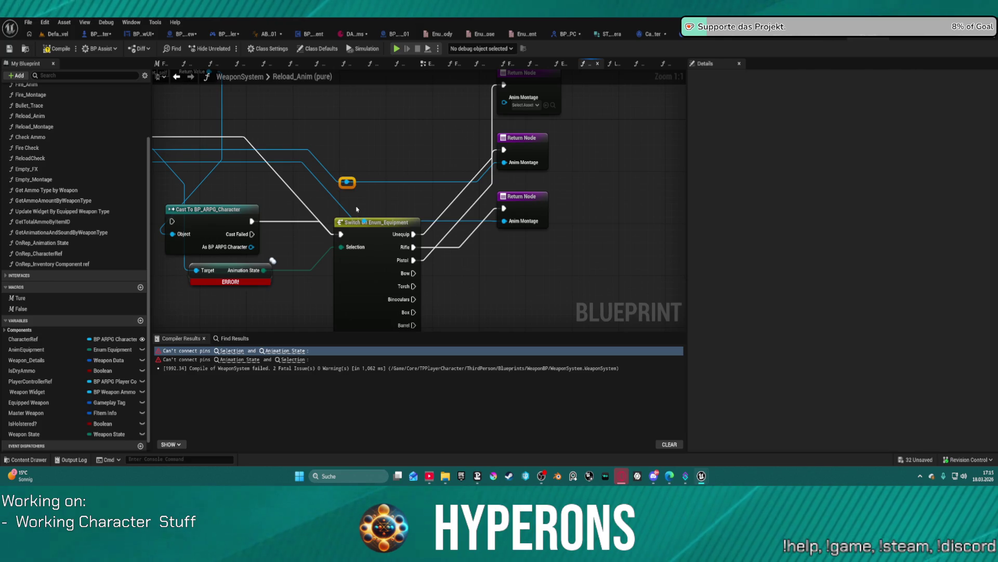
click(364, 222)
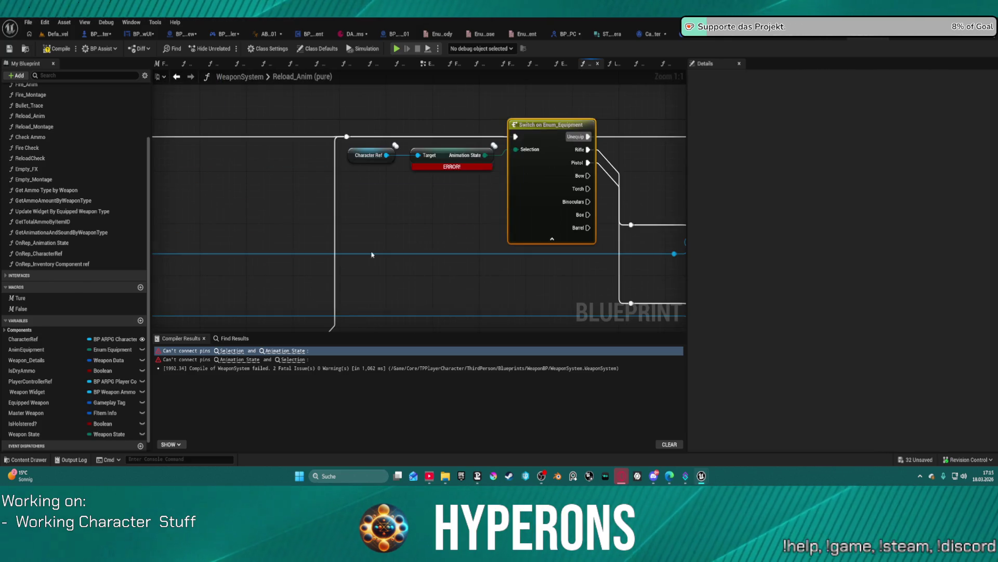
scroll(372, 254, down, 3)
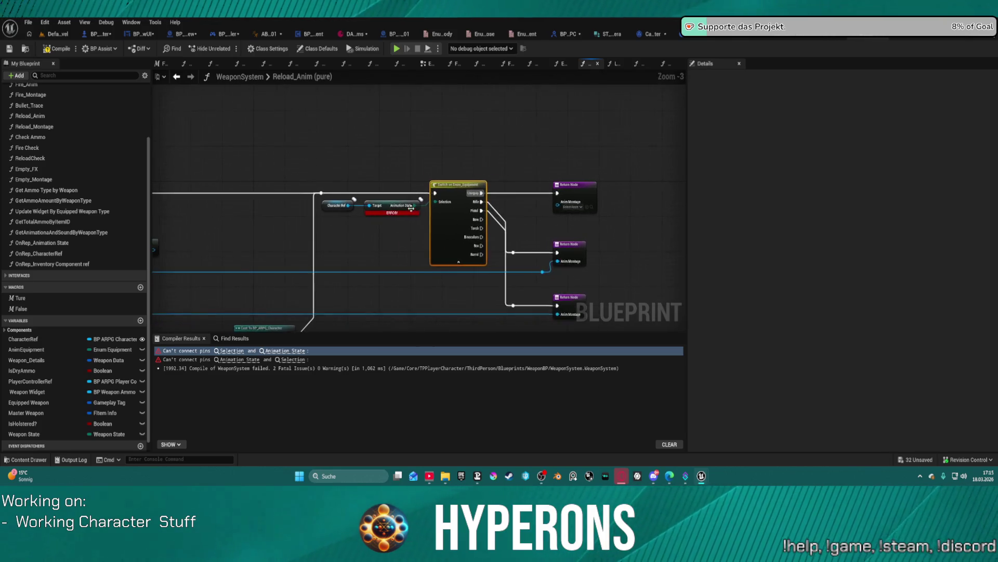
scroll(411, 208, up, 3)
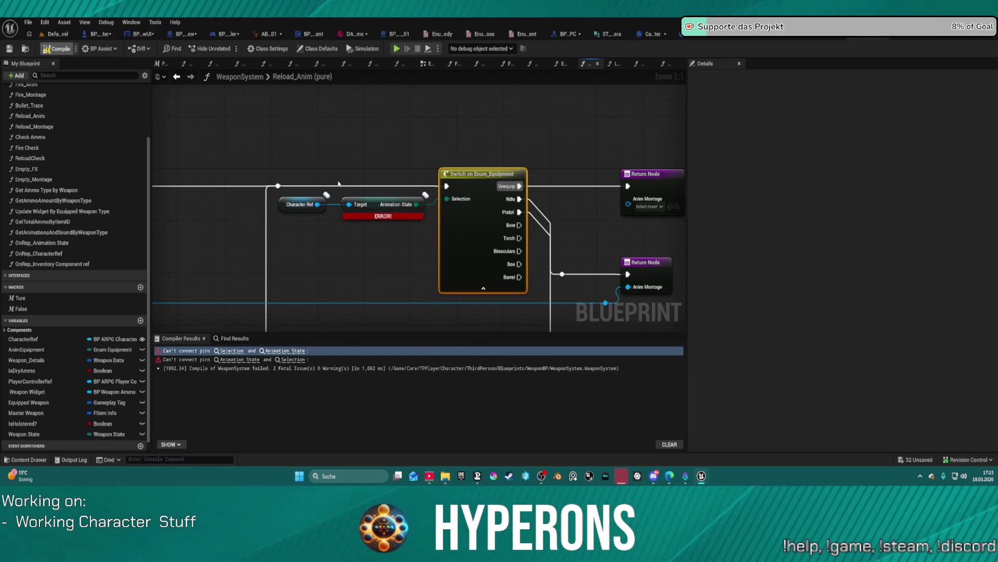
scroll(385, 212, down, 5)
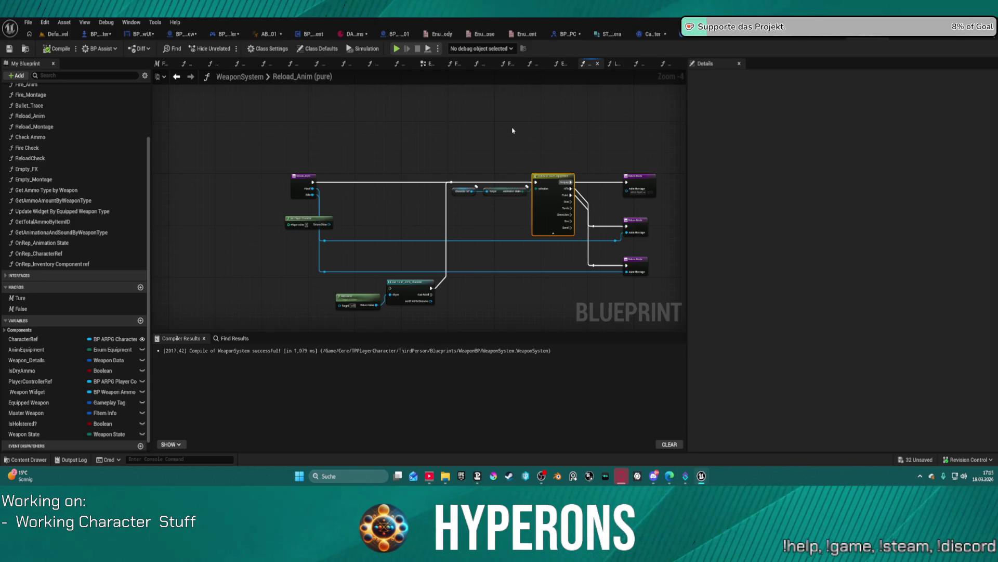
Delete the Cast To BP_ARPG_Character, Get Instigator and Get Player Character nodes and straighten Reload_Anim.
drag(513, 130, 373, 97)
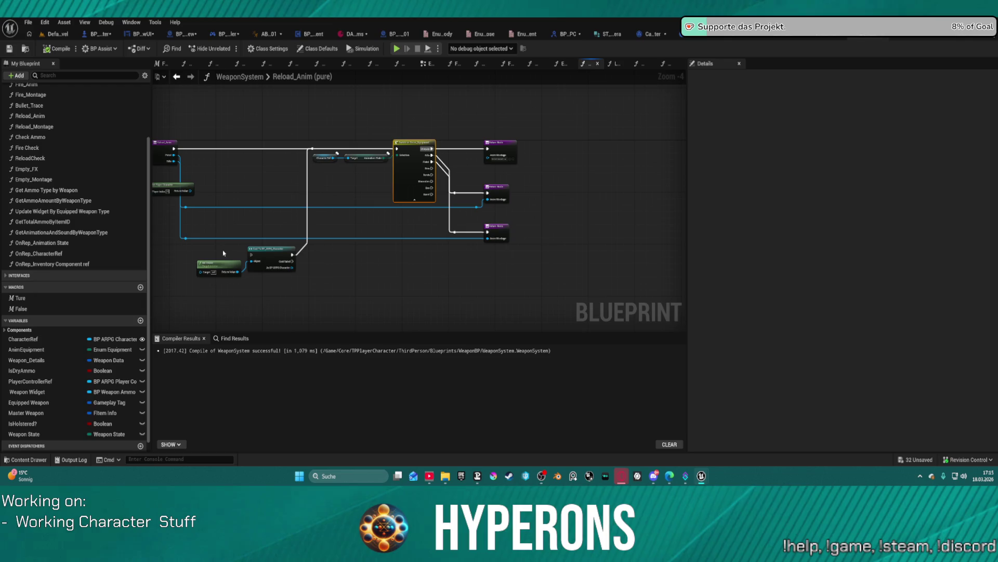
drag(203, 248, 299, 283)
key(Delete)
drag(218, 208, 151, 181)
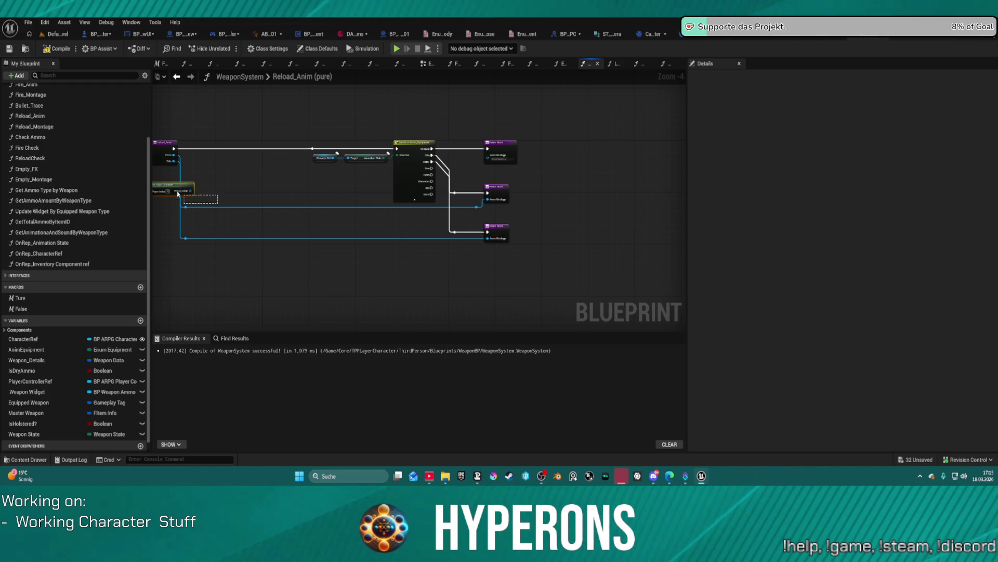
key(Delete)
click(173, 153)
key(f)
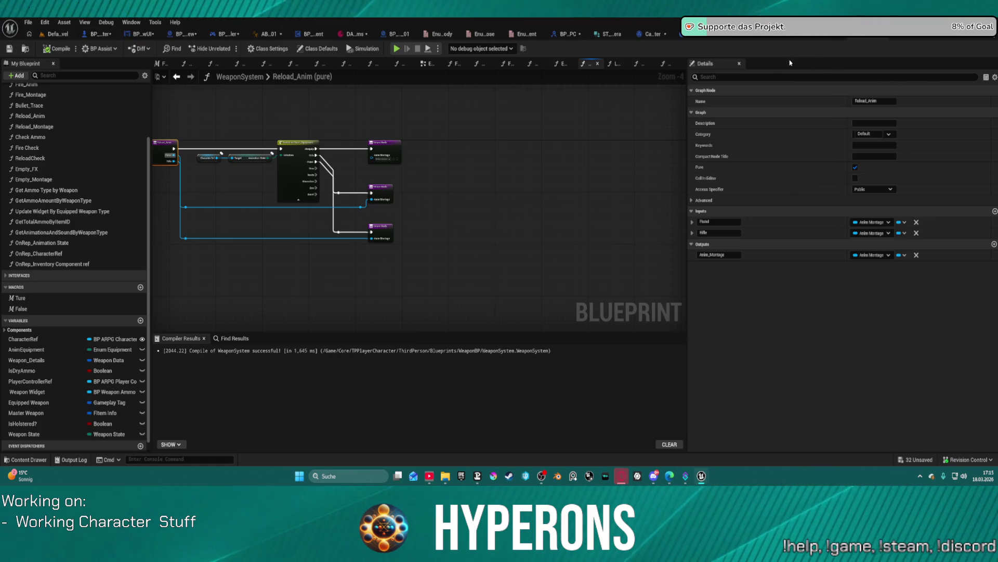
Close WeaponSystem, compile BP_ARPG_Character, and inspect the Server Weapon State node's stale Animation State pin.
key(ctrl+w)
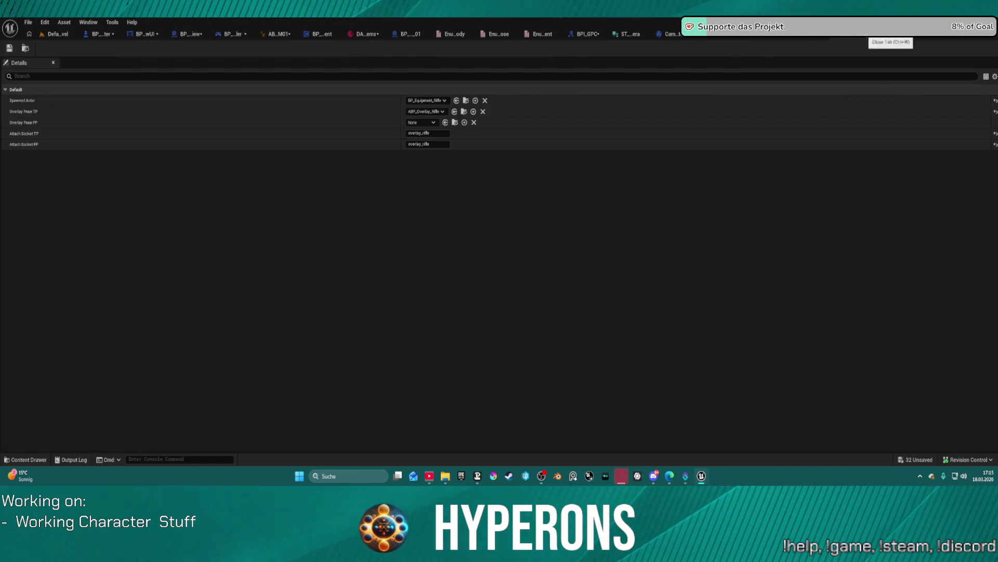
click(103, 35)
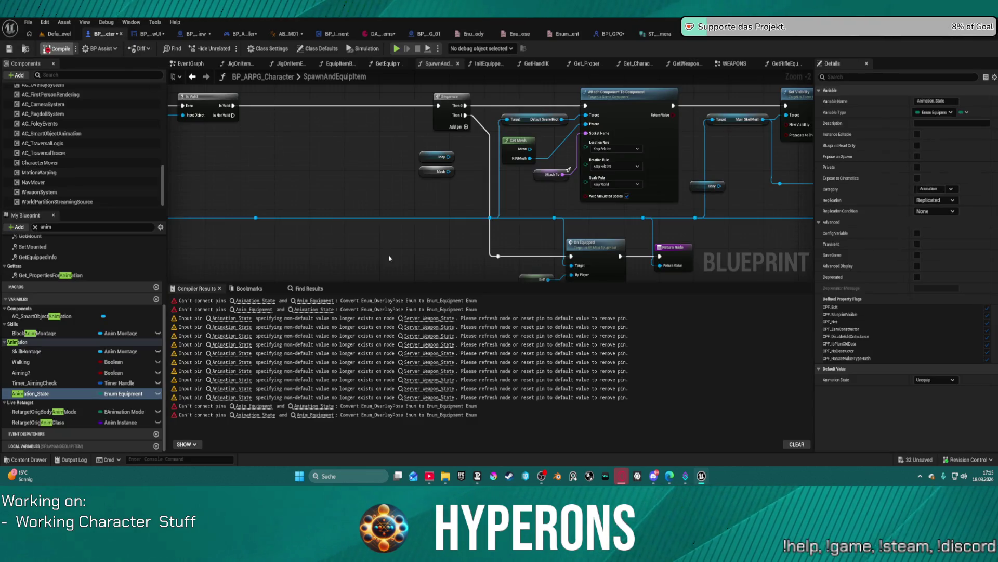
key(F7)
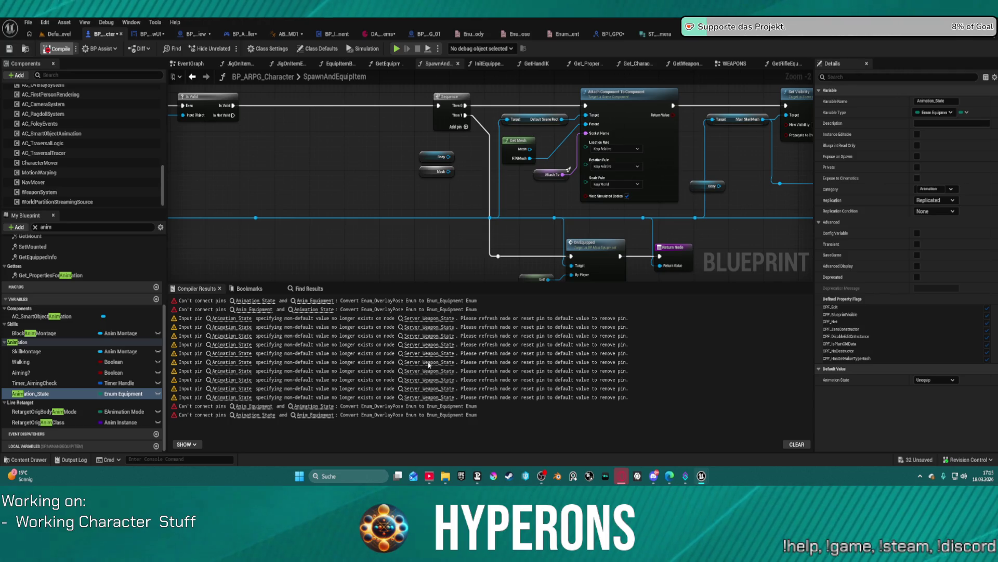
click(239, 303)
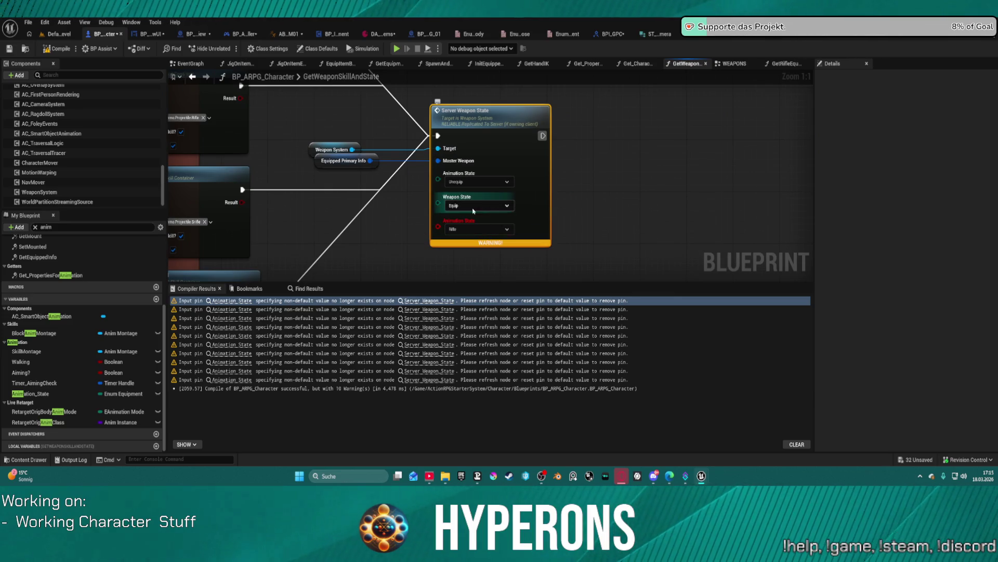
right_click(463, 222)
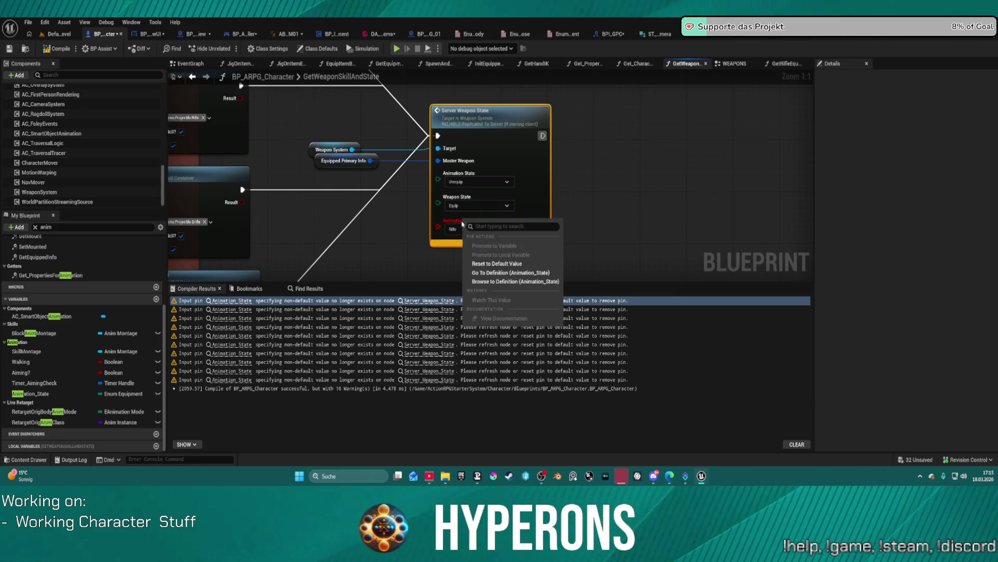
Save BP_ARPG_Character, checking out the modified blueprint assets.
click(45, 34)
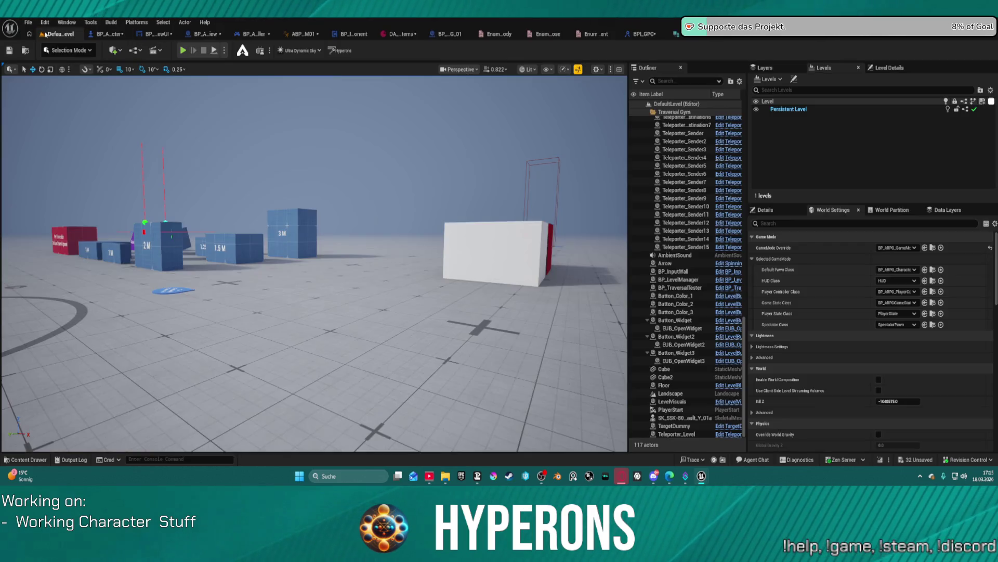
click(109, 36)
click(28, 22)
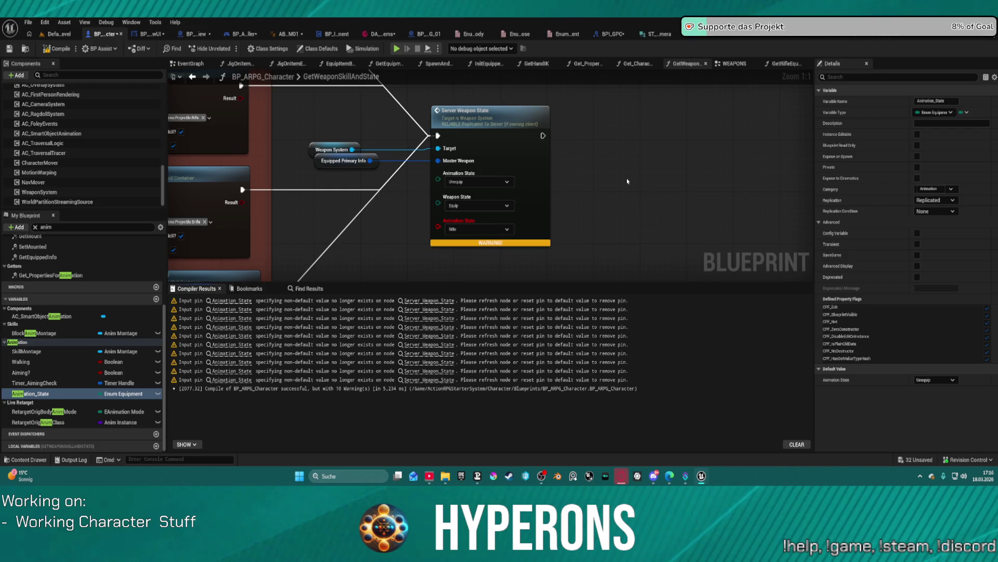
key(ctrl+shift+s)
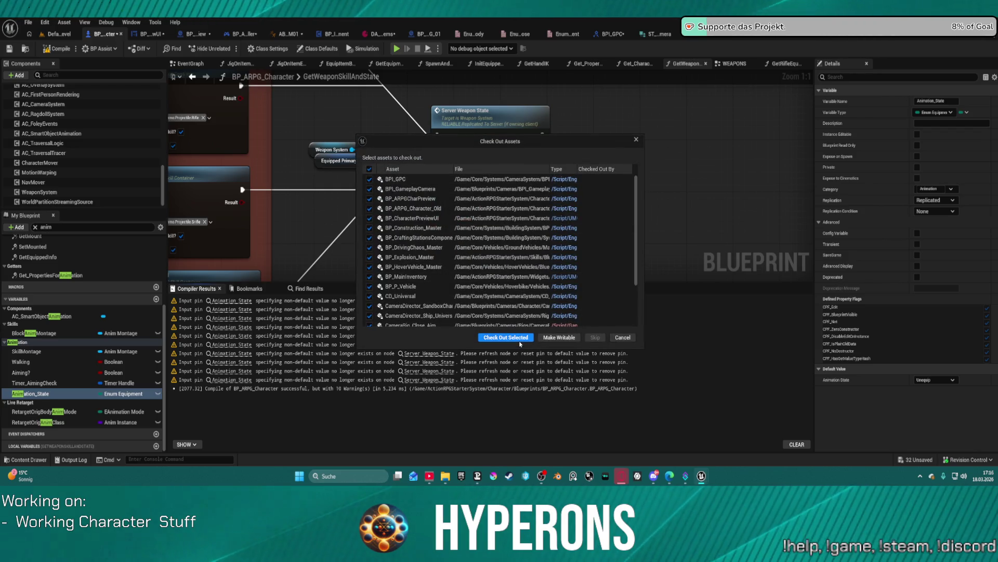
click(515, 338)
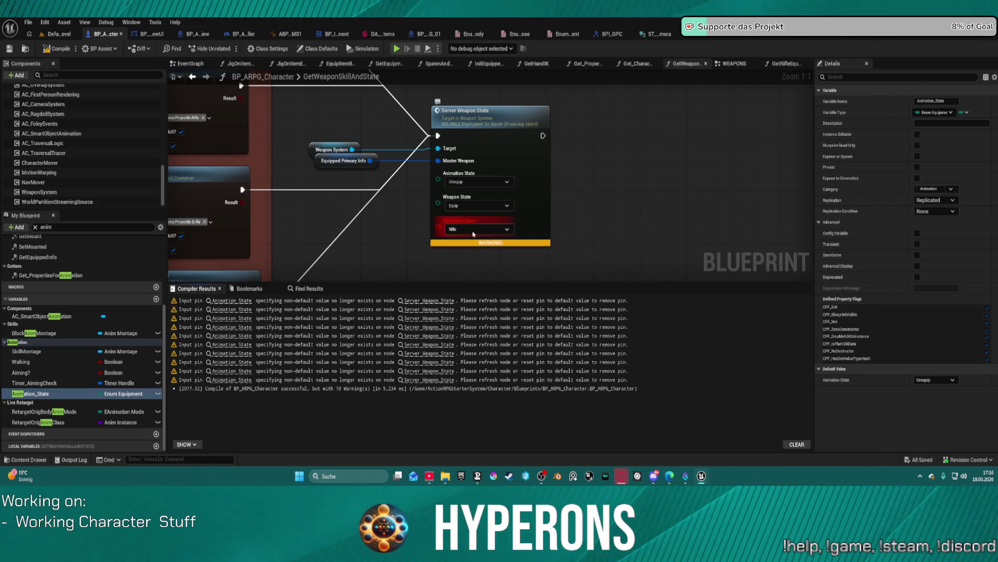
Refresh the Server Weapon State nodes behind the first six warnings to drop their stale pins.
click(502, 227)
right_click(484, 155)
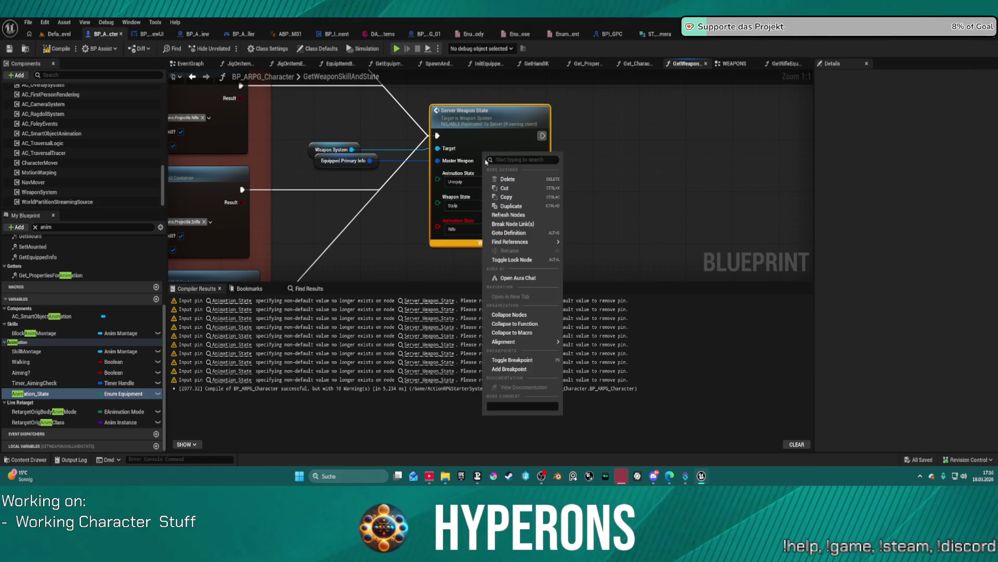
click(513, 215)
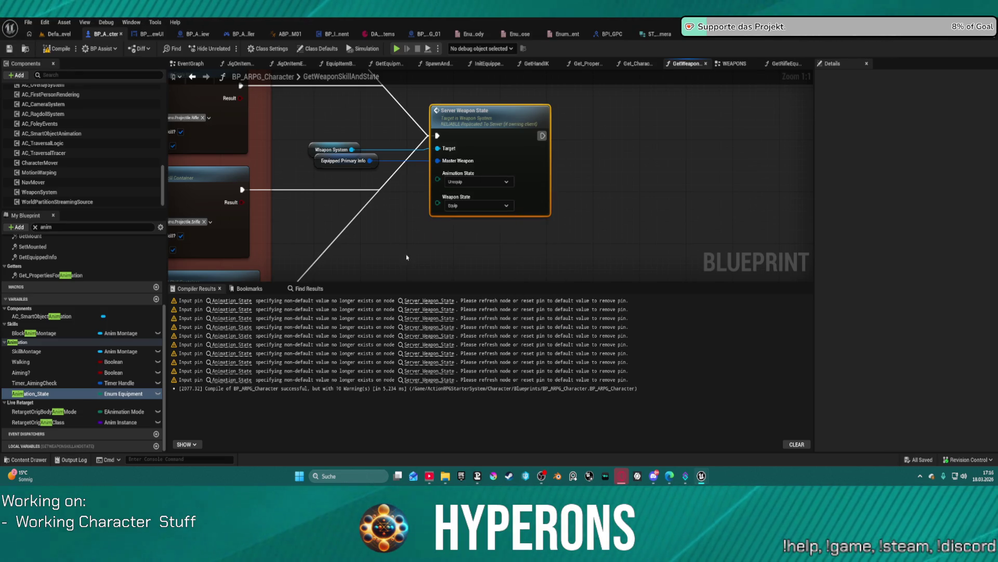
click(428, 301)
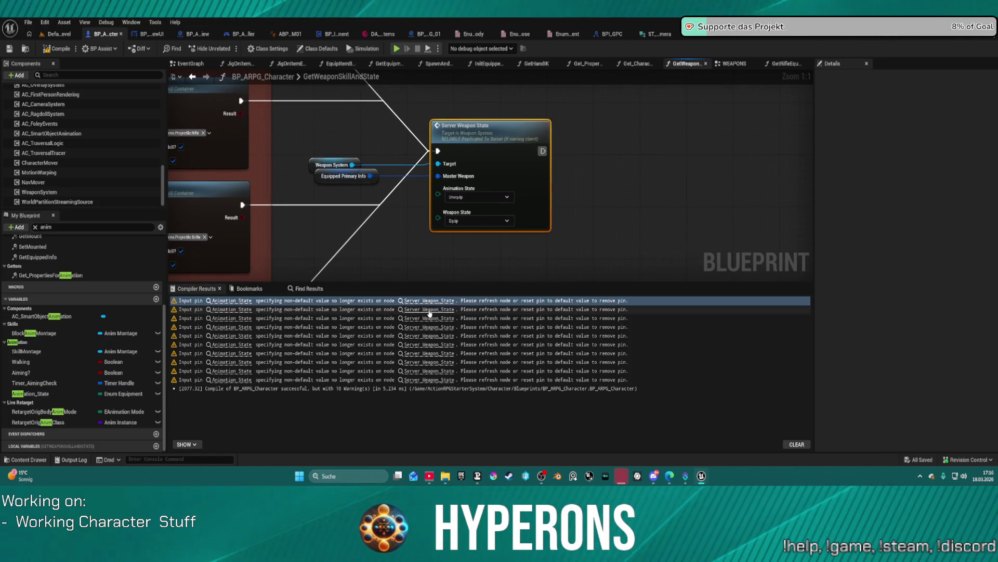
click(429, 310)
right_click(498, 156)
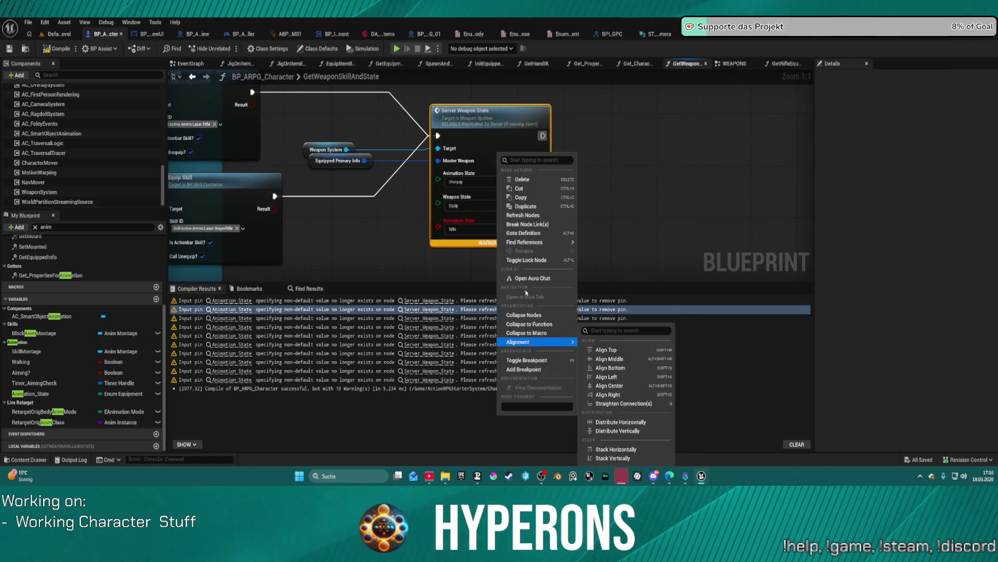
click(523, 215)
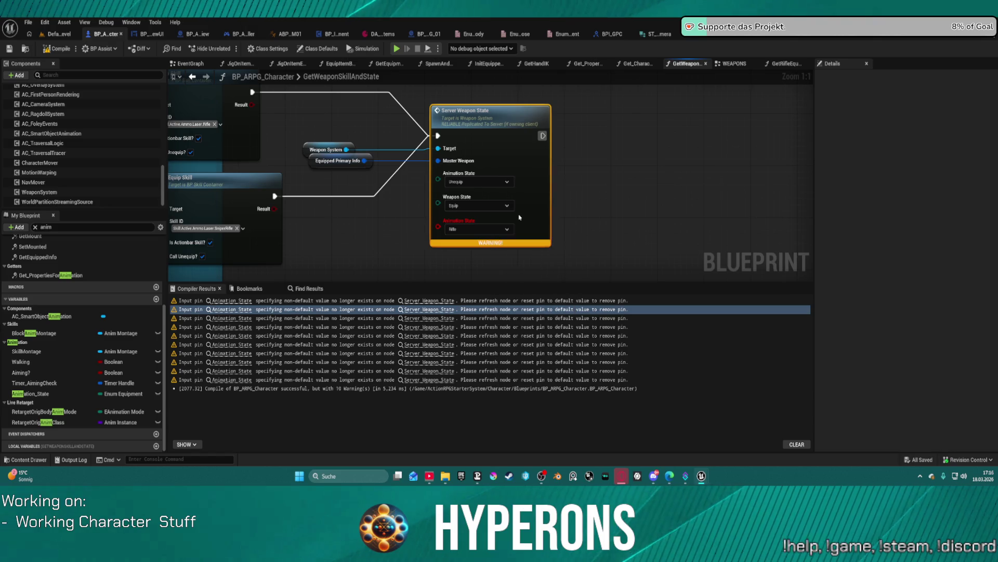
click(436, 319)
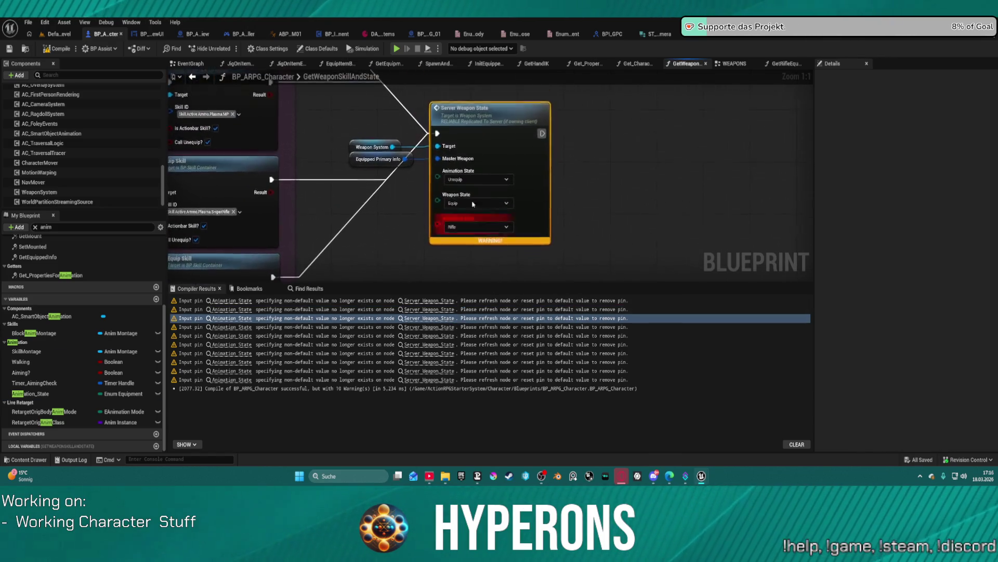
right_click(495, 152)
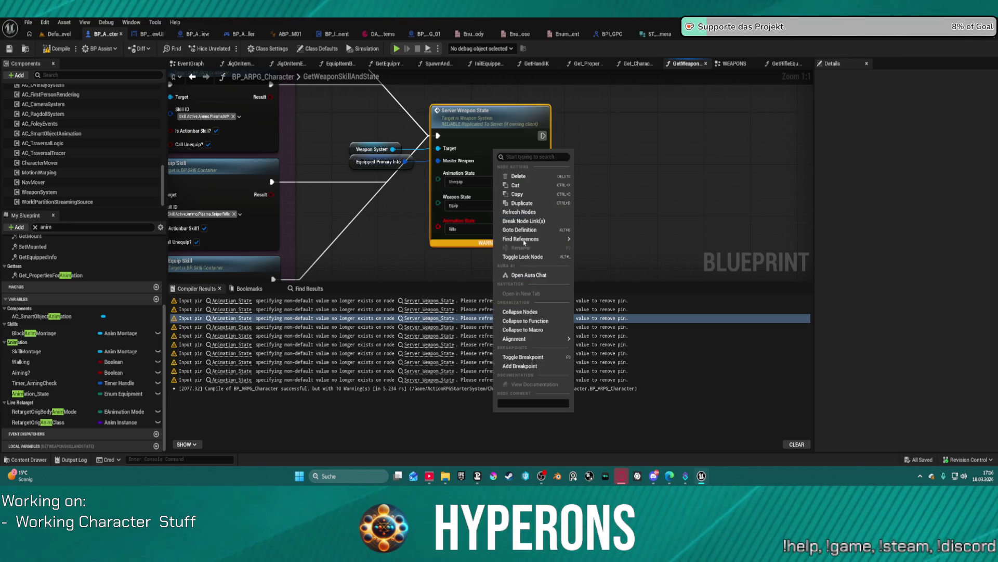
click(520, 212)
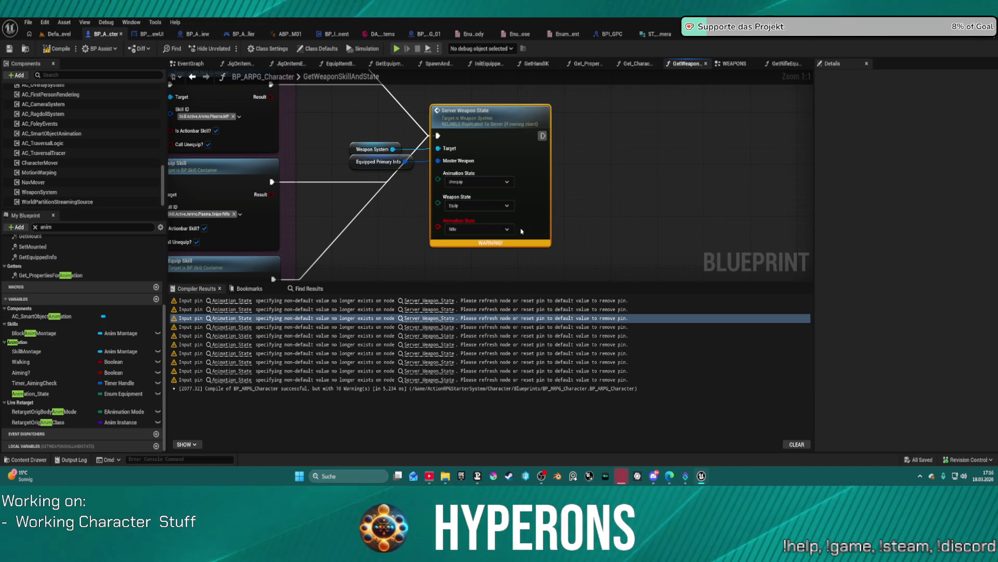
click(450, 328)
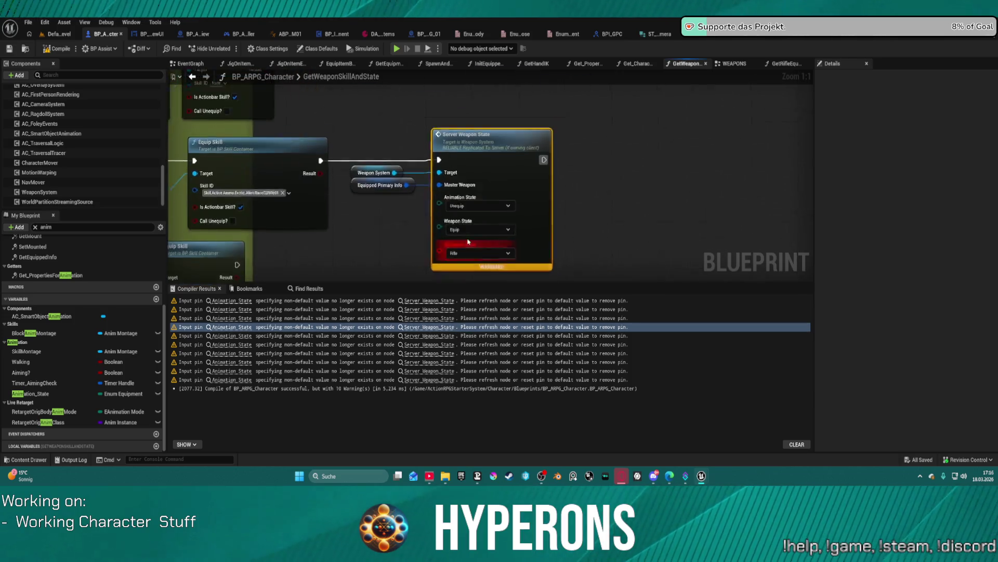
right_click(491, 154)
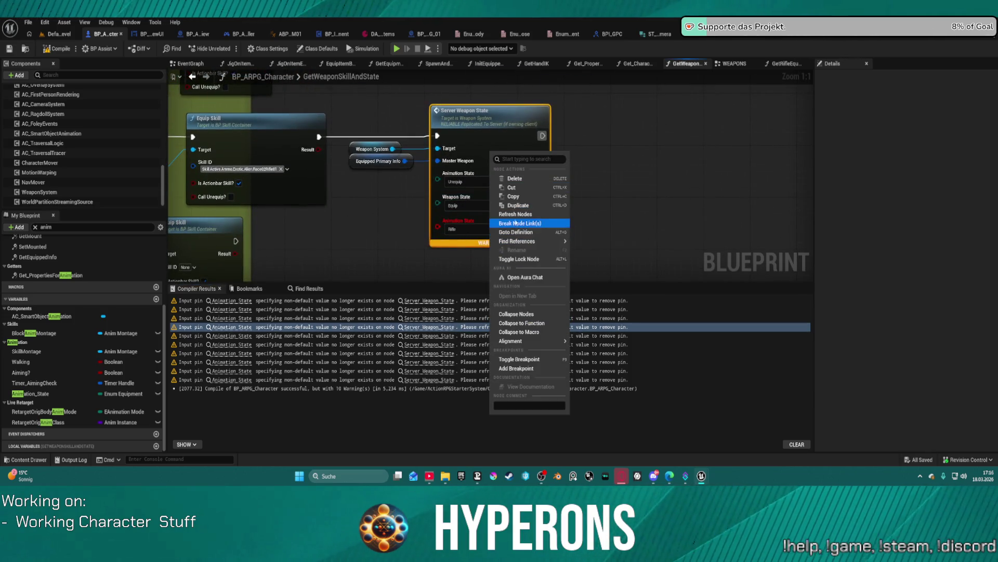
click(518, 214)
click(432, 337)
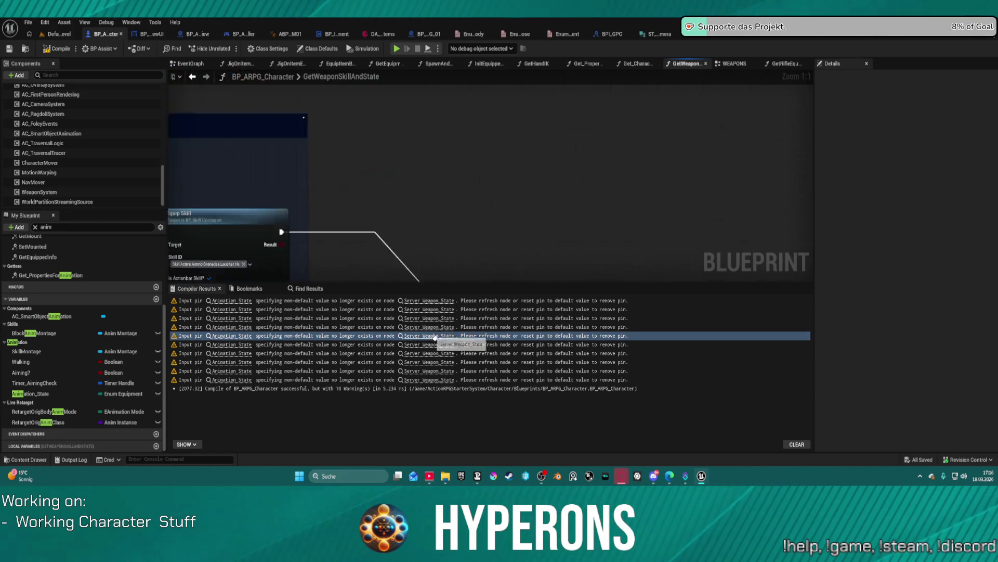
right_click(487, 159)
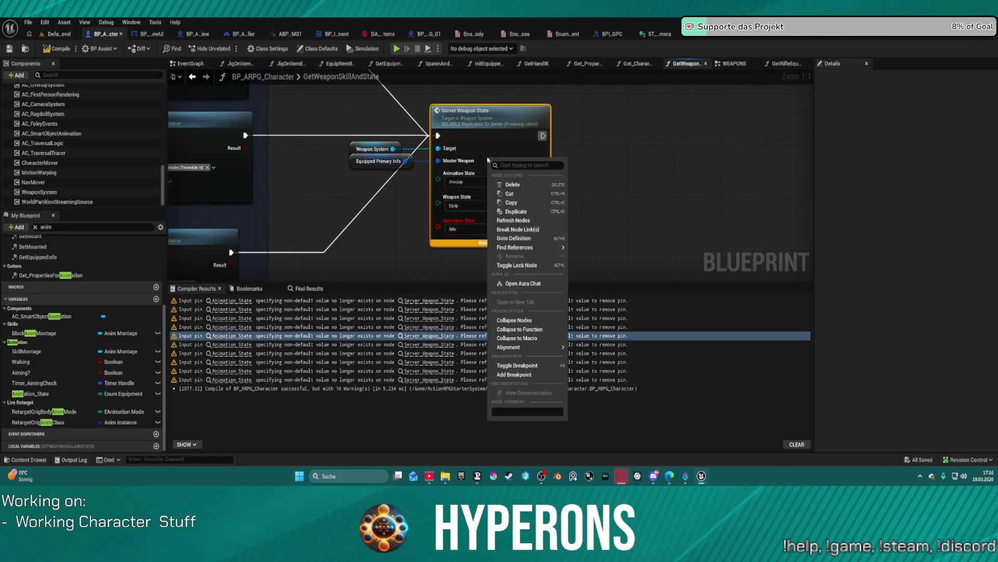
click(514, 220)
click(433, 345)
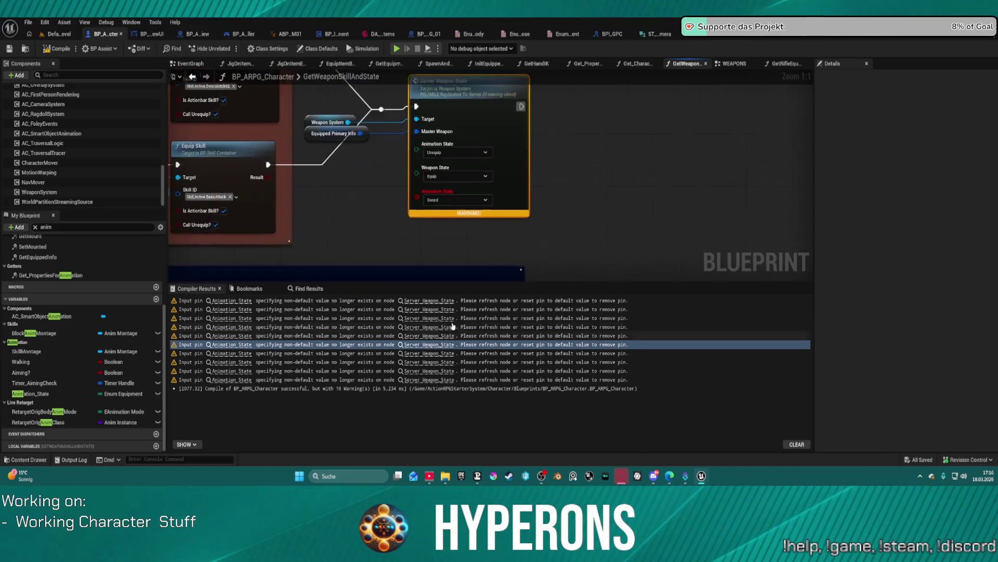
right_click(510, 171)
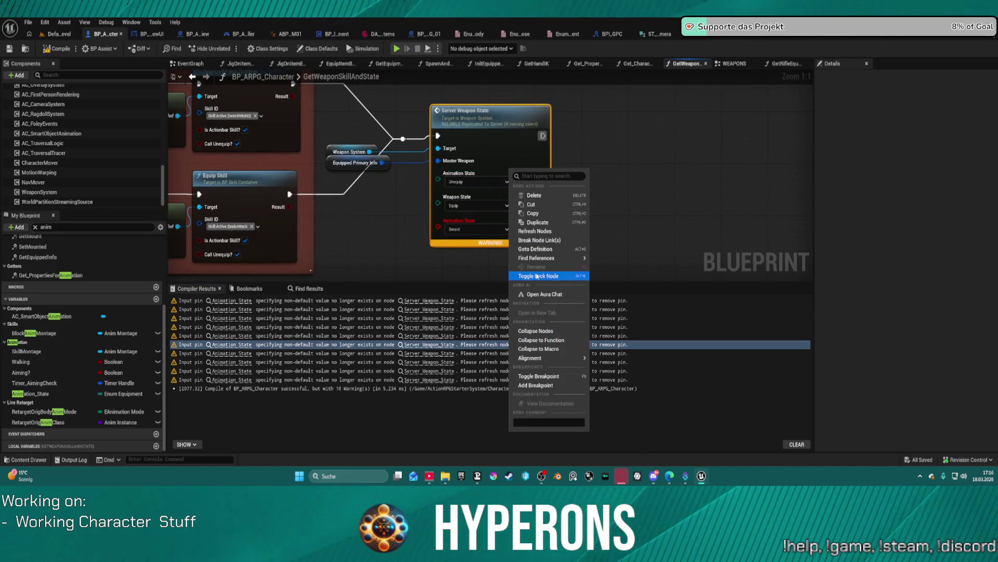
click(535, 231)
Refresh the remaining flagged Server Weapon State nodes and recompile BP_ARPG_Character.
scroll(536, 239, down, 2)
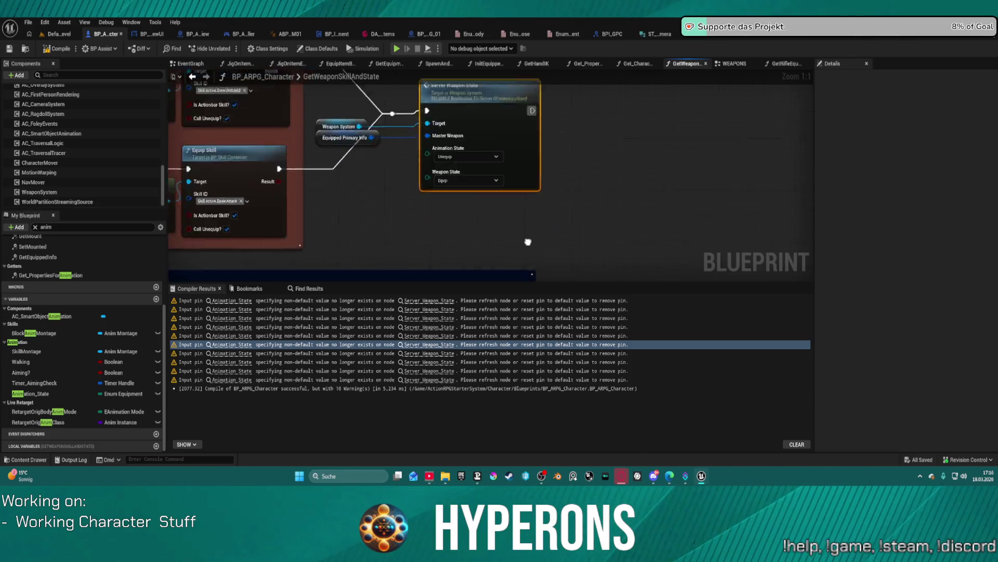
click(437, 353)
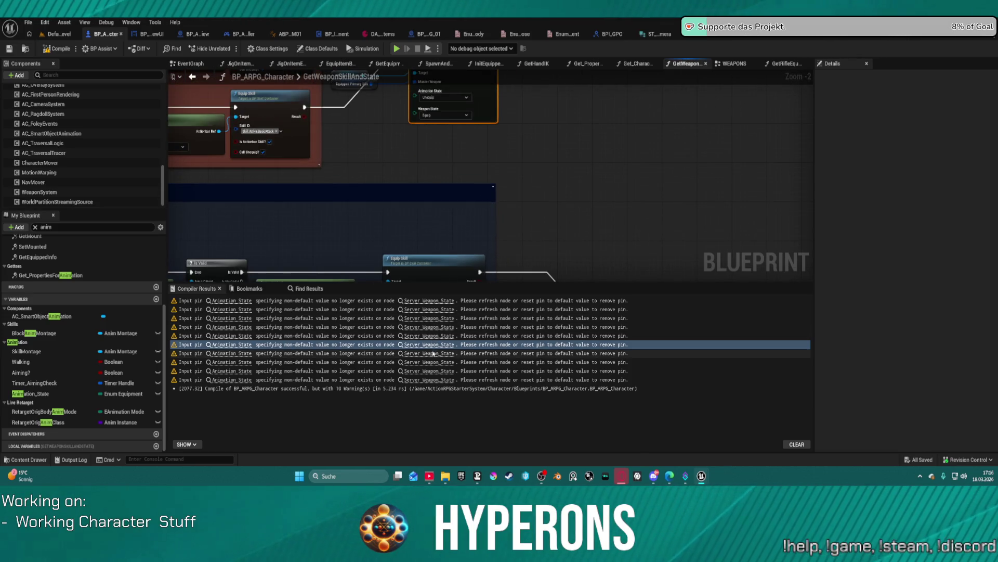
right_click(494, 156)
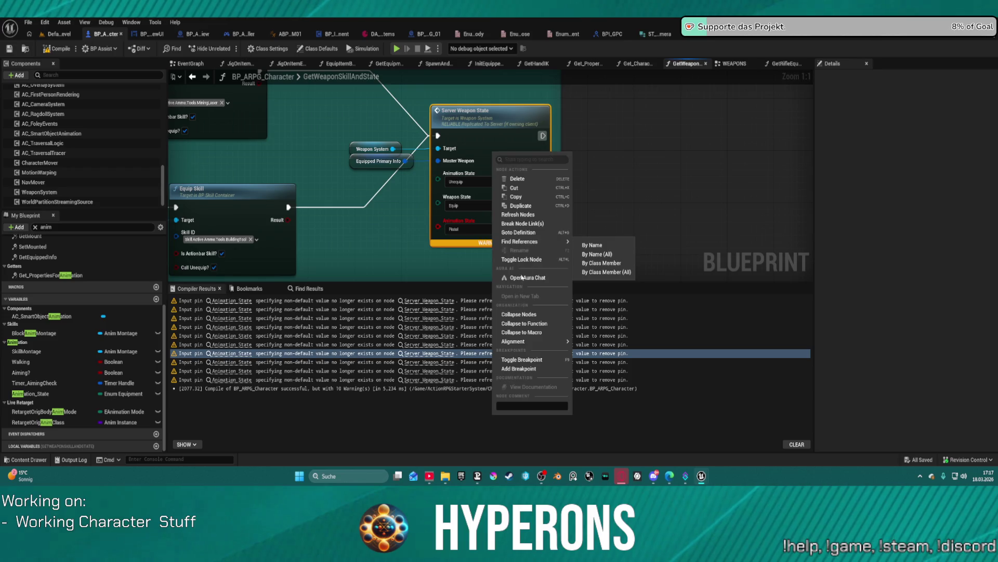
click(518, 214)
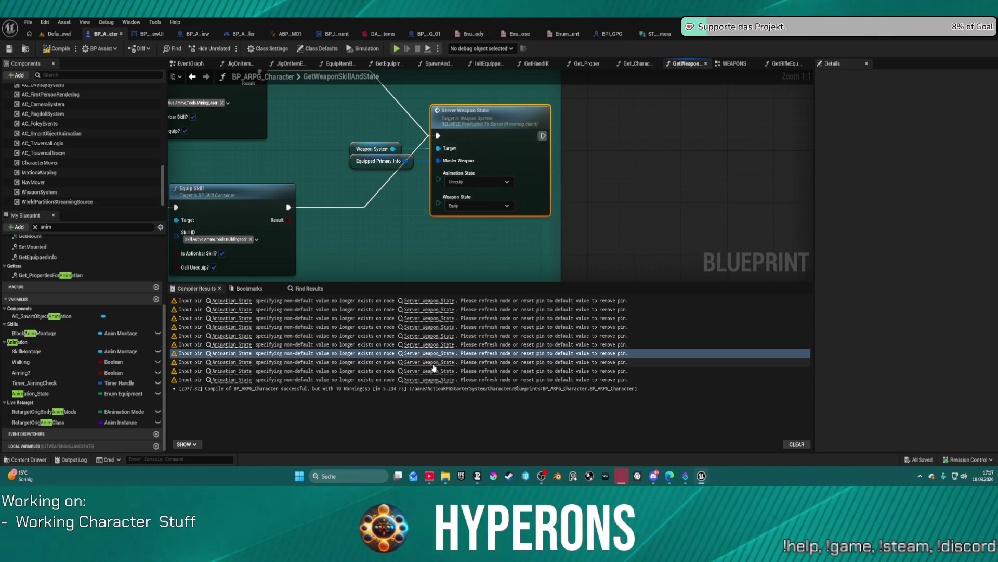
click(449, 362)
right_click(494, 145)
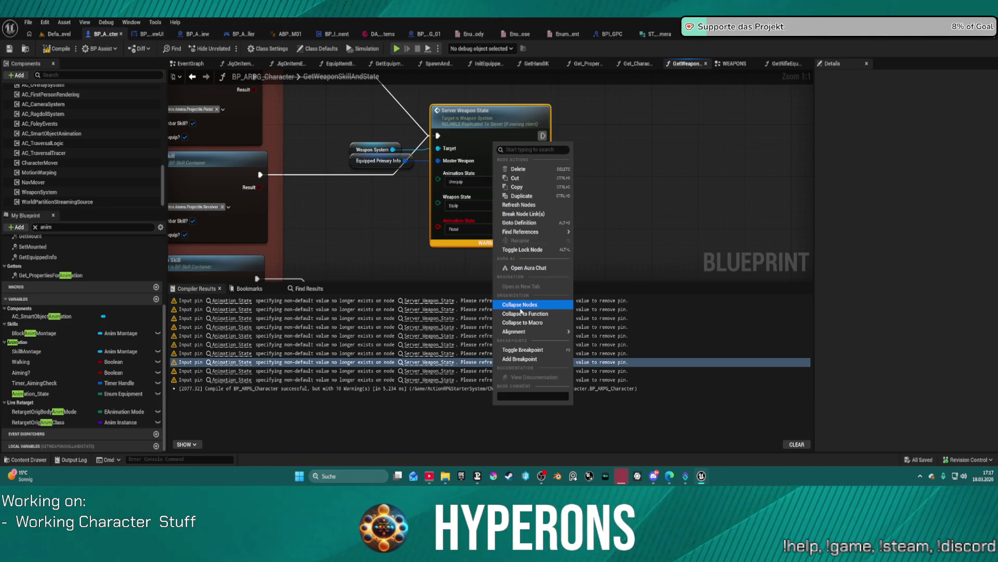
click(512, 205)
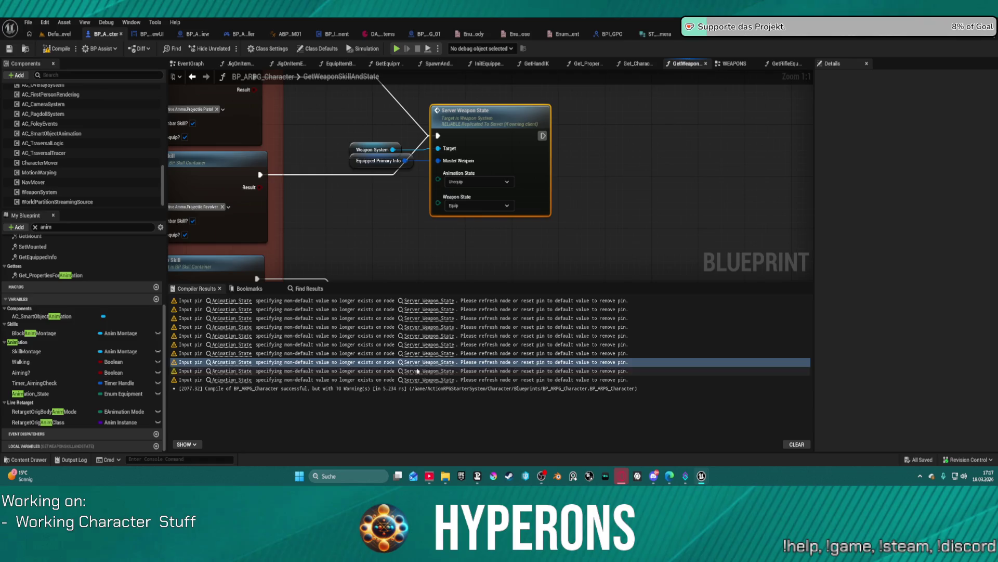
key(Down)
right_click(504, 151)
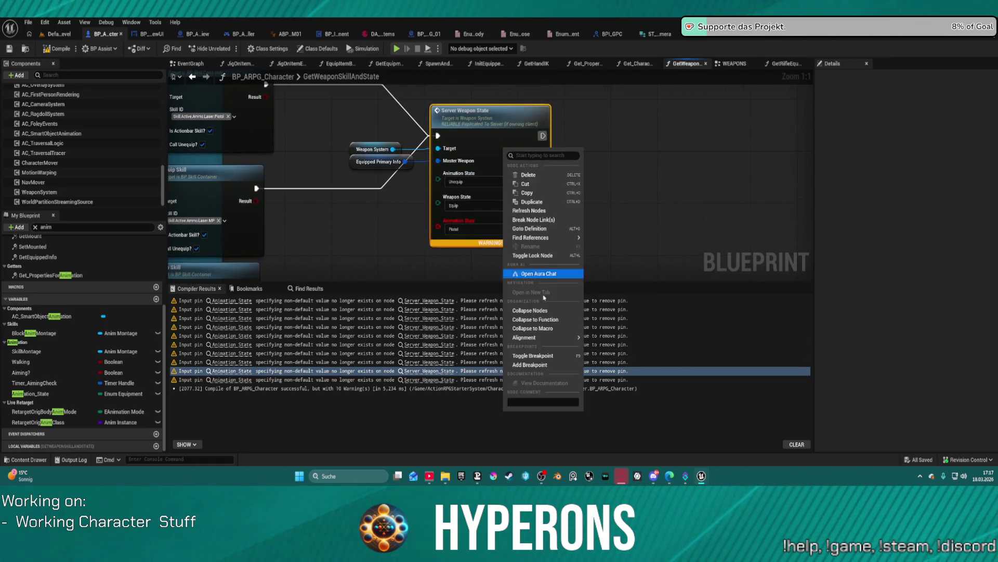
mouse_move(536, 235)
click(529, 210)
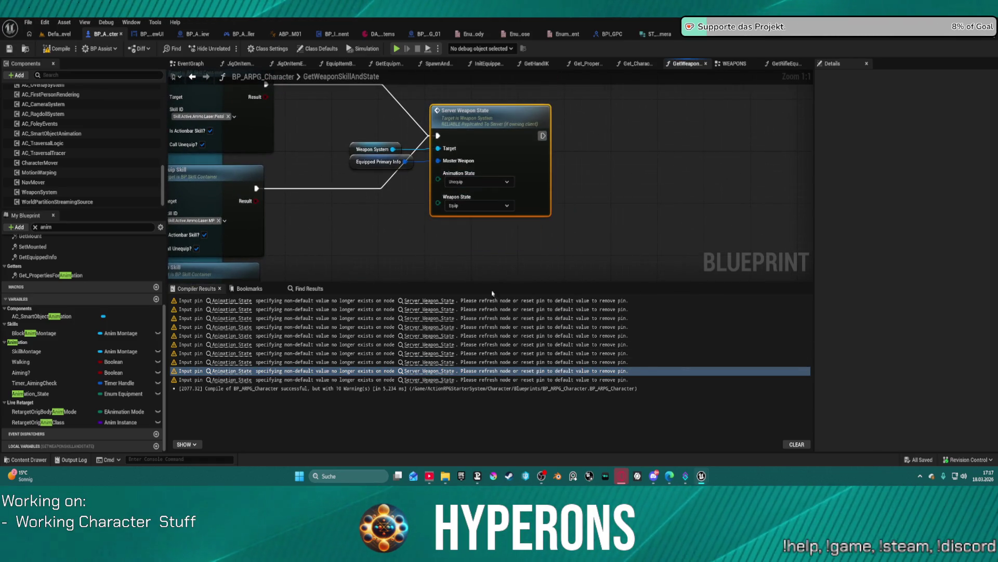
click(433, 379)
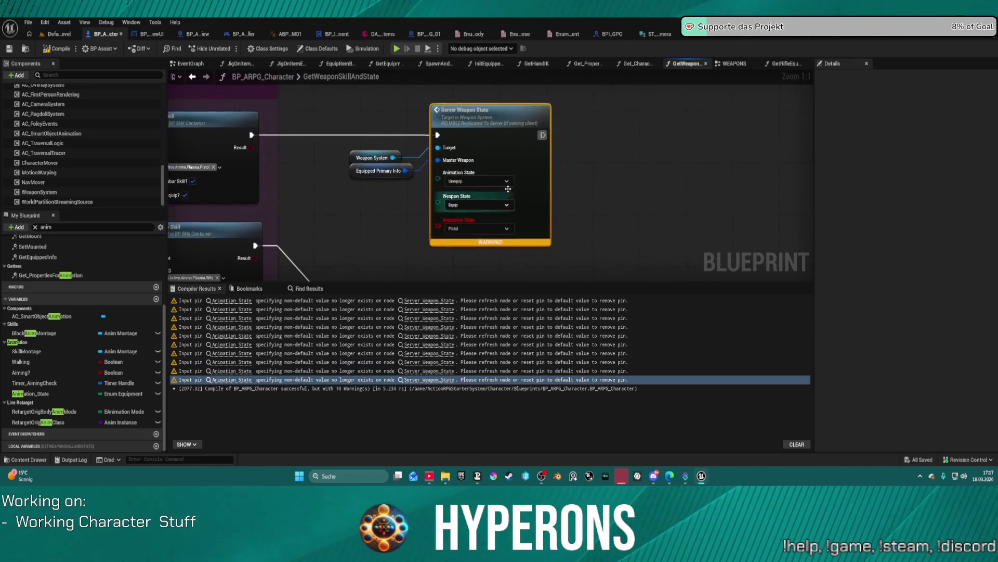
right_click(504, 150)
mouse_move(536, 235)
click(530, 209)
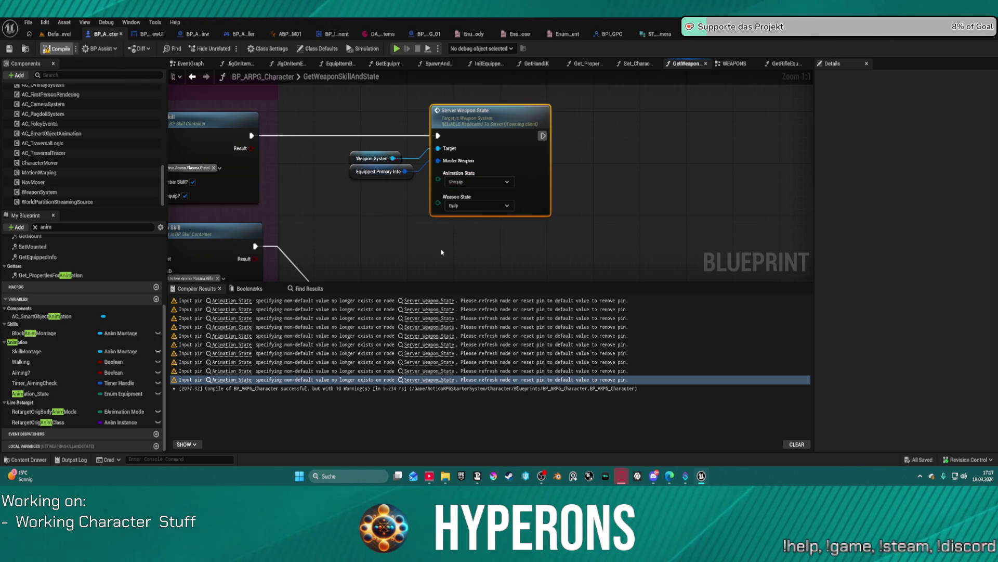
key(F7)
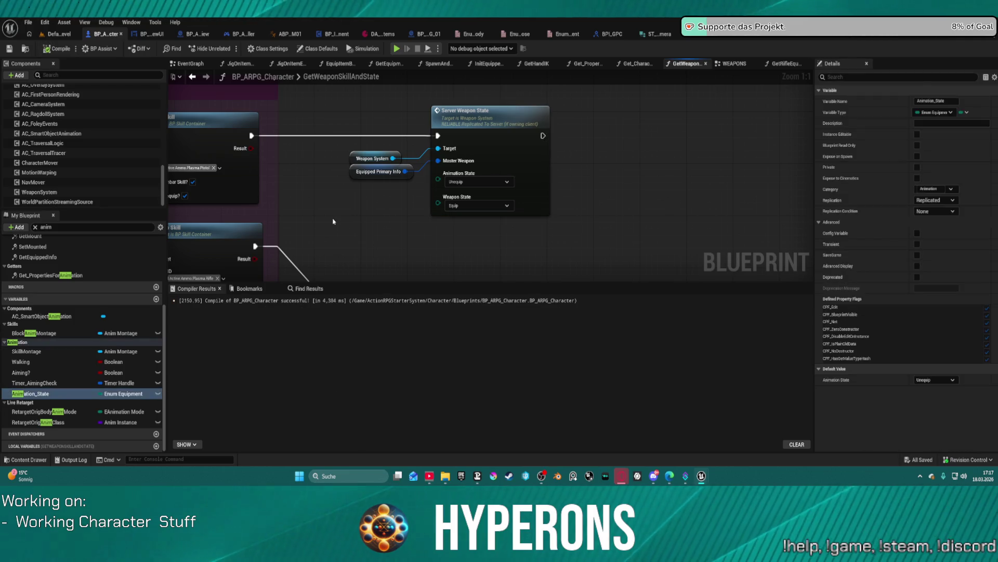
Start a Play-in-Editor session of DefaultLevel despite the blueprint errors.
click(59, 34)
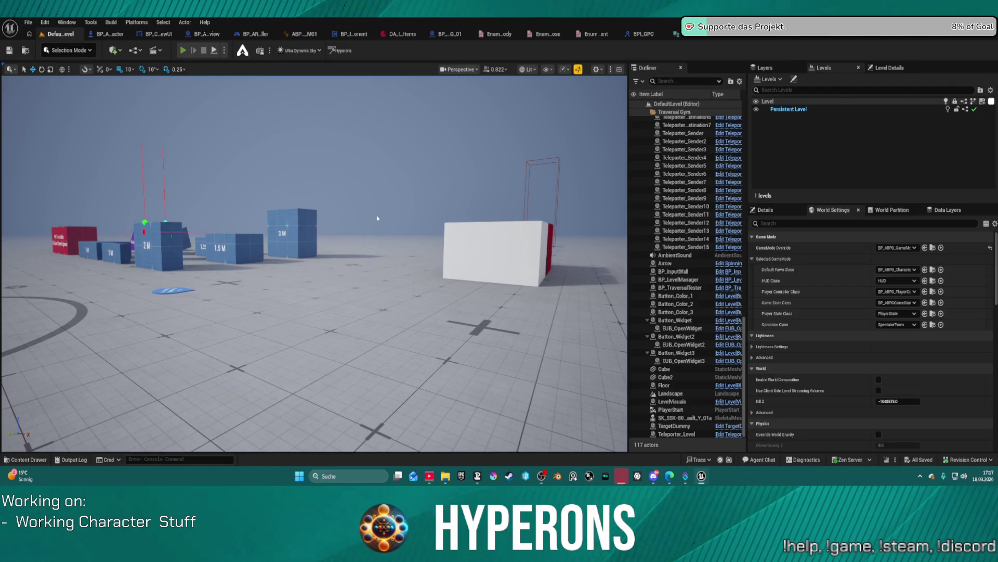
key(alt+p)
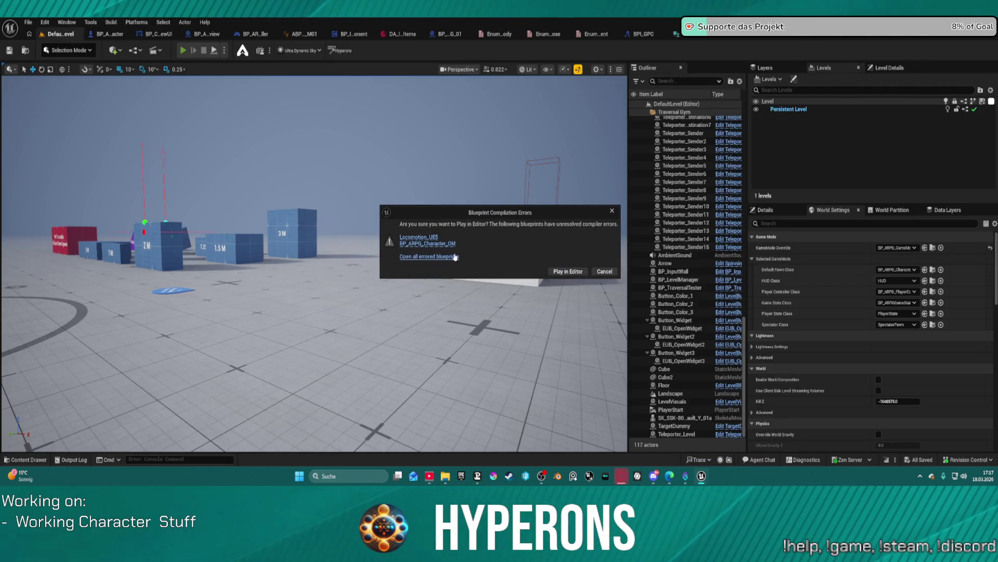
click(567, 272)
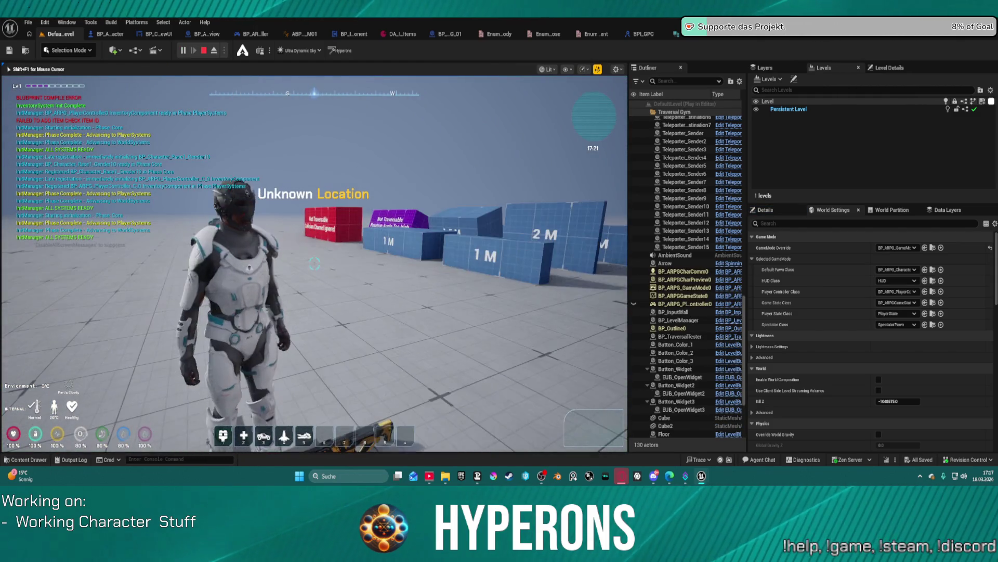
Run the character forward past the white and red blocks.
key(w)
key(w)
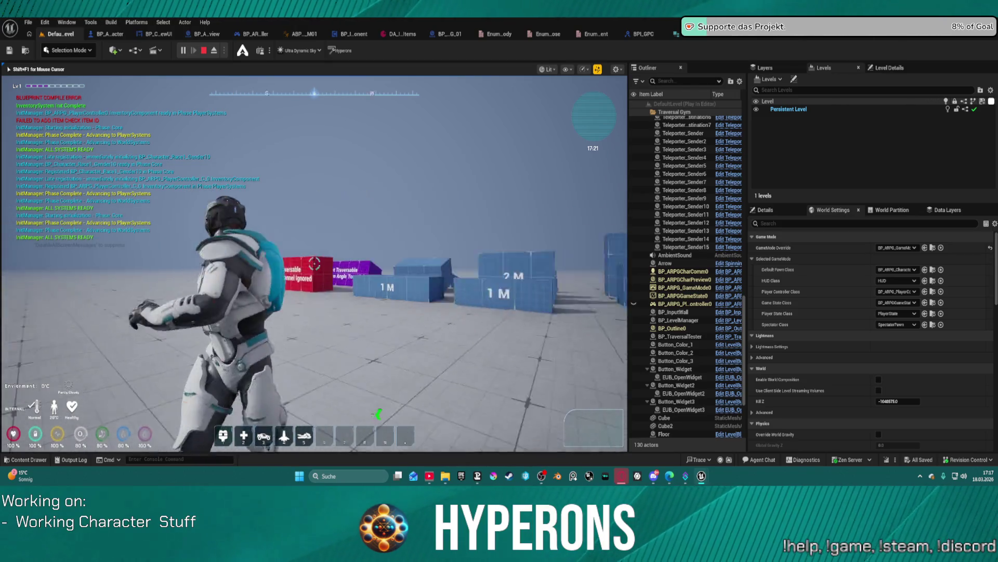
key(w)
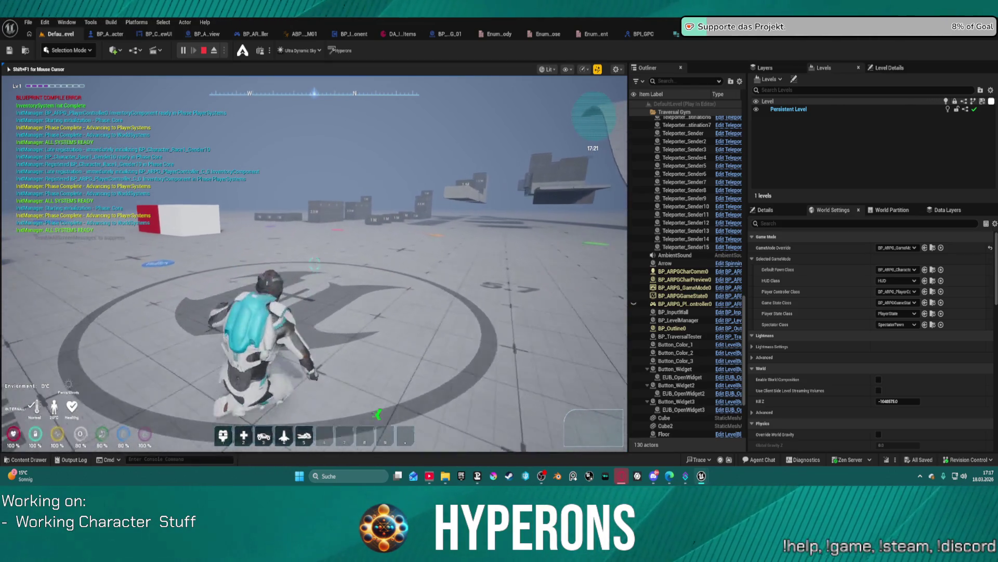
key(w)
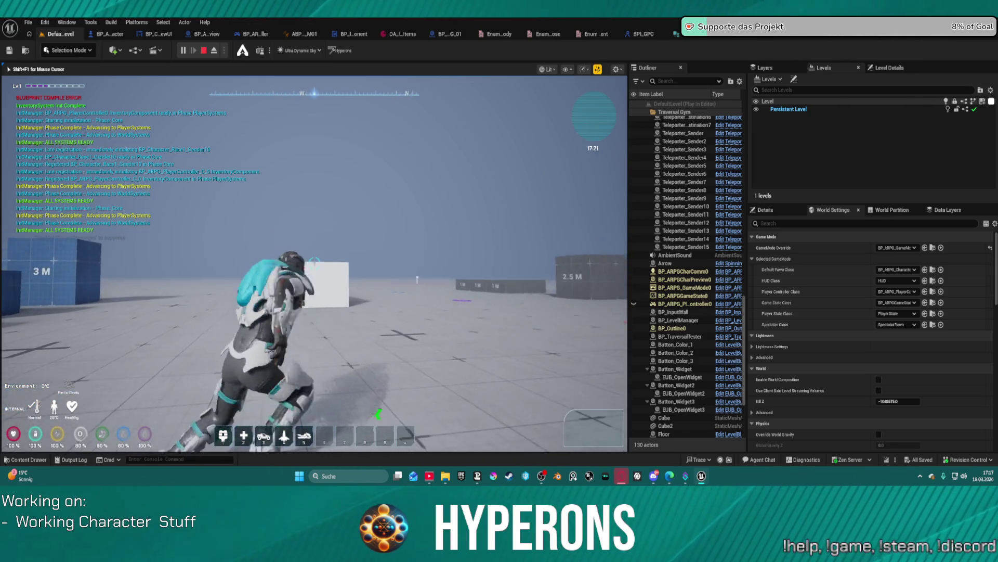
key(w)
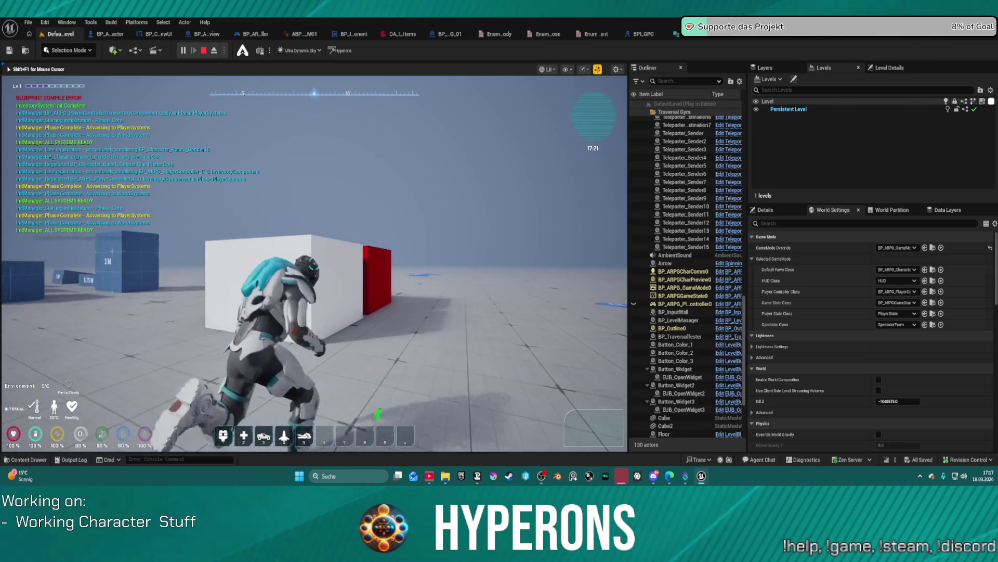
key(w)
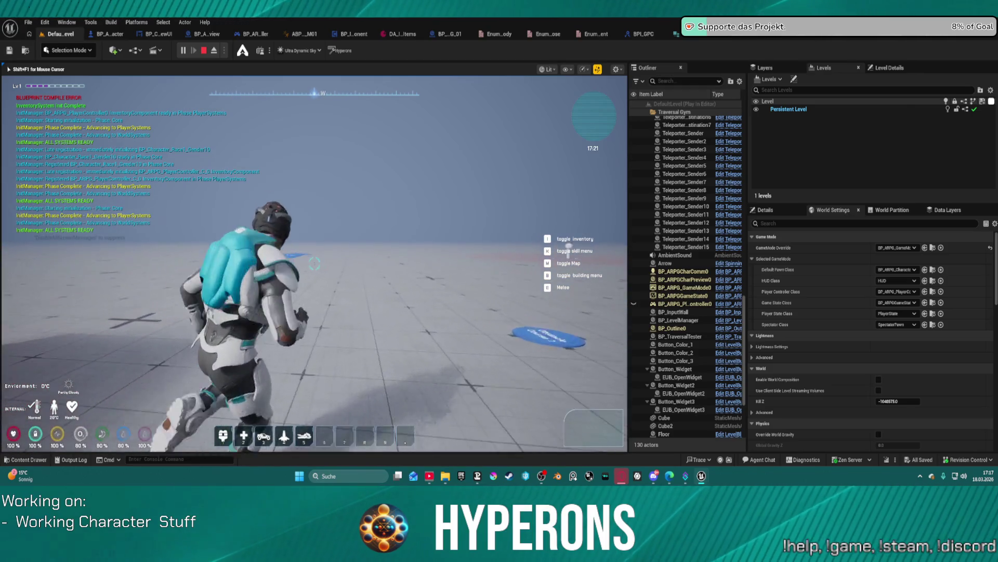
key(w)
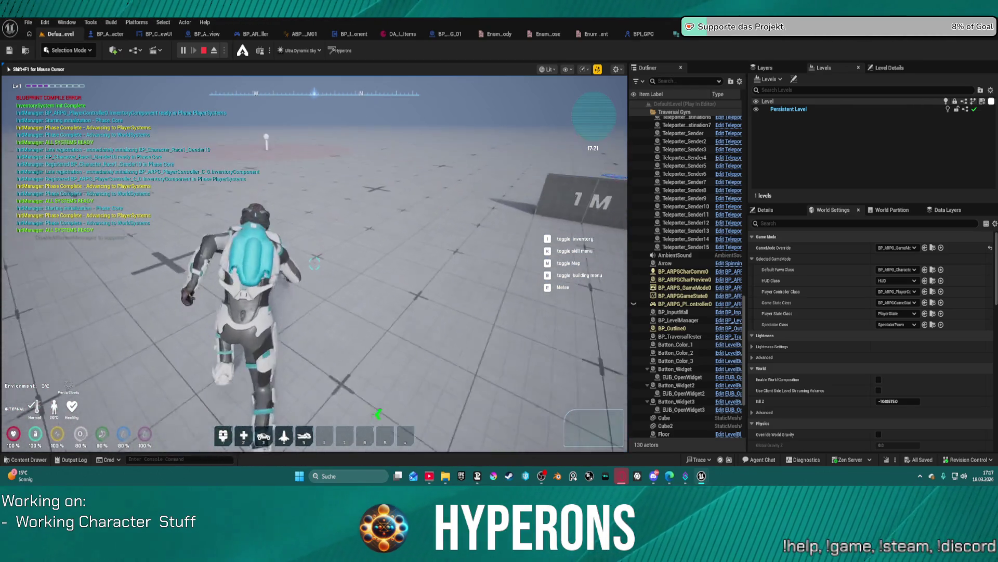
Crouch the character and walk it back and forth around the test level.
key(c)
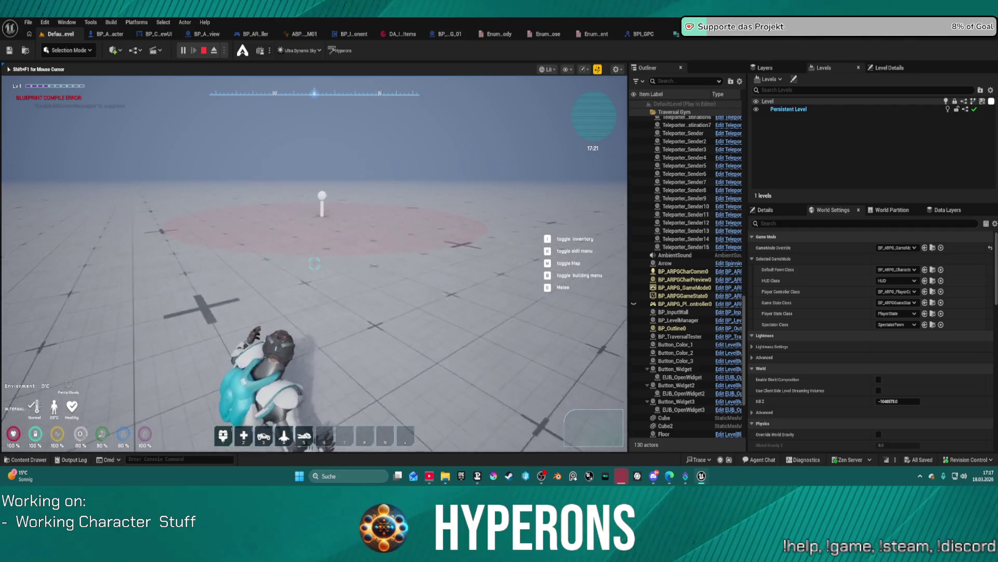
key(d)
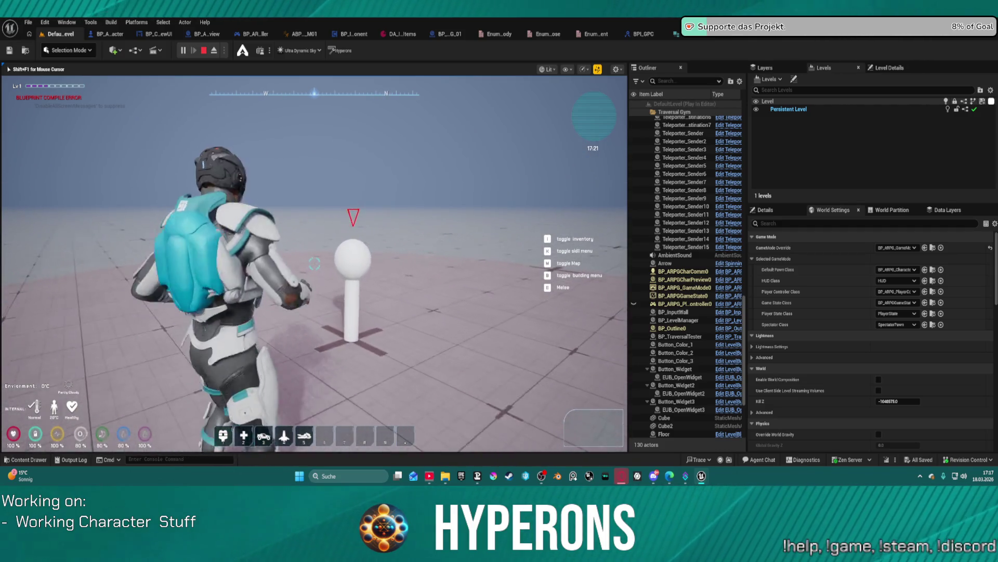
key(w)
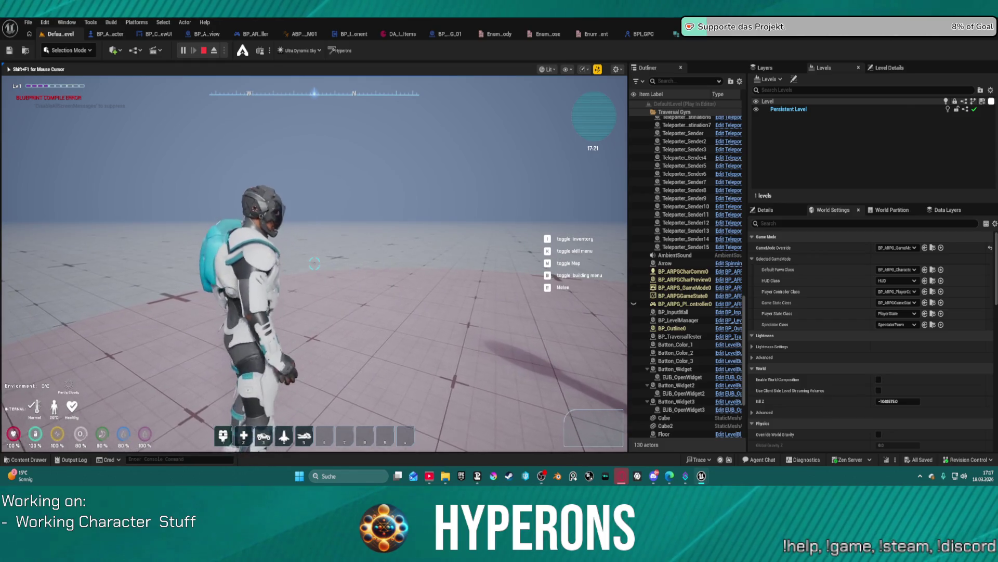
key(w)
key(s)
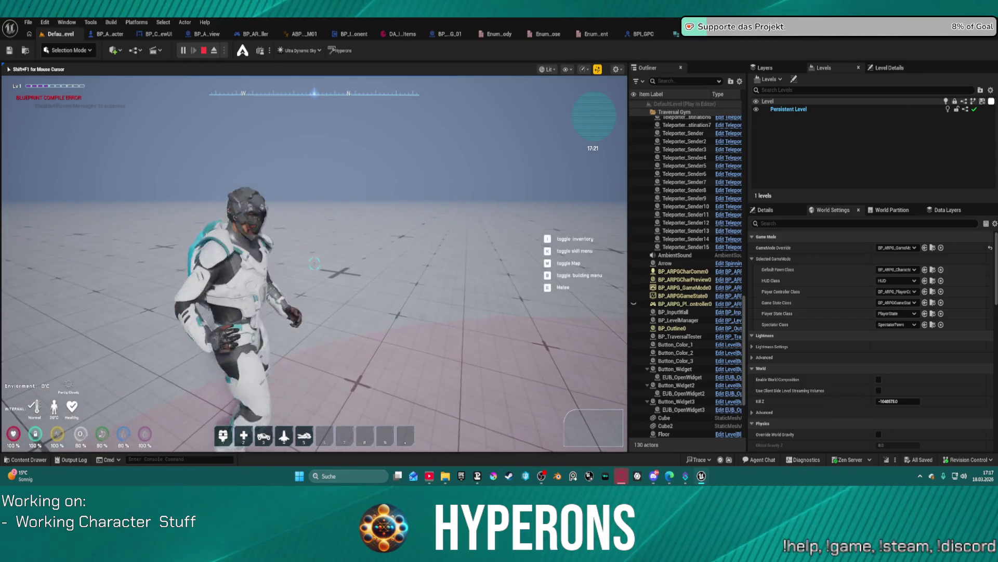
Equip the rifle from the character's inventory, resume play and close the inventory.
key(i)
click(533, 299)
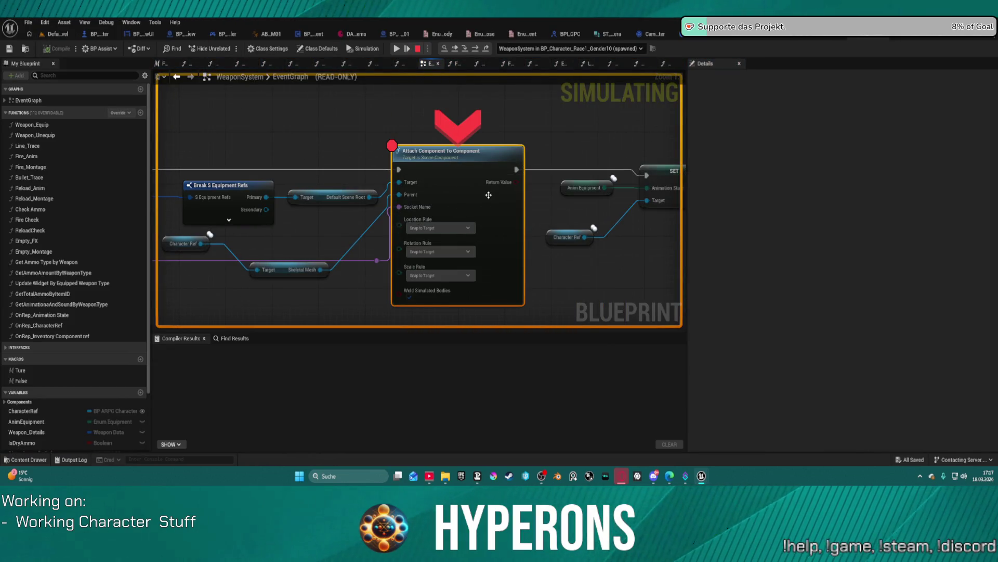
click(472, 229)
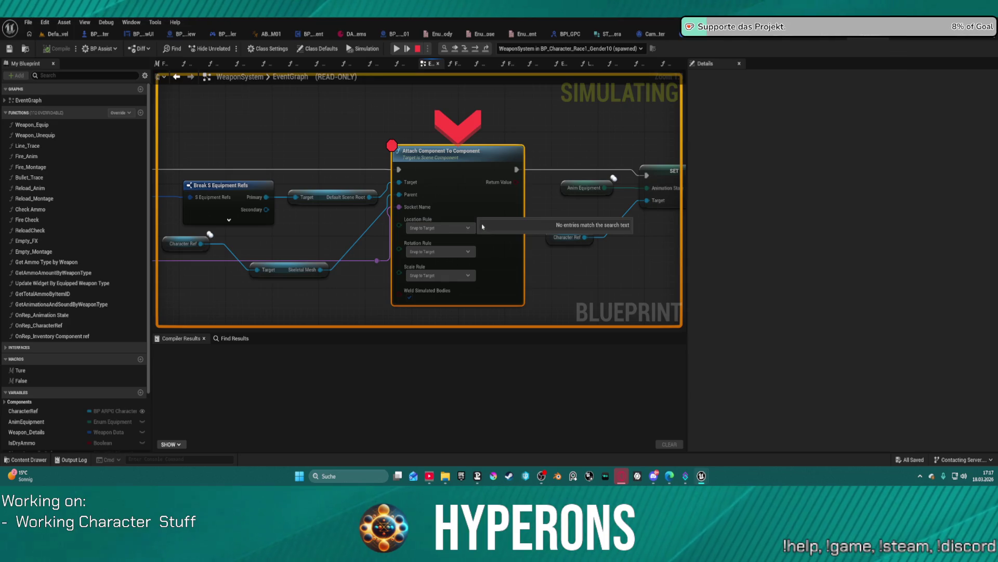
click(396, 48)
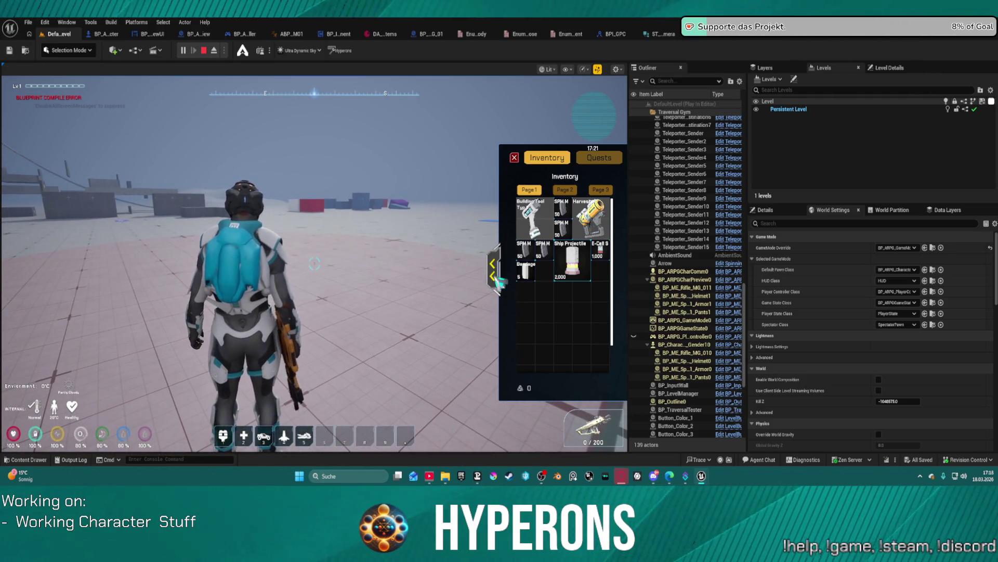
click(515, 157)
Run the rifle-carrying character toward the red block, slide, then stand back up.
key(w)
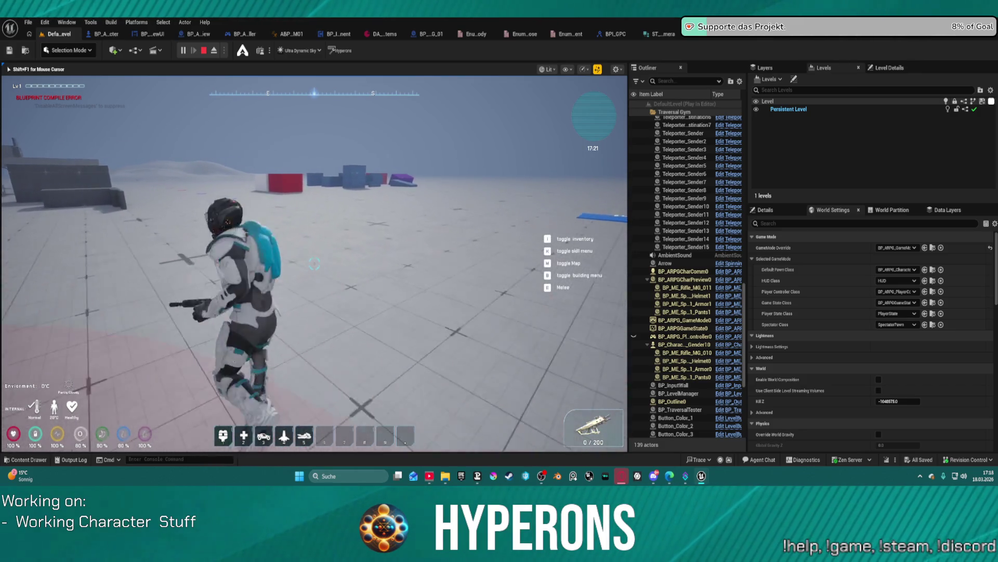
key(w)
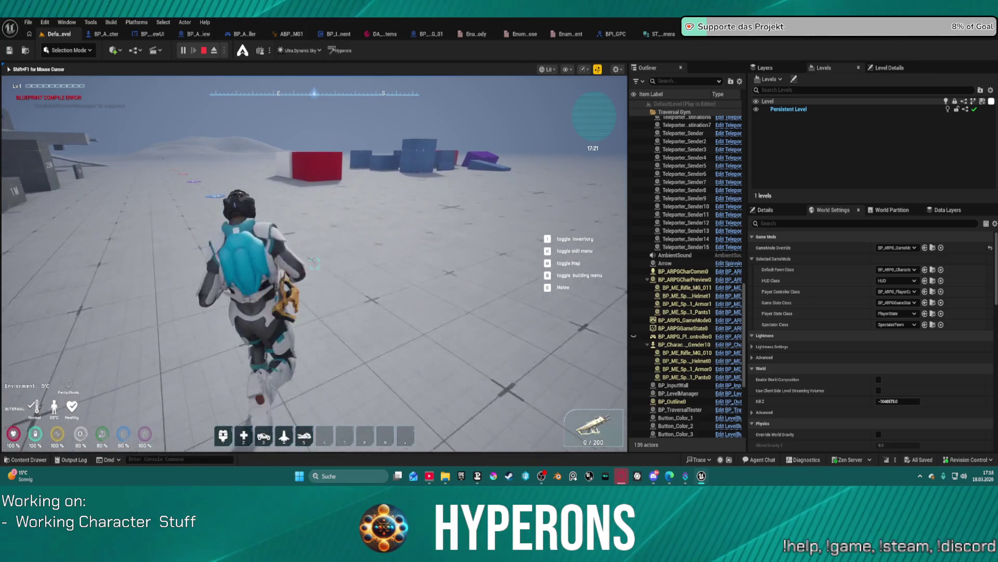
key(w)
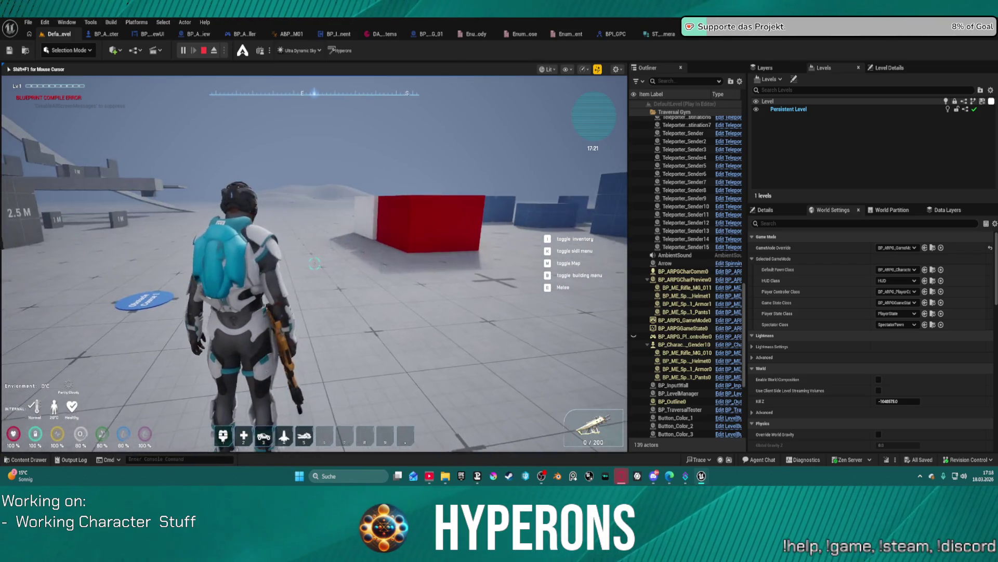
key(w)
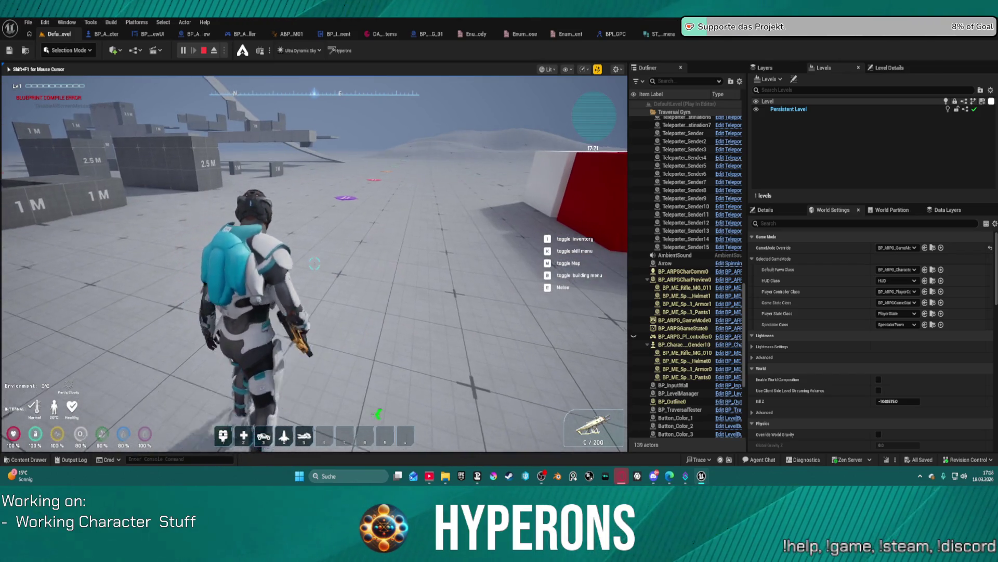
key(c)
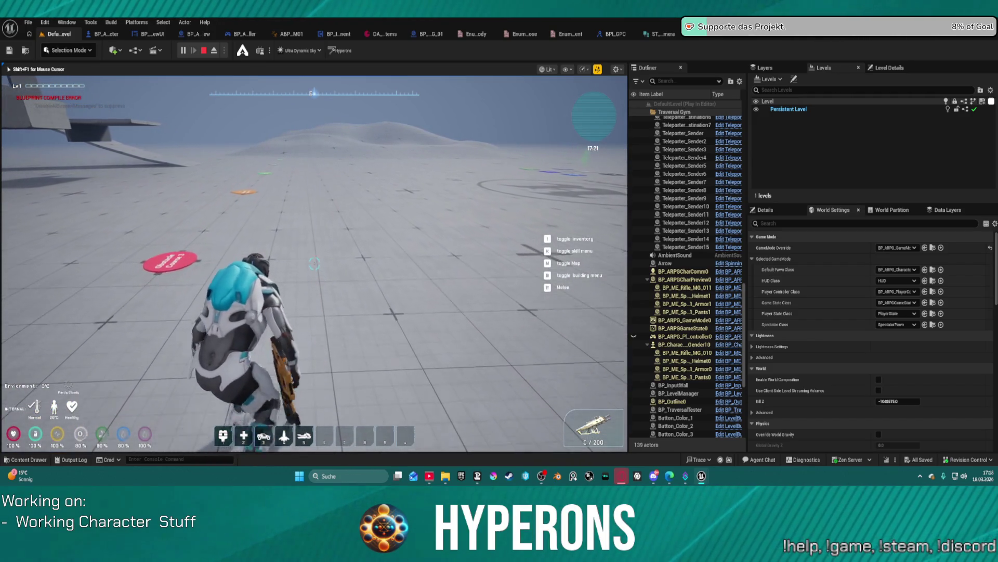
key(c)
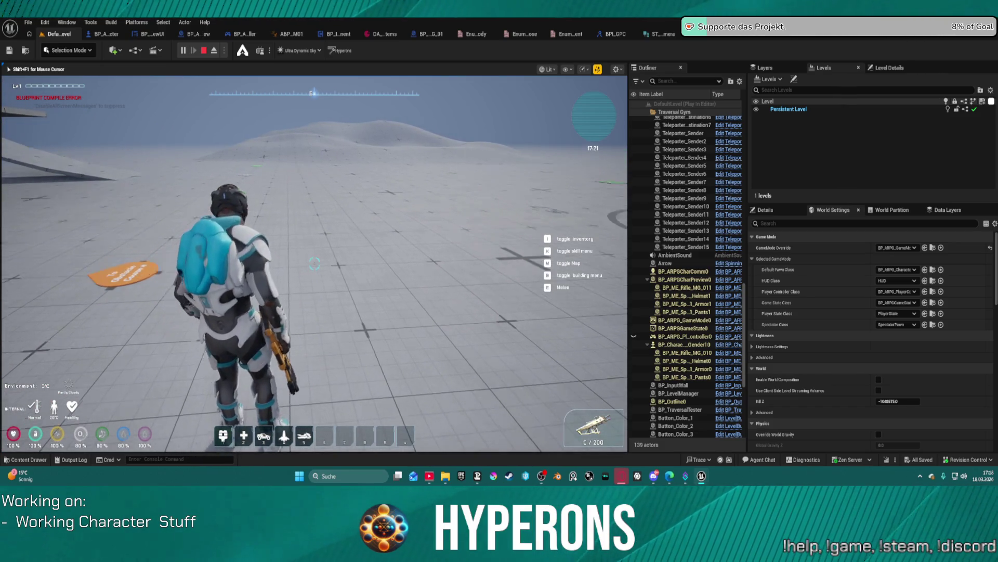
mouse_move(314, 264)
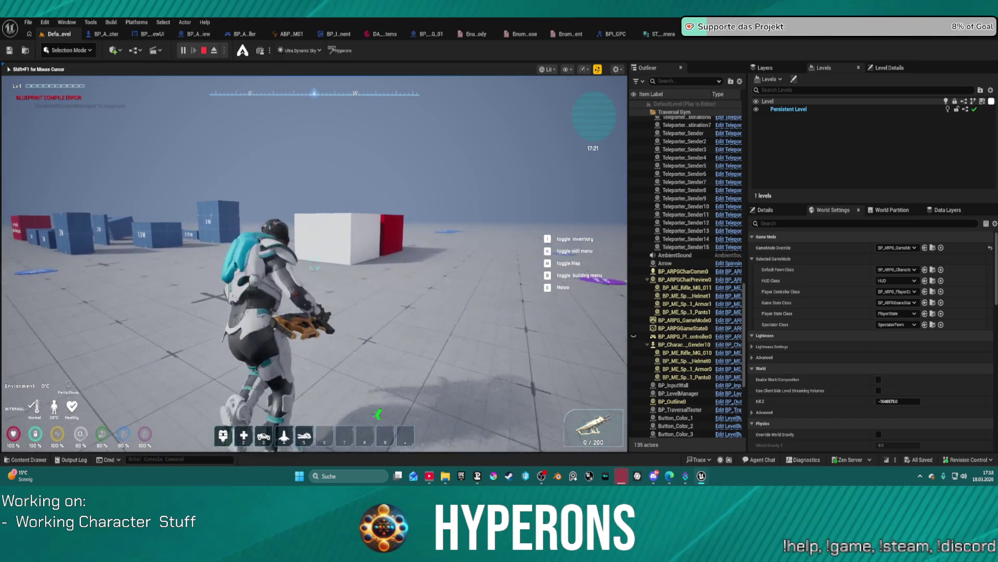
Run toward the blue blocks, slide toward the platforms, then stop the session with Esc.
key(w)
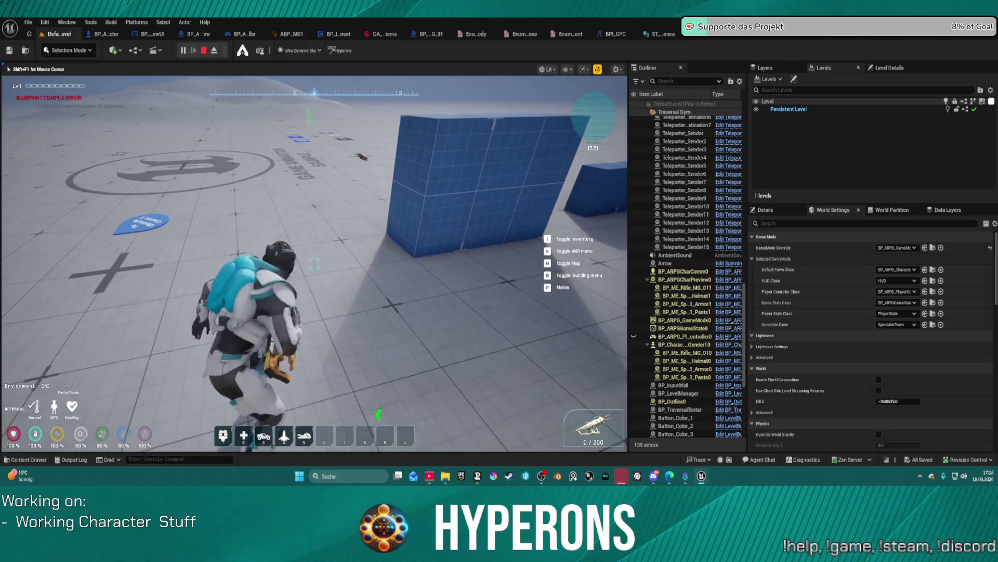
key(w)
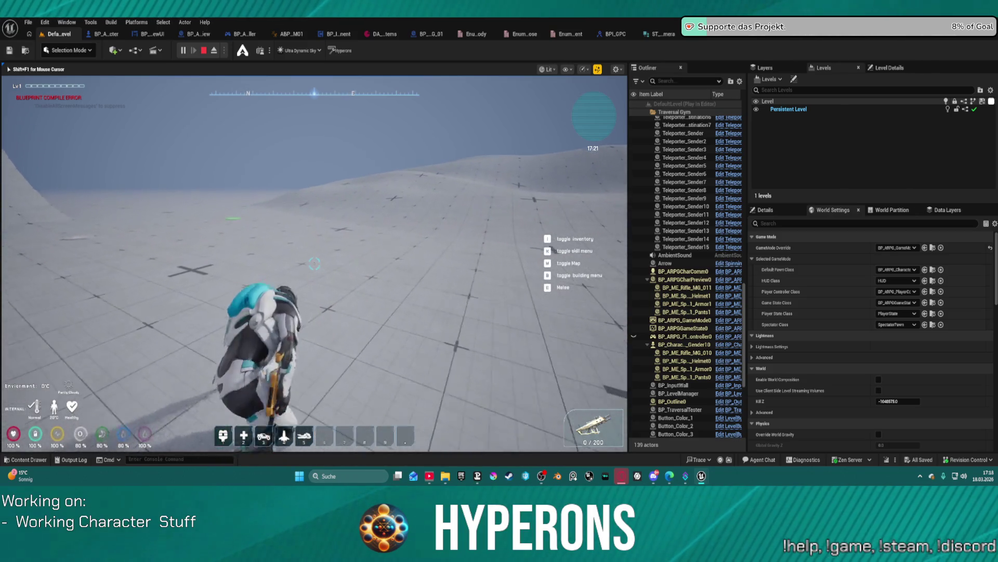
key(c)
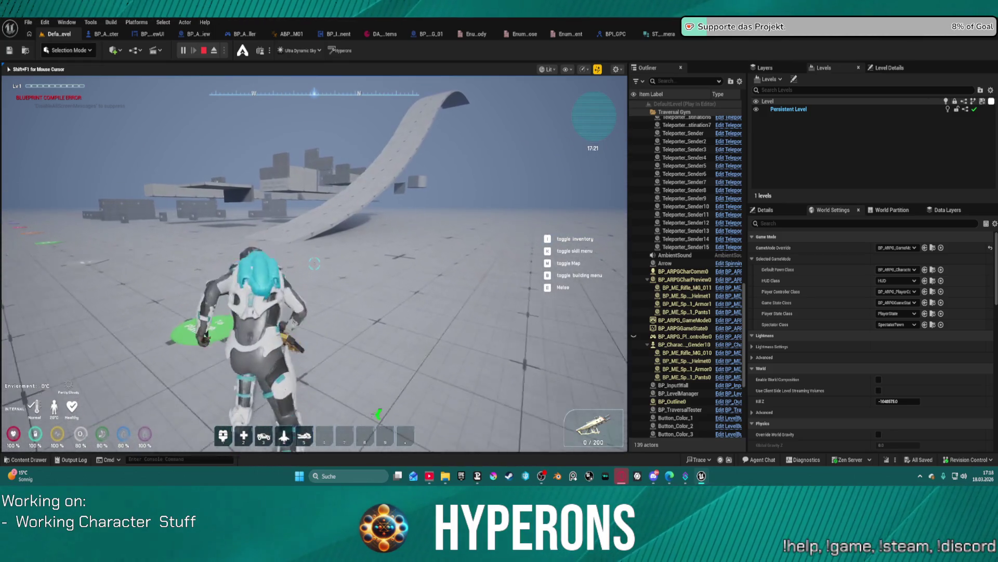
key(c)
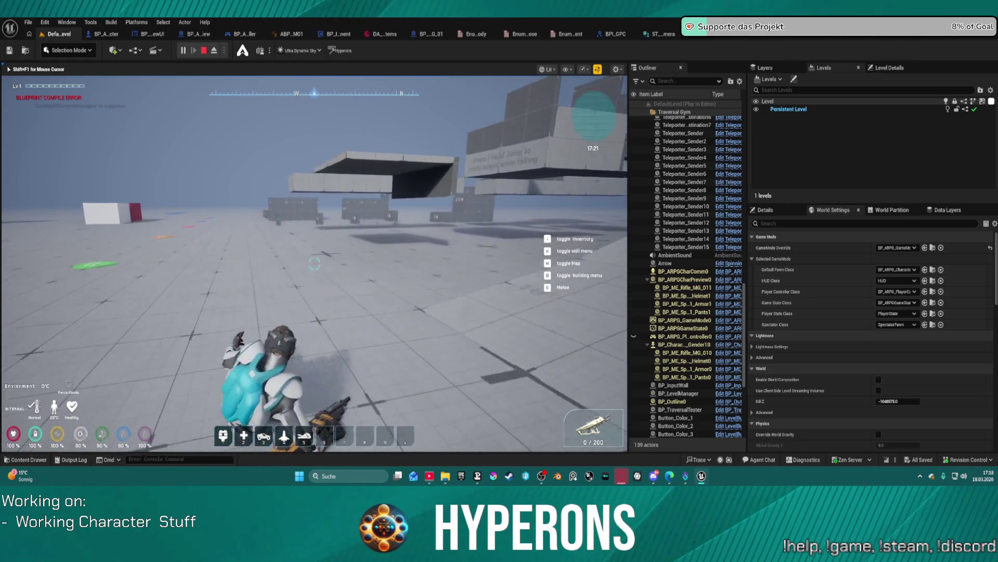
key(Escape)
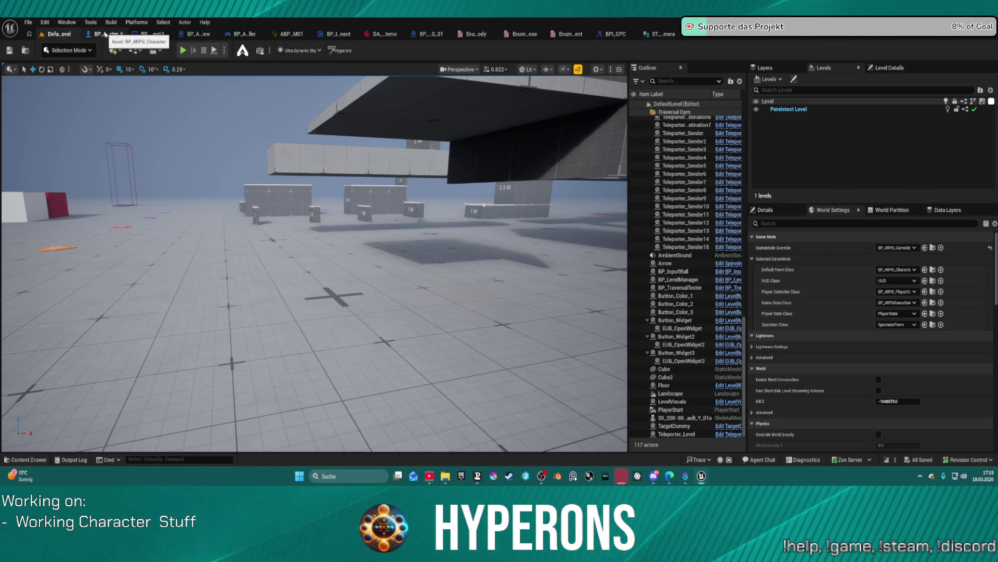
Switch to BP_ARPG_Character and view the InitEquippedWeapons and SpawnAndEquipItem function graphs.
click(105, 34)
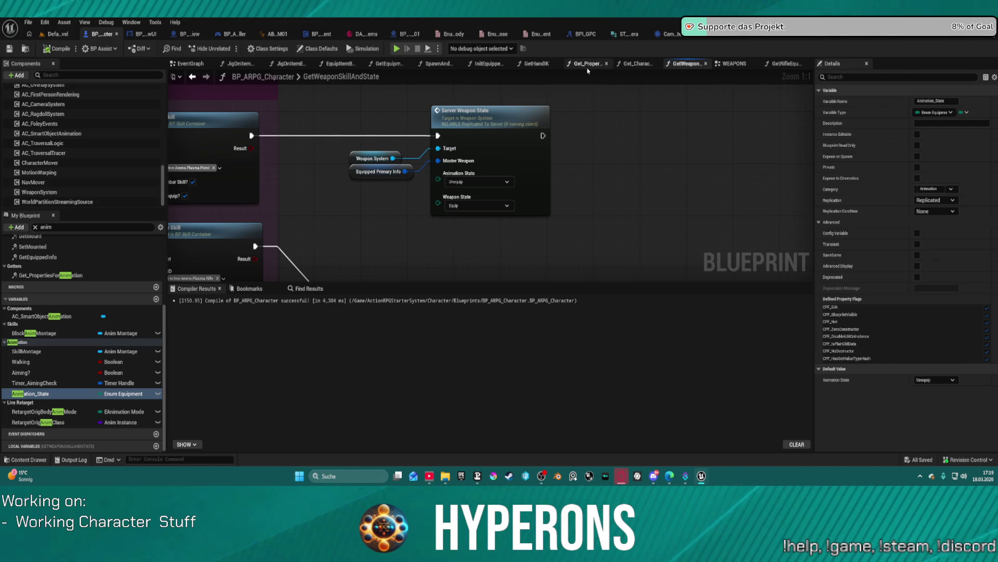
click(606, 63)
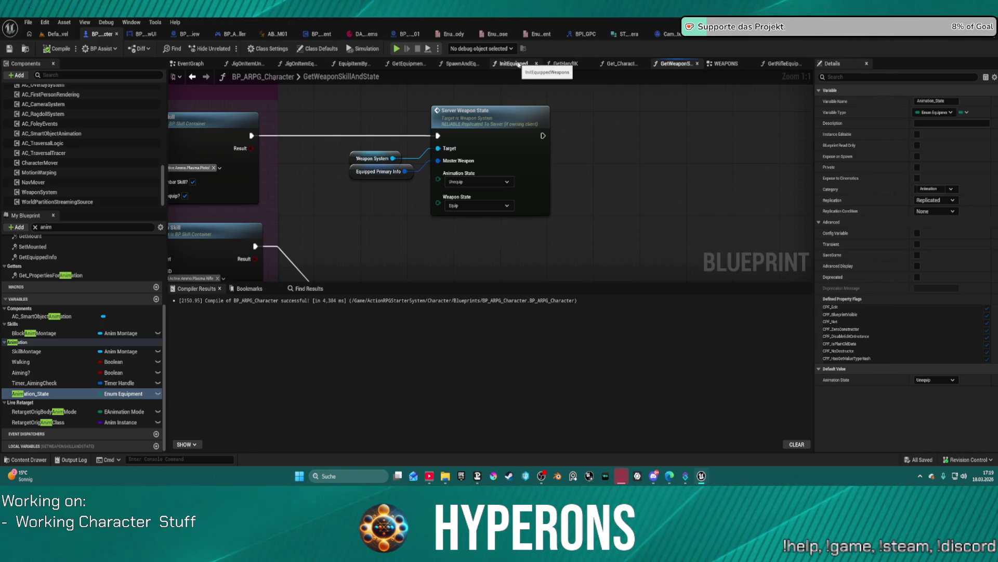
click(518, 64)
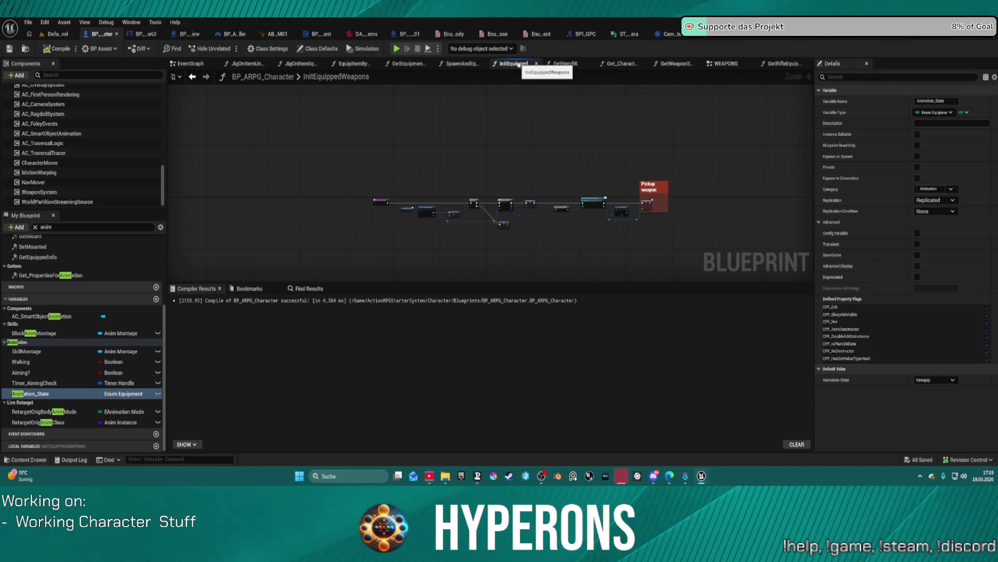
click(465, 64)
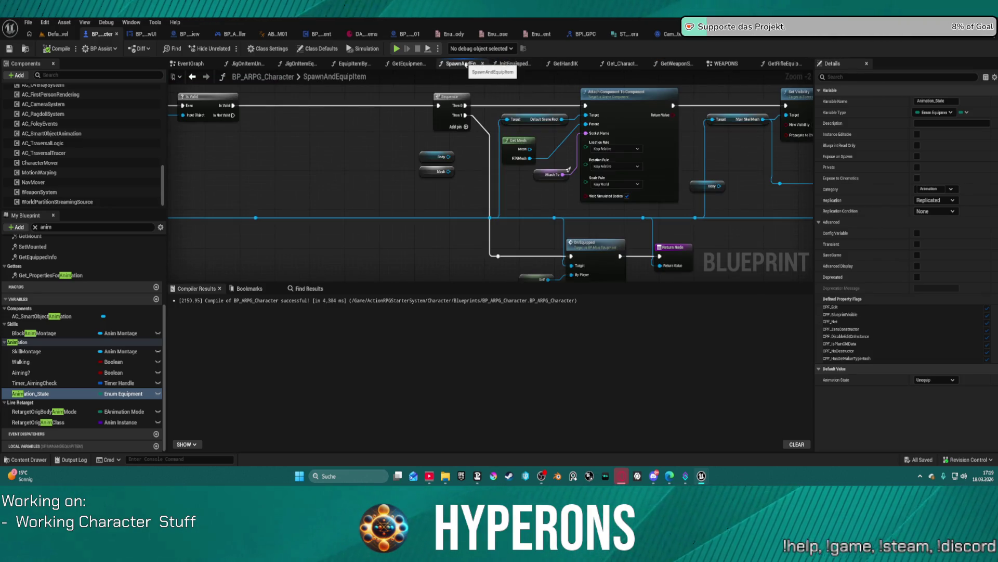
Pan SpawnAndEquipItem to the attach nodes, peek inside GetMesh, then return.
mouse_move(673, 158)
mouse_down()
mouse_move(452, 158)
mouse_move(465, 175)
mouse_up()
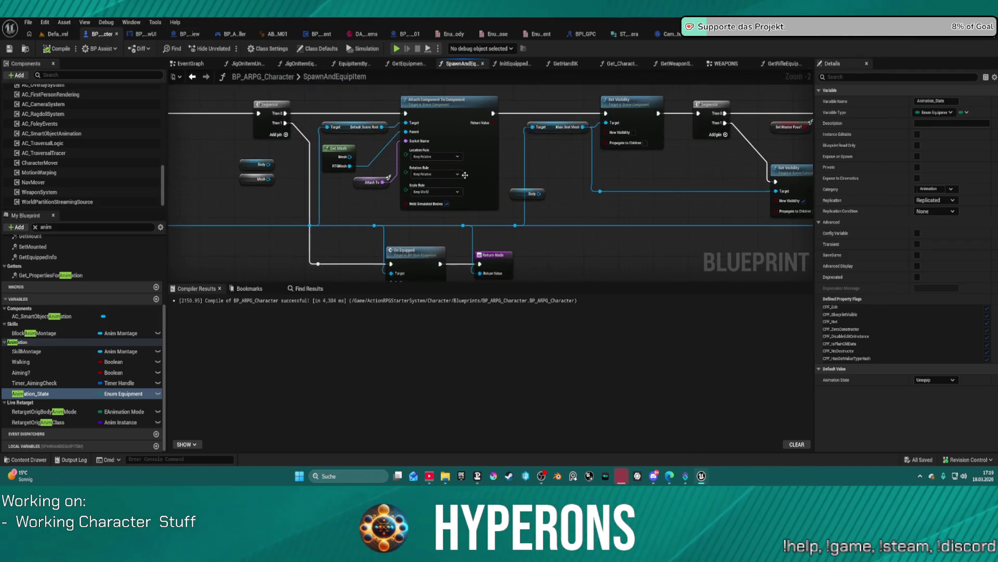
mouse_move(279, 193)
mouse_down()
mouse_move(433, 184)
mouse_move(417, 177)
mouse_up()
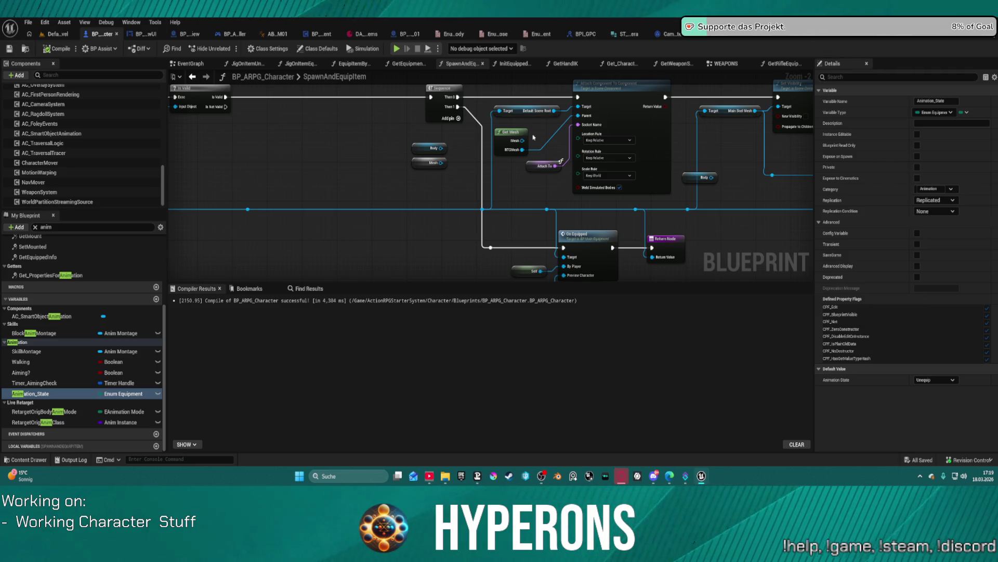
drag(373, 188, 311, 185)
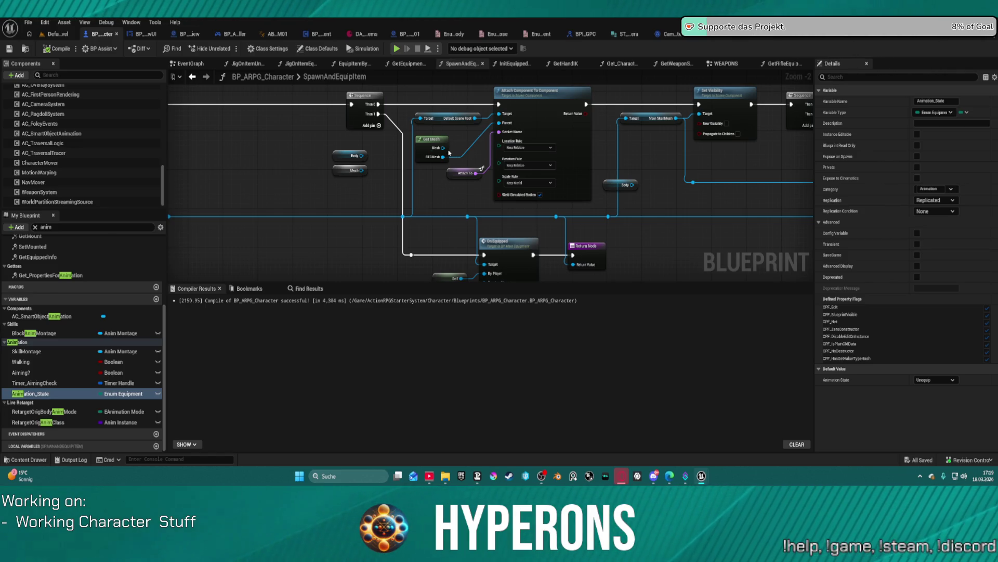
double_click(430, 141)
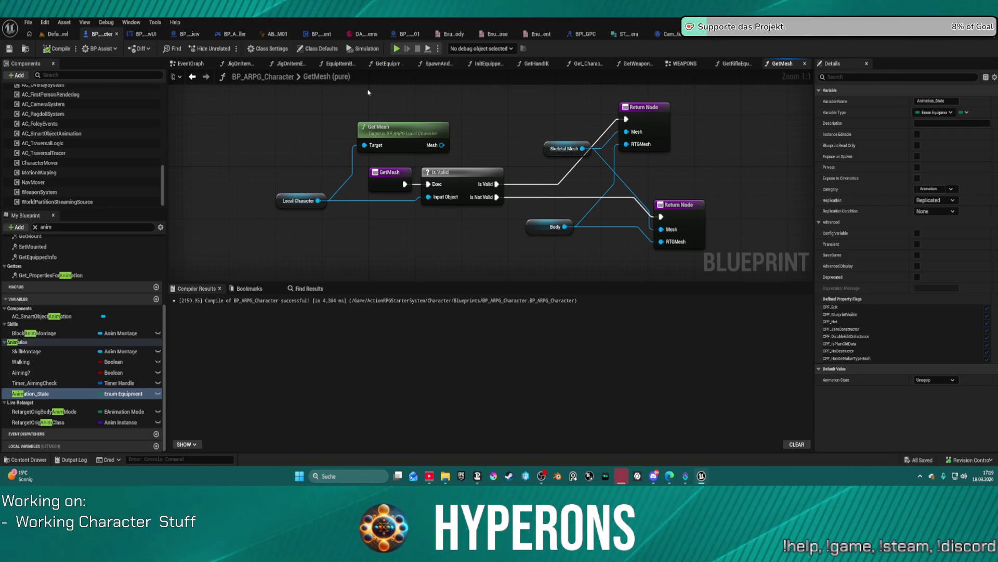
click(198, 78)
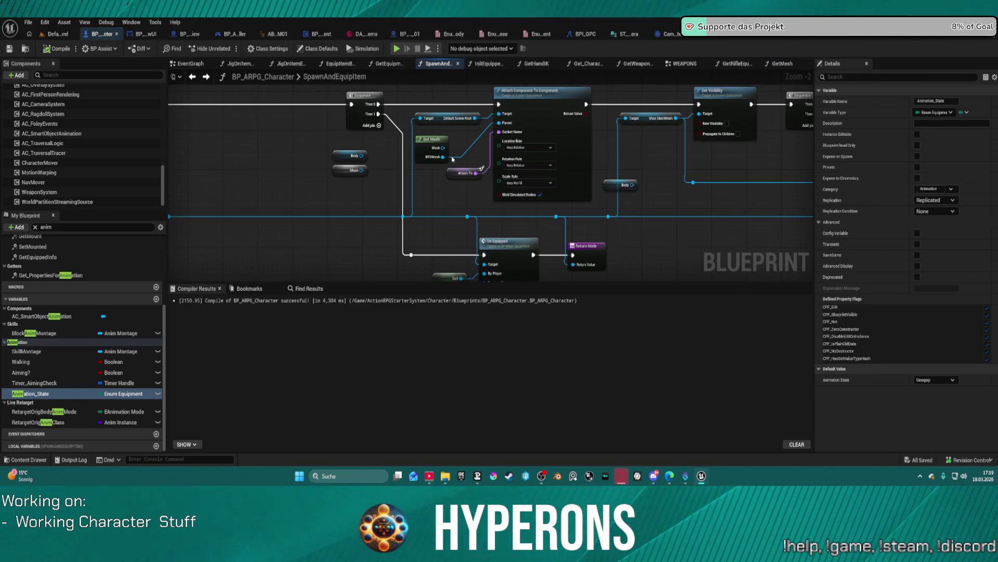
Add a Set Anim Instance Class node off the Get Mesh output.
mouse_move(439, 148)
mouse_down()
mouse_move(670, 180)
mouse_move(690, 213)
mouse_up()
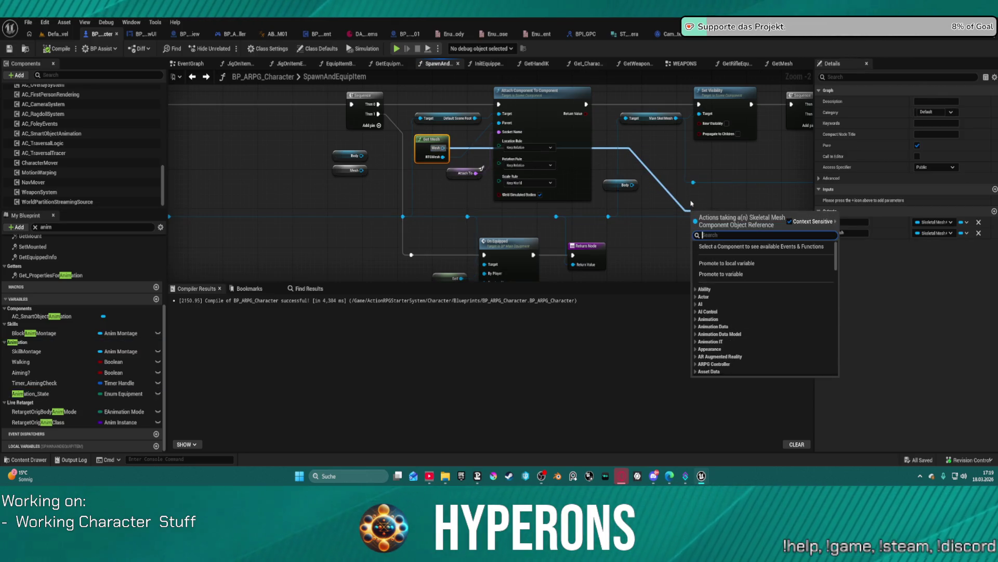
text(anim)
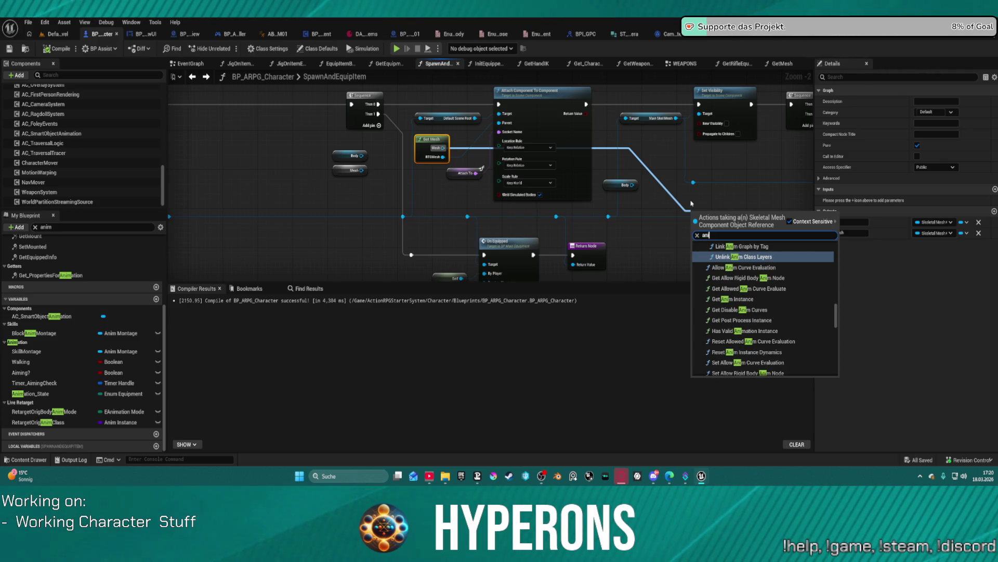
key(Up)
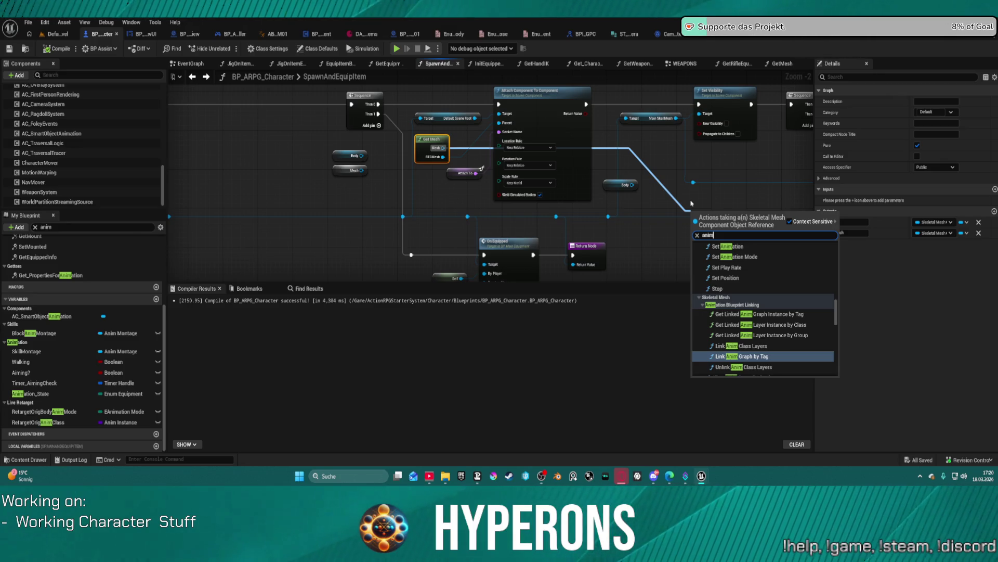
key(Up)
key(Up)
key(Up)
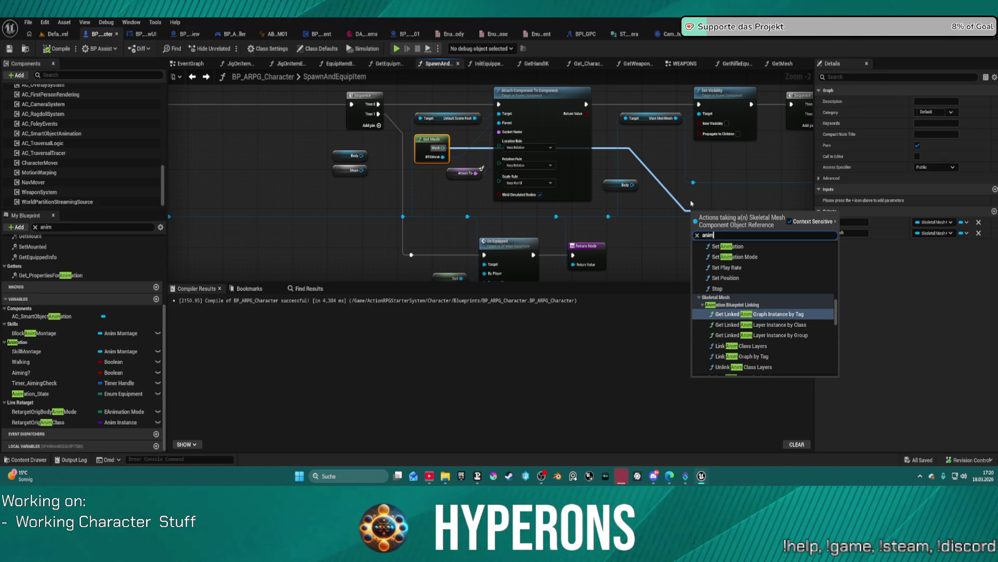
key(Up)
key(Up)
key(Up)
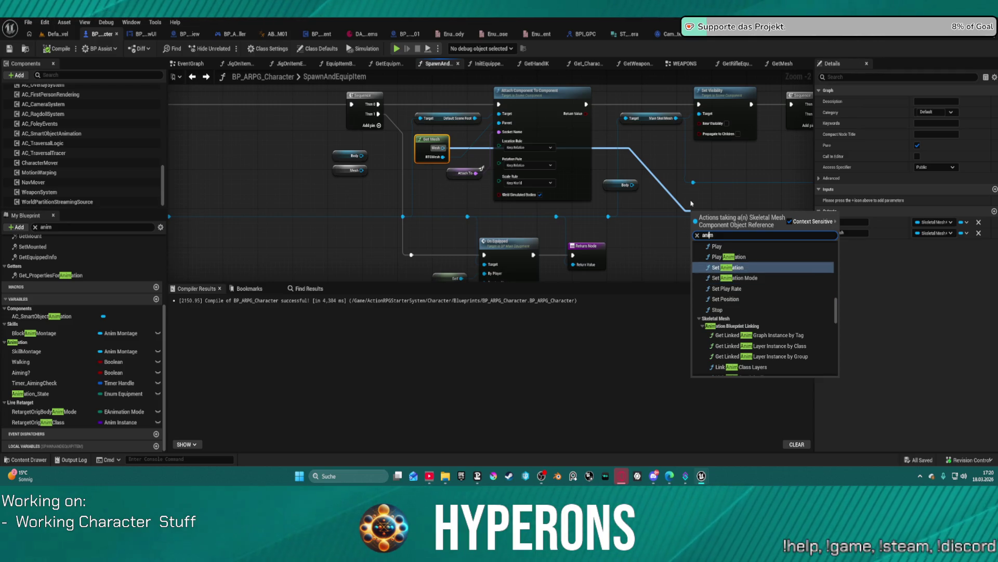
key(Home)
text(set)
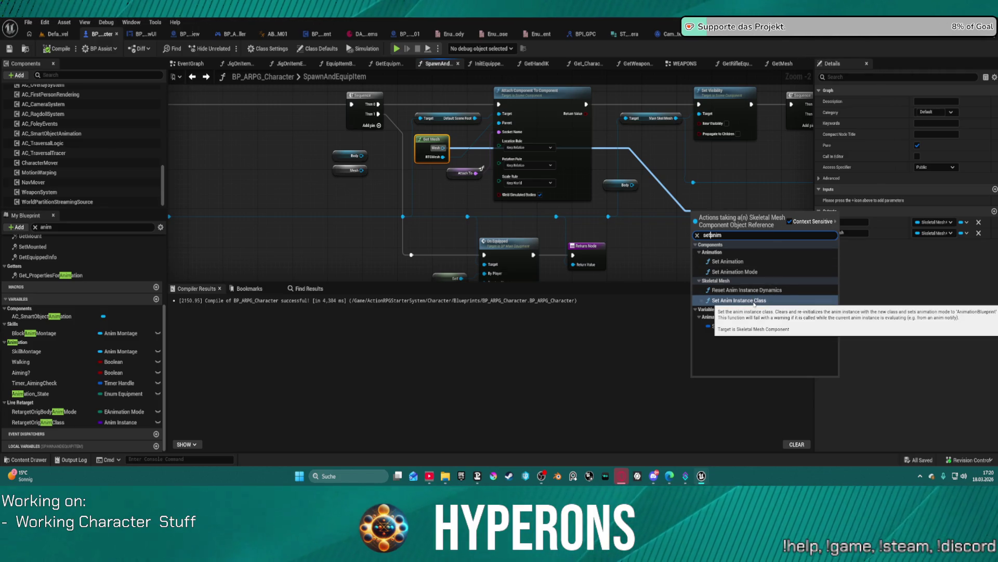
click(757, 300)
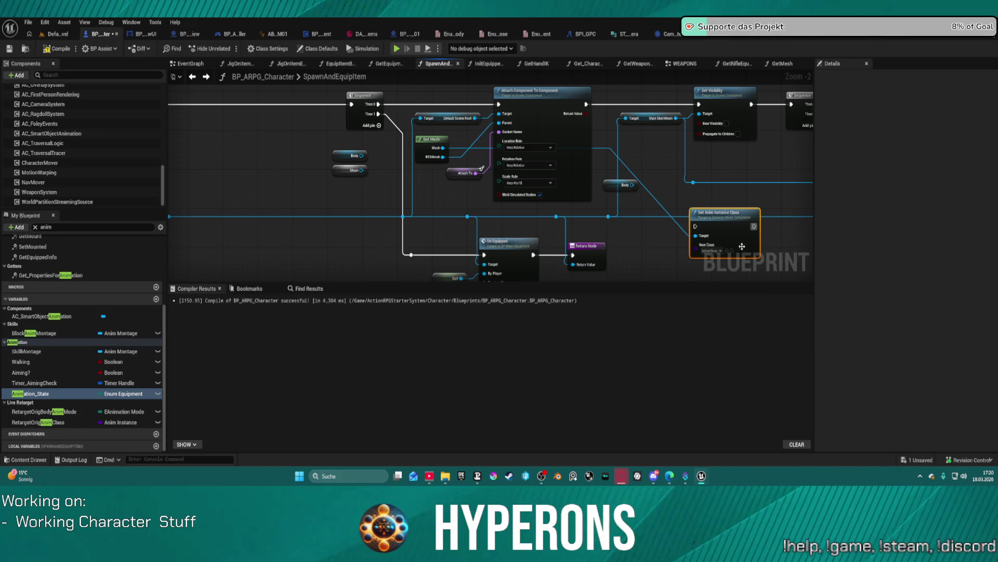
drag(728, 212, 735, 173)
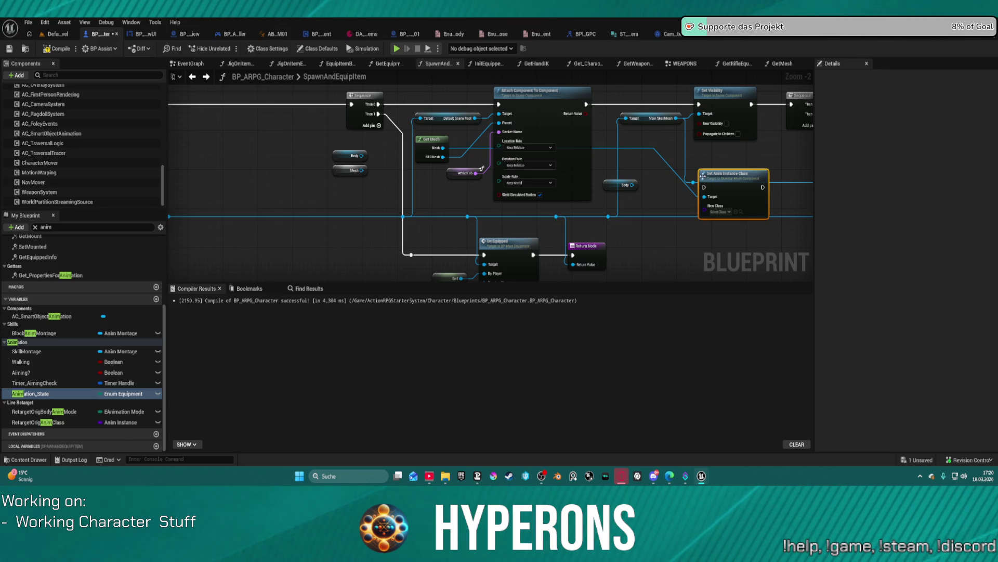
Replace it with a Link Anim Class Layers node fed through a reroute on the mesh wire.
double_click(650, 149)
click(718, 175)
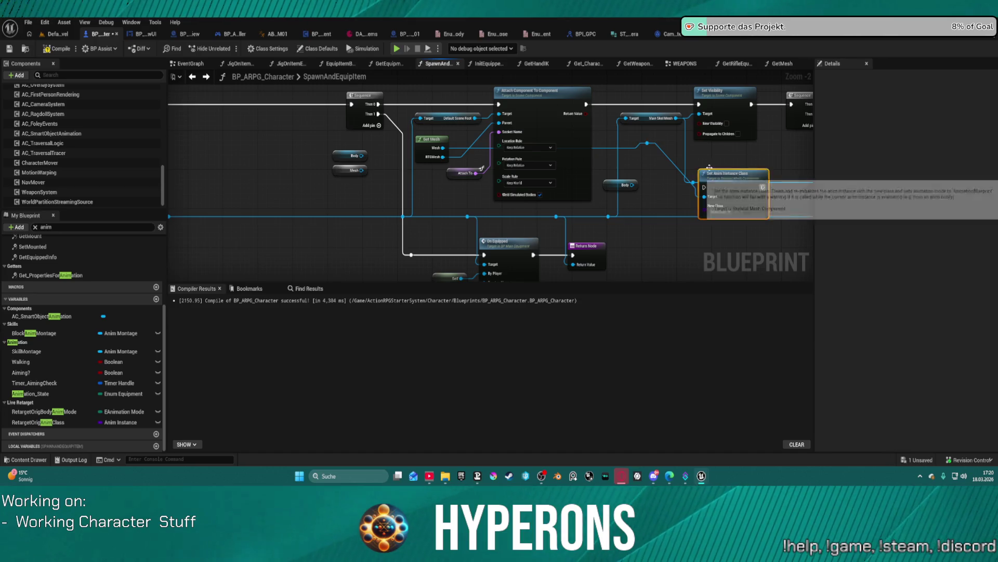
key(Delete)
mouse_move(647, 143)
mouse_down()
mouse_move(713, 178)
mouse_move(701, 179)
mouse_up()
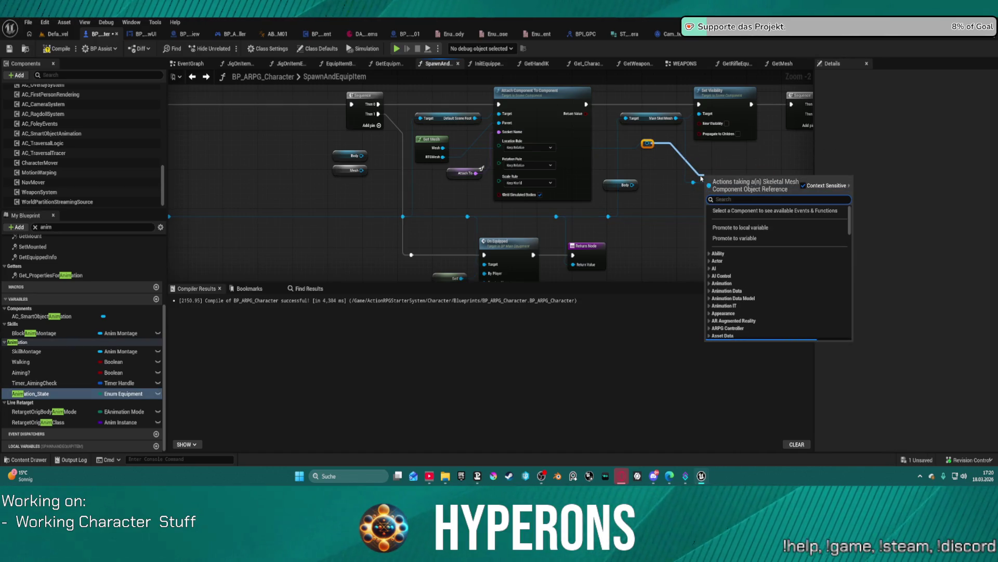
text(link anim)
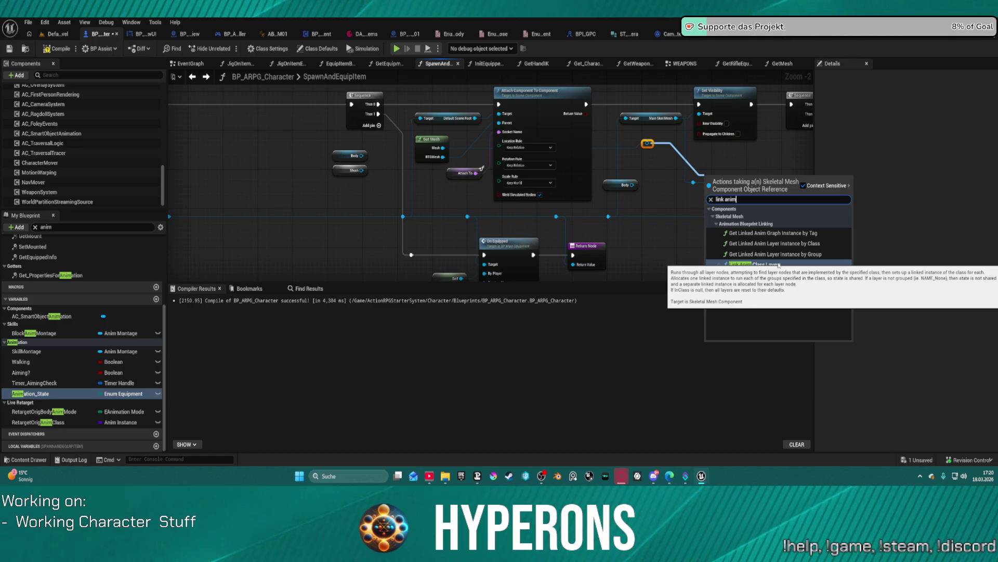
click(779, 264)
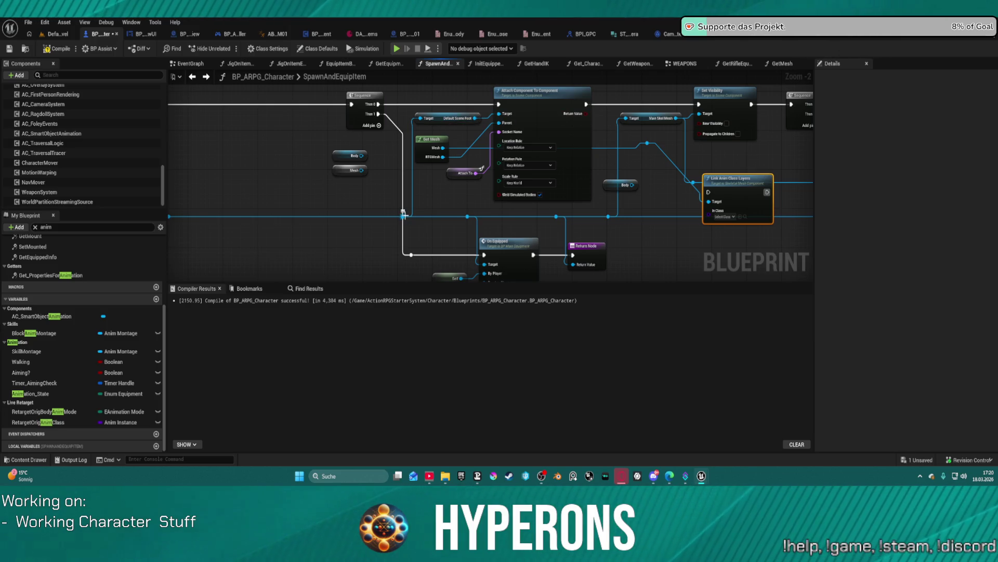
Add Get Overlay Pose TP and wire it into Link Anim Class Layers' In Class pin.
drag(404, 214, 642, 205)
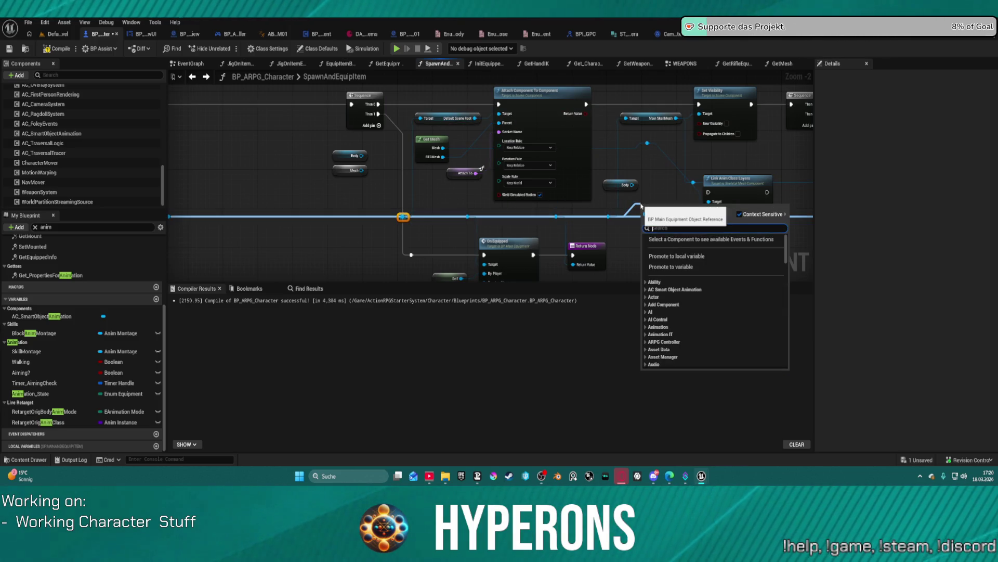
text(fp)
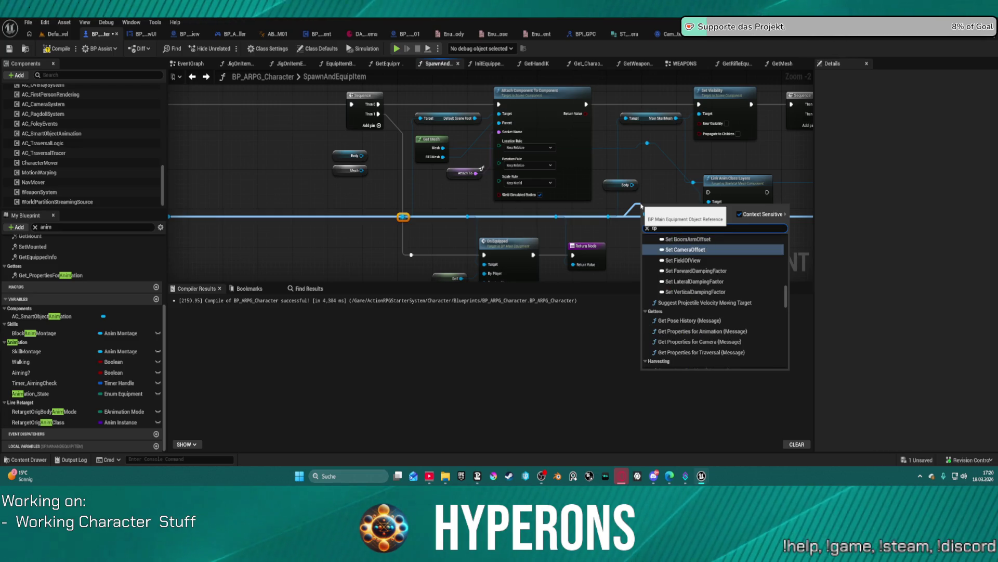
key(BackSpace)
key(BackSpace)
text(otp)
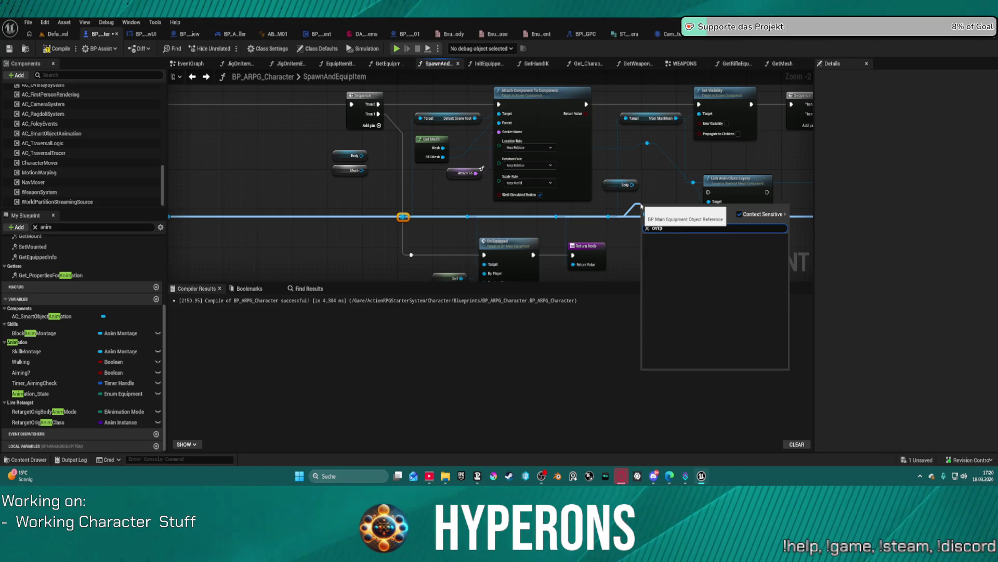
text(ver)
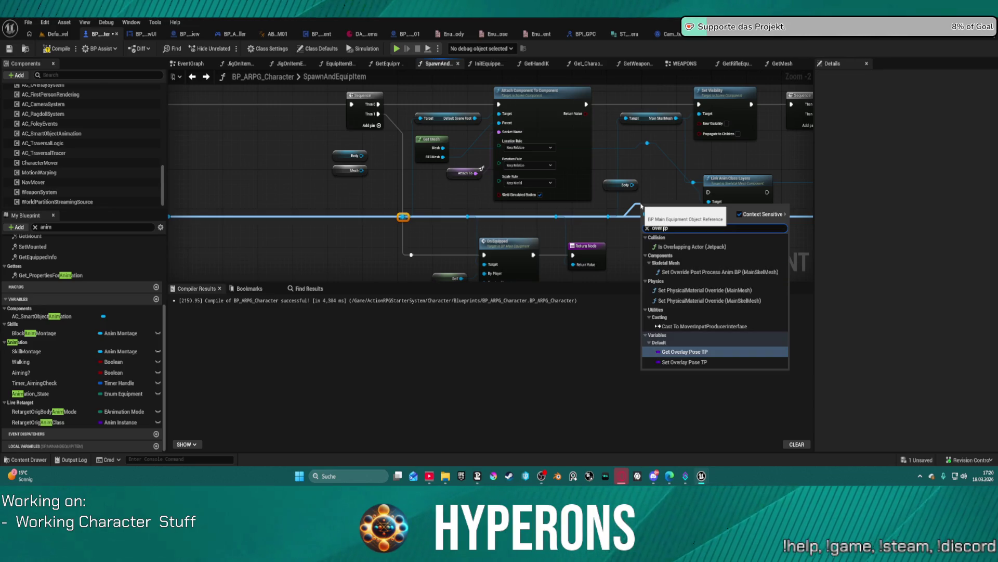
key(Return)
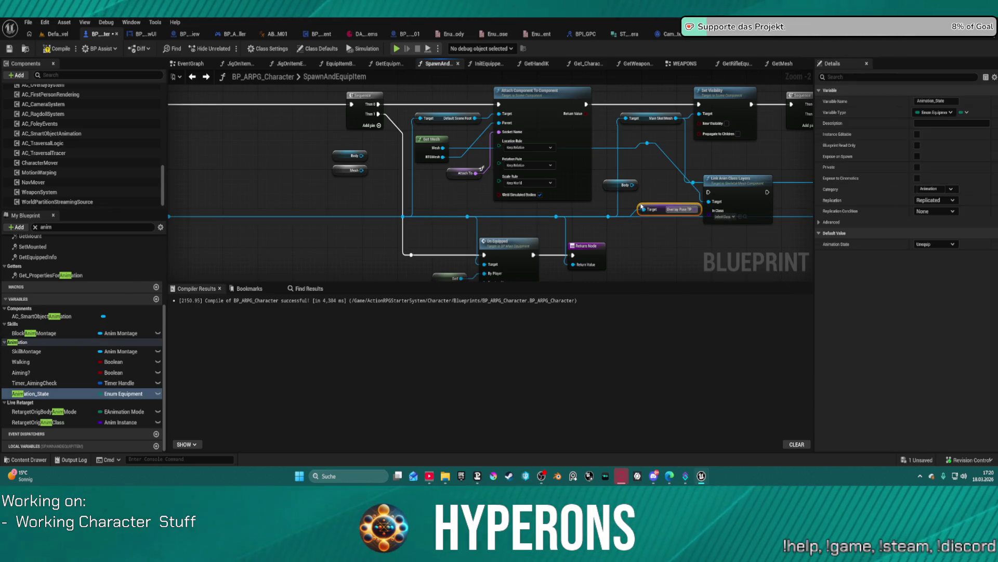
drag(472, 165, 510, 136)
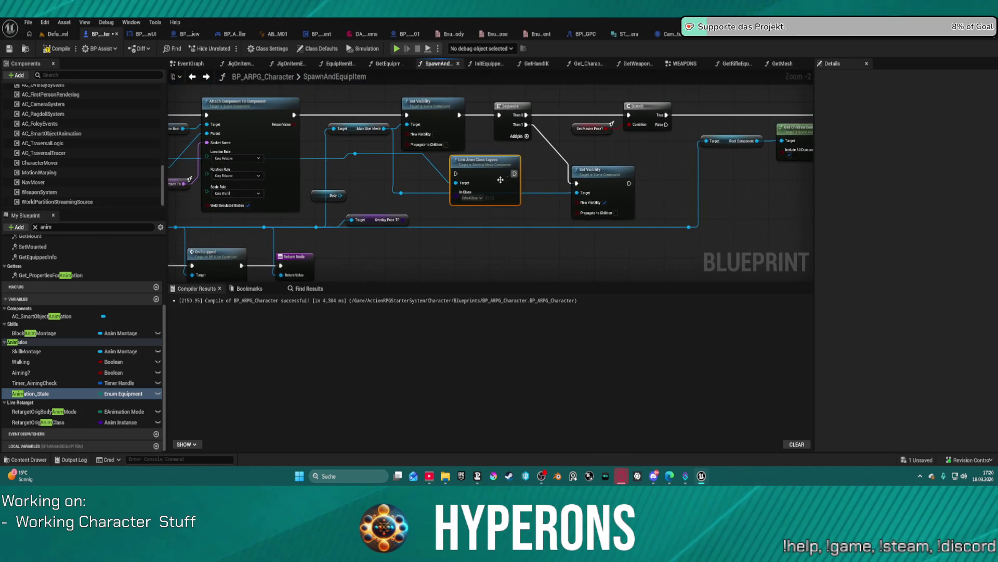
mouse_move(404, 219)
mouse_down()
mouse_move(452, 208)
mouse_move(458, 195)
mouse_move(337, 215)
mouse_up()
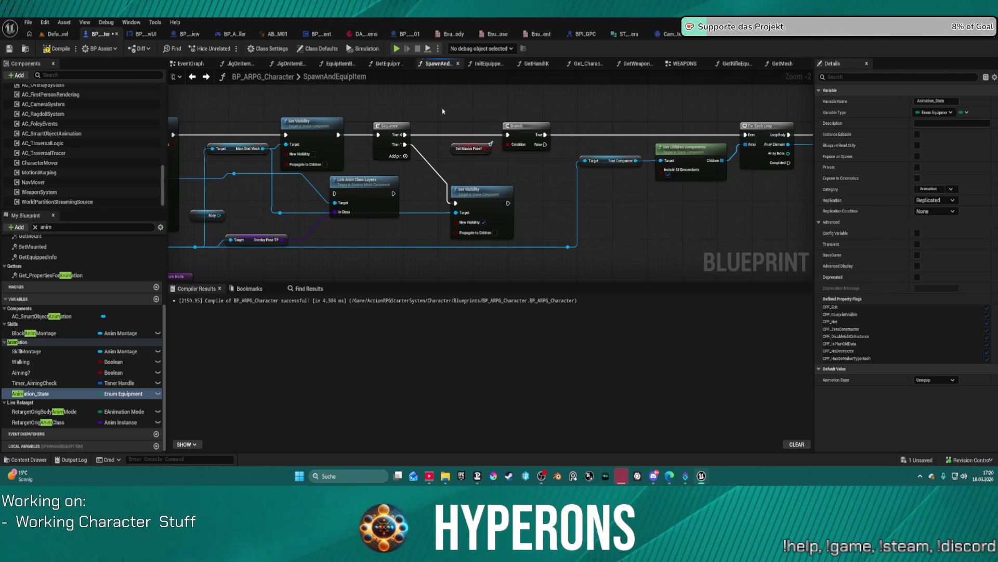
mouse_move(366, 186)
mouse_down()
mouse_move(449, 160)
mouse_move(458, 126)
mouse_move(612, 122)
mouse_move(591, 134)
mouse_move(465, 118)
mouse_up()
Undo and redo recent edits, then find references by name to the SpawnAndEquipItem entry node.
key(ctrl+z)
key(ctrl+z)
key(ctrl+z)
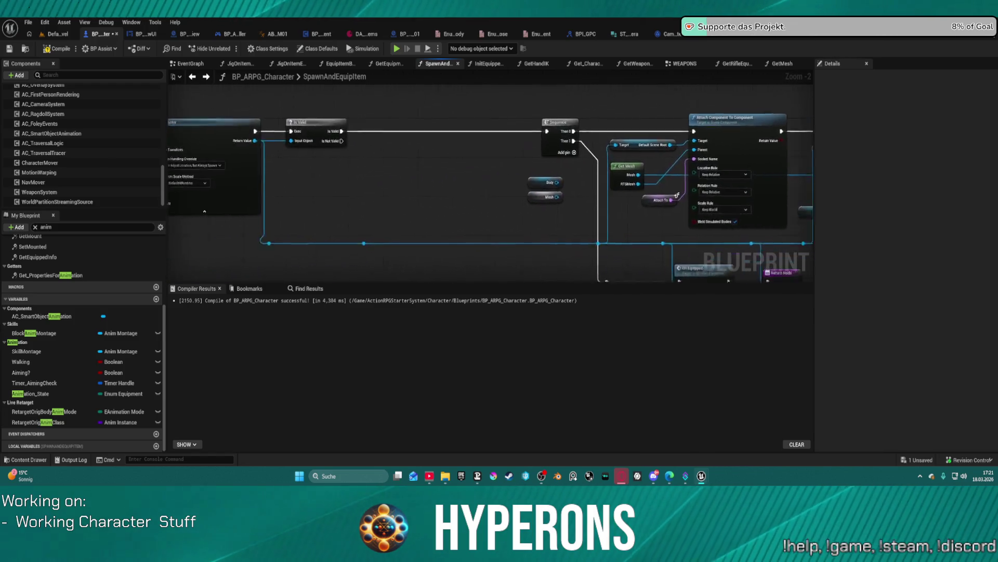
key(ctrl+z)
key(ctrl+z)
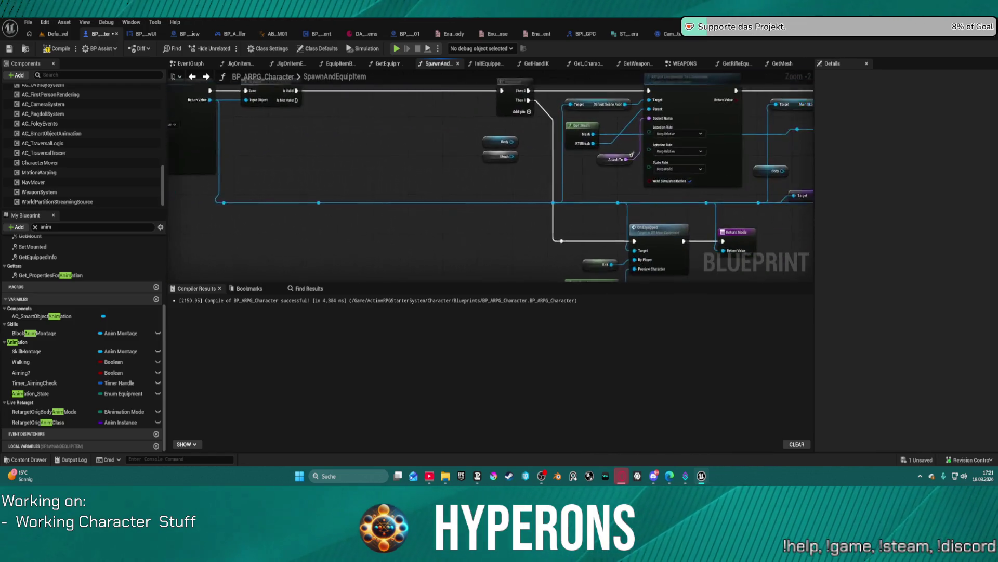
key(ctrl+y)
key(ctrl+y)
drag(624, 250, 495, 247)
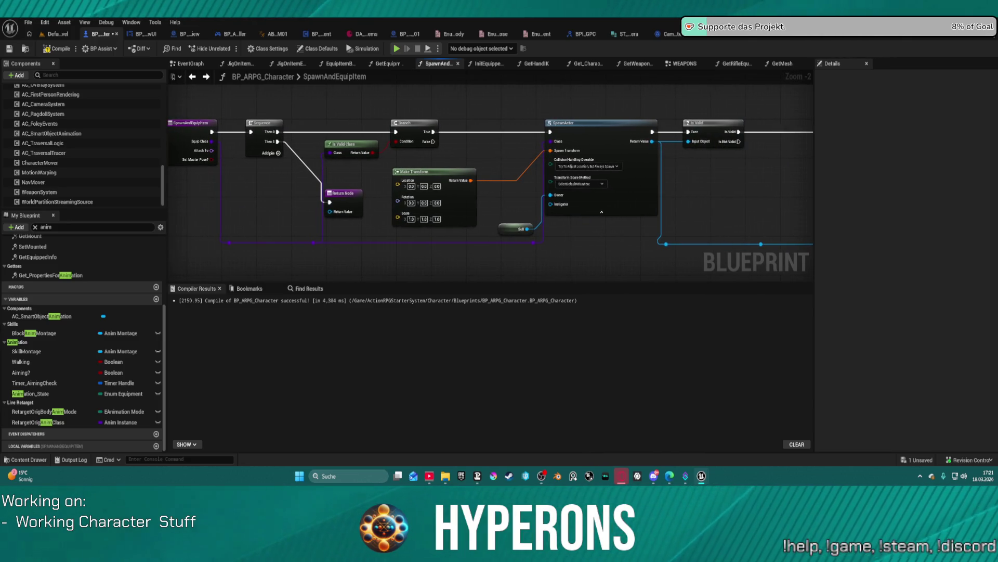
drag(187, 130, 265, 124)
click(263, 123)
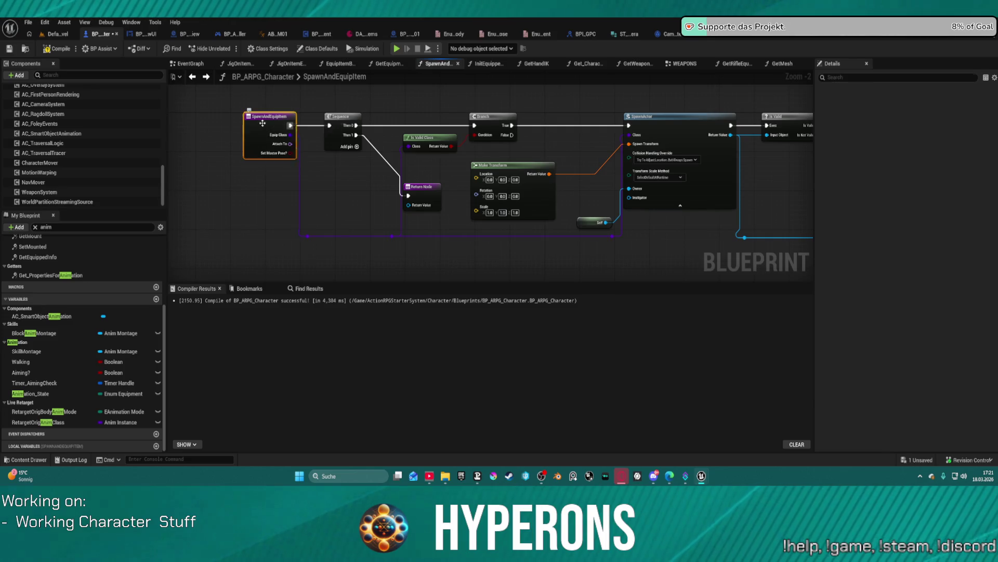
right_click(263, 123)
mouse_move(291, 322)
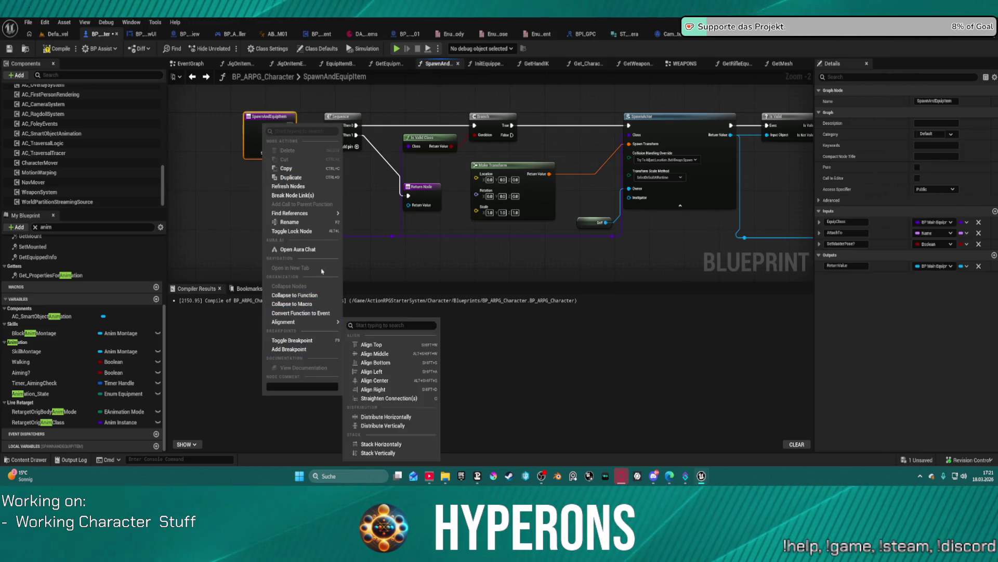
mouse_move(312, 213)
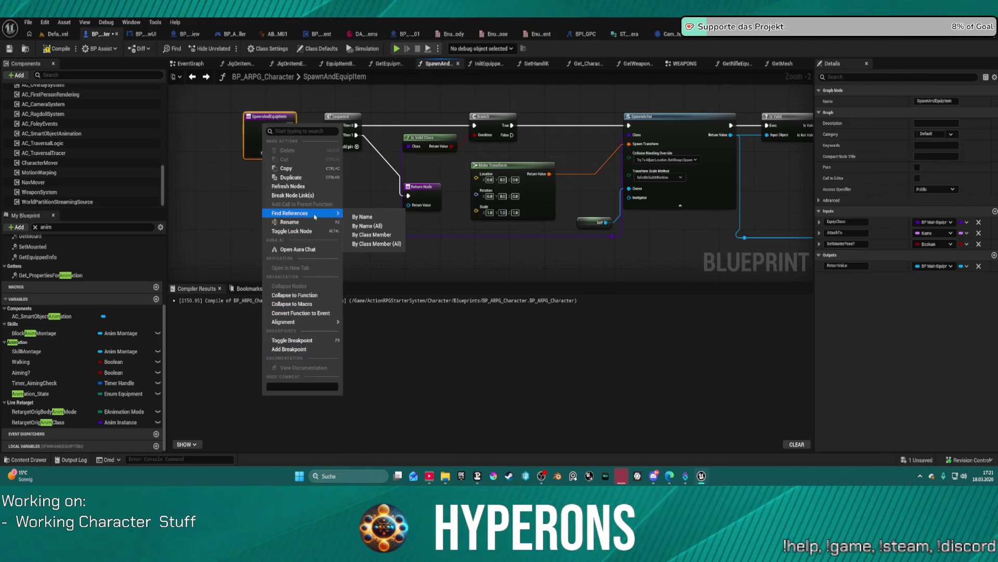
click(383, 218)
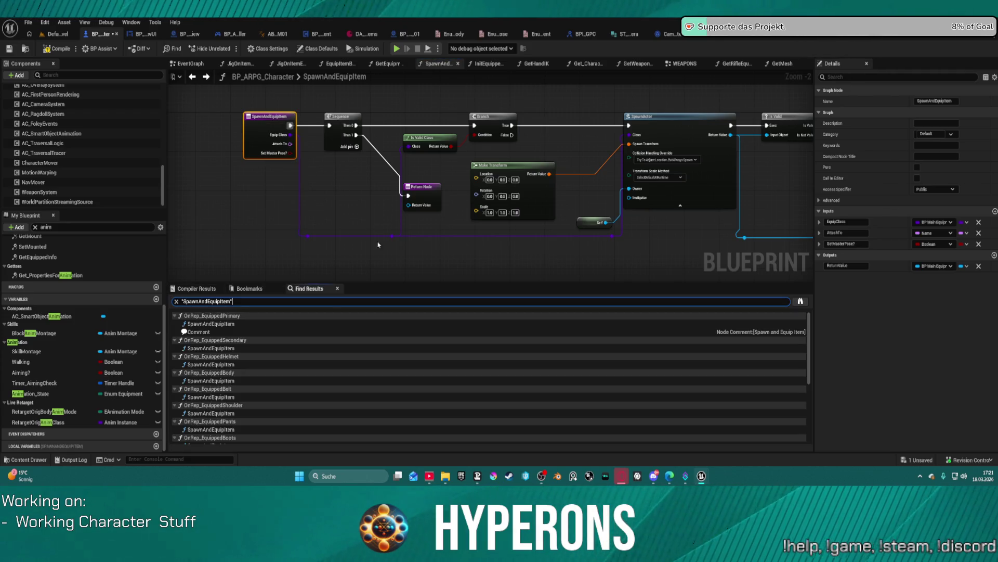
Inspect the SpawnAndEquipItem call inside OnRep_EquippedPrimary, then return to the function.
double_click(52, 393)
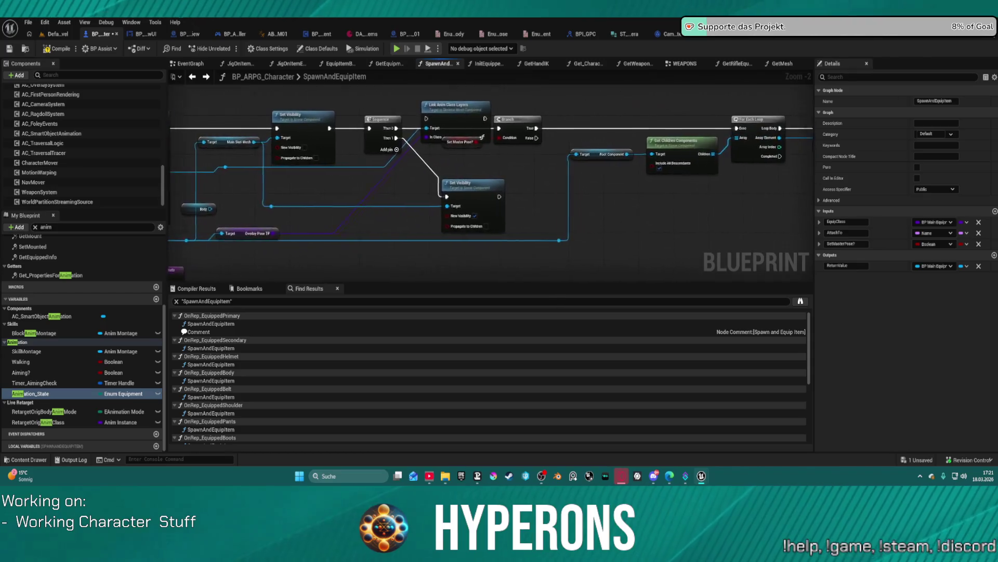
drag(210, 265, 501, 205)
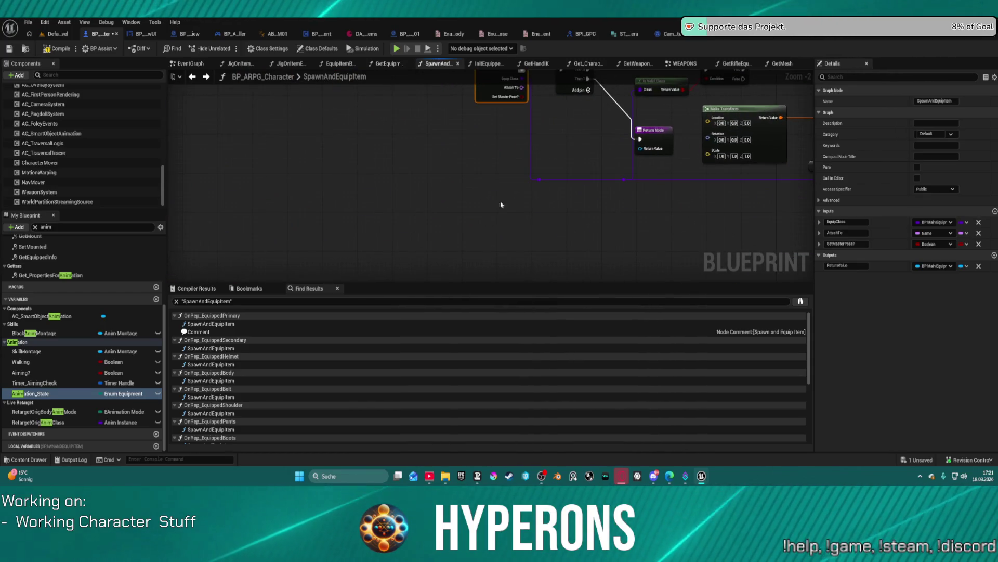
click(222, 325)
double_click(250, 324)
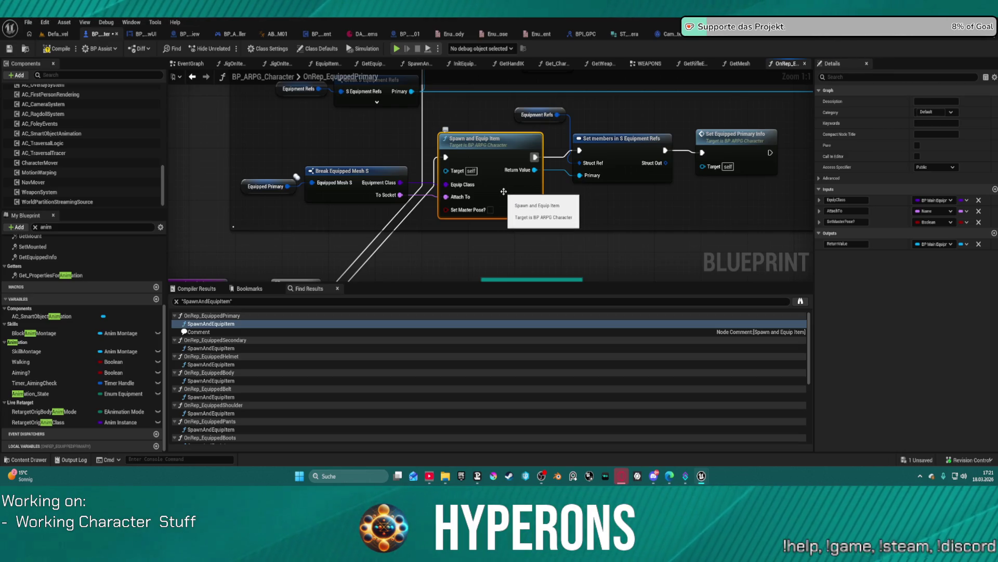
click(193, 78)
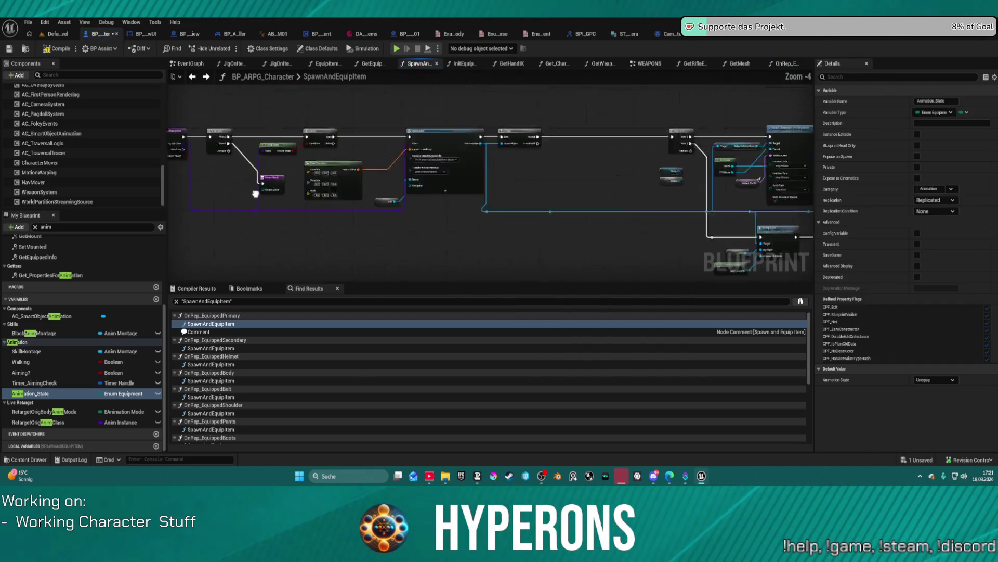
scroll(375, 154, up, 4)
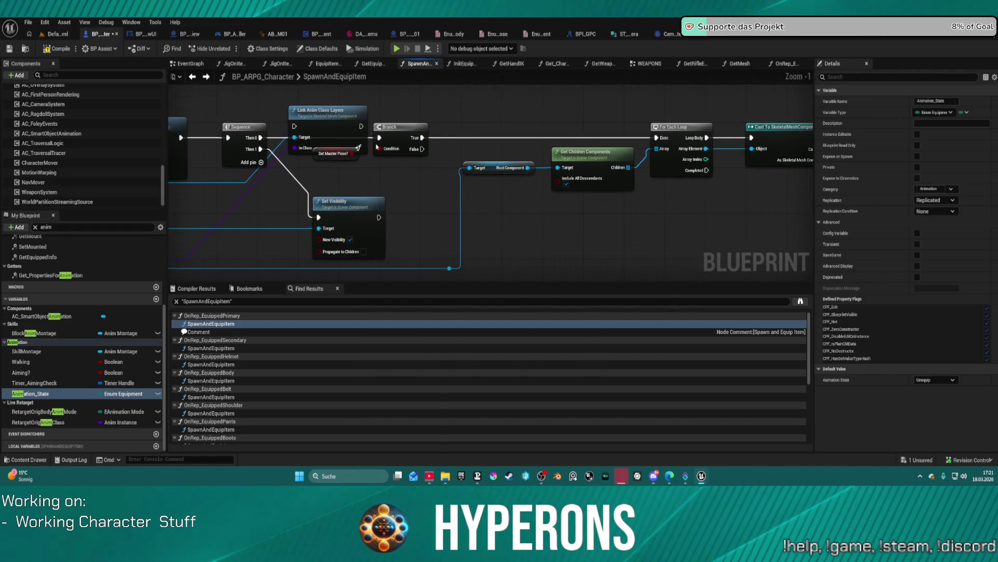
Move Branch right, wire Sequence Then 0 into Link Anim Class Layers, and reposition Set Master Pose? and Link.
drag(422, 129, 593, 133)
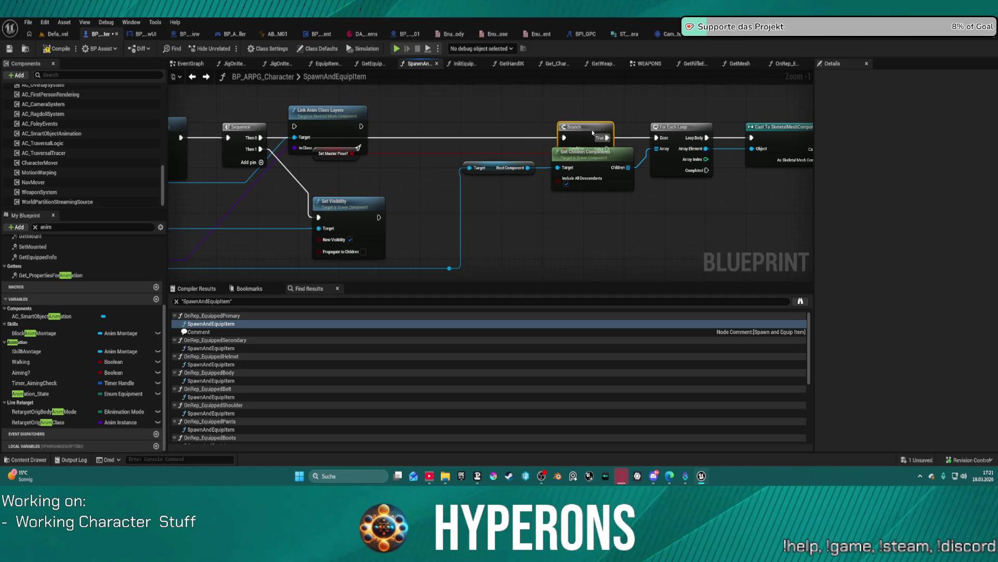
click(489, 168)
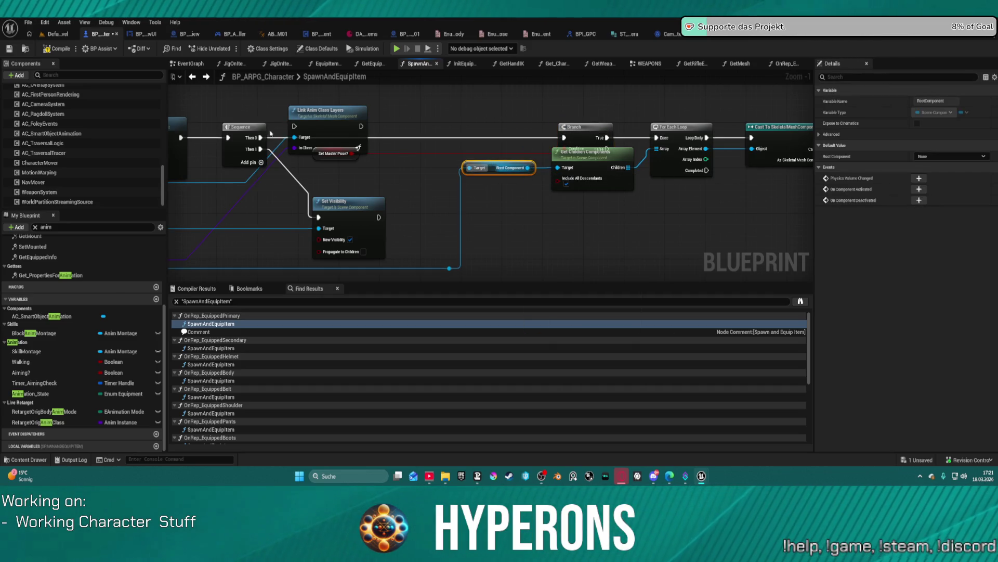
drag(261, 137, 294, 126)
drag(361, 126, 565, 137)
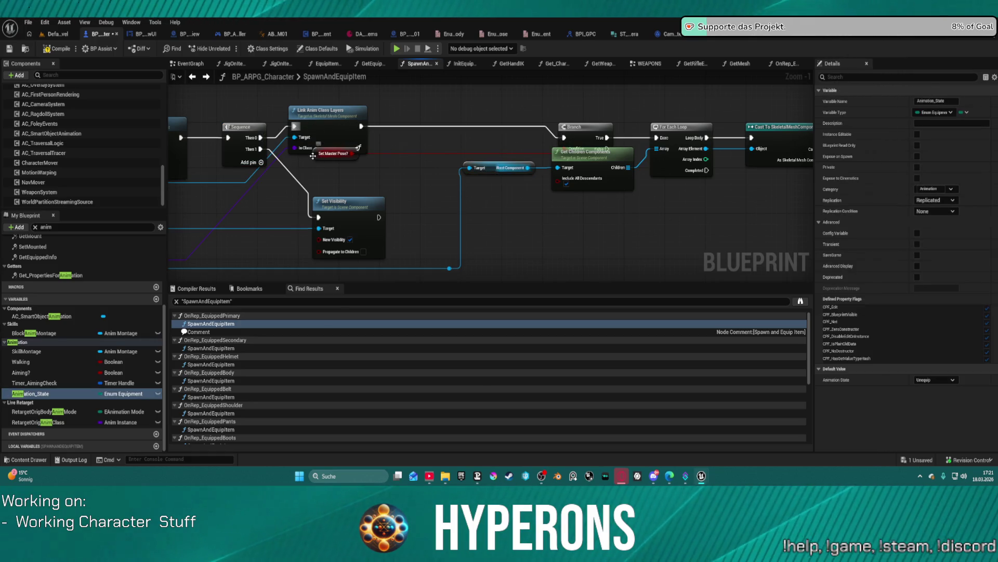
mouse_move(312, 156)
mouse_down()
mouse_move(330, 163)
mouse_move(490, 124)
mouse_up()
drag(334, 124, 339, 135)
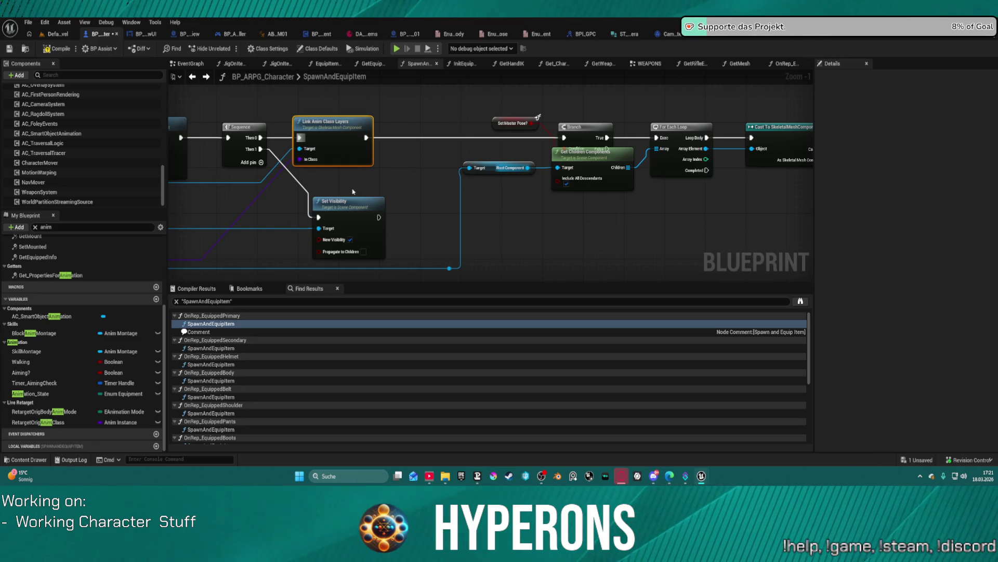
drag(538, 117, 466, 178)
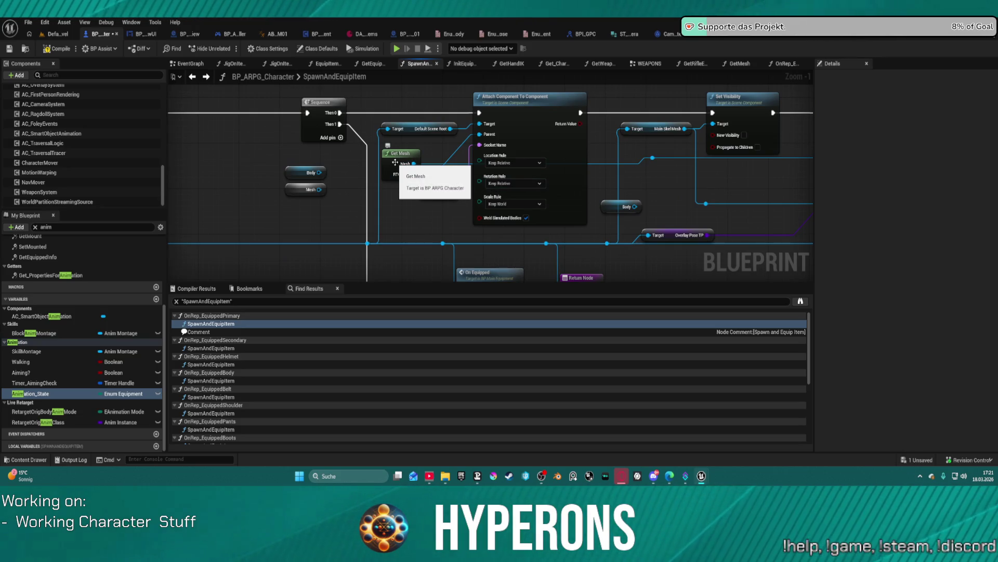
Open GetMesh, rename its Mesh output to Mesh TP, and add a new output parameter.
click(395, 163)
double_click(400, 156)
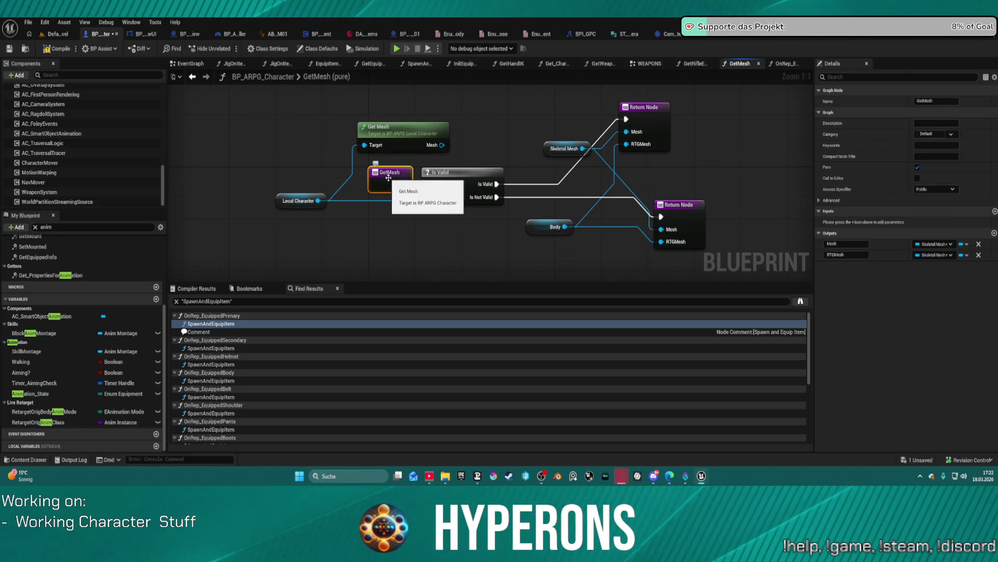
click(831, 243)
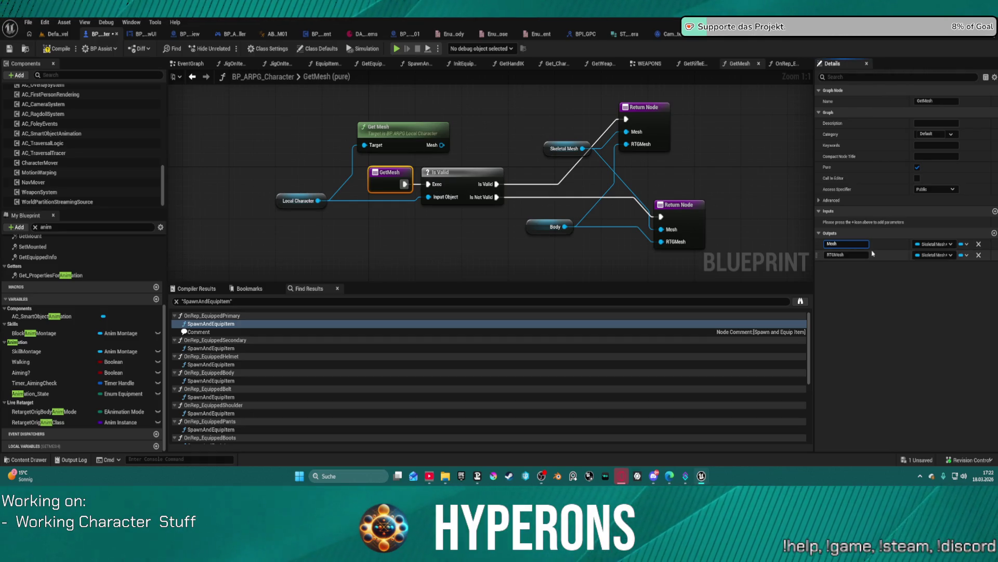
text(TP)
key(Return)
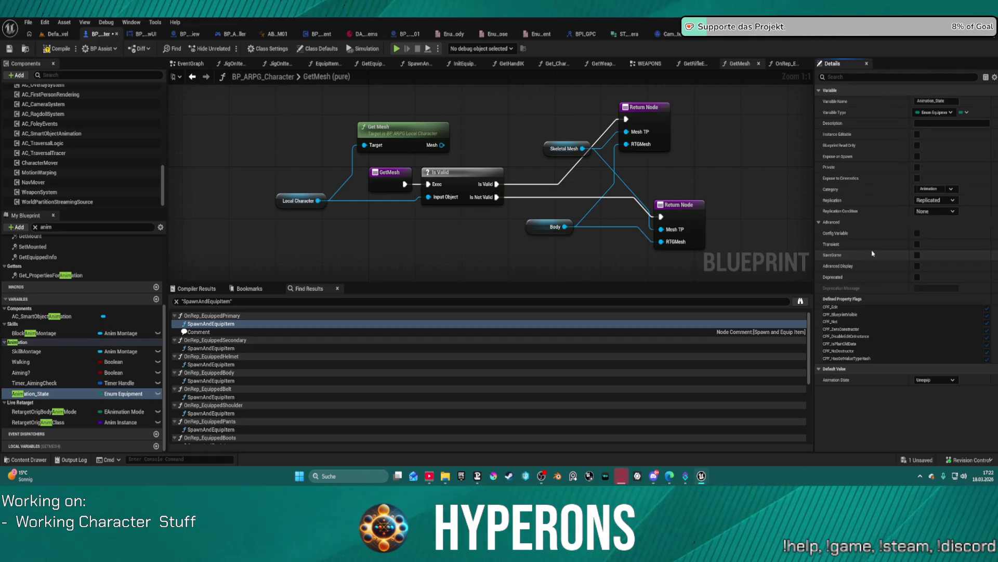
click(380, 182)
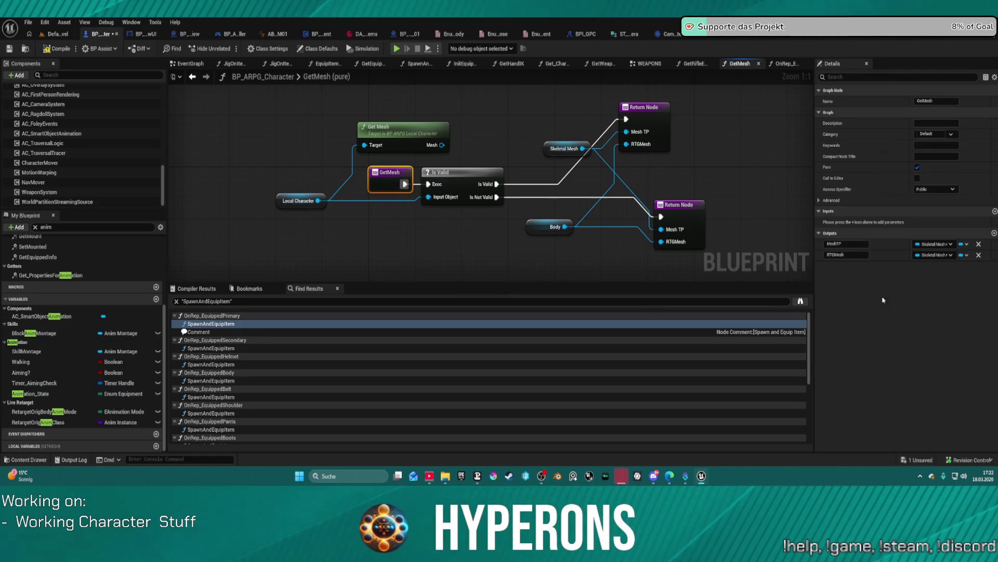
click(994, 233)
click(31, 394)
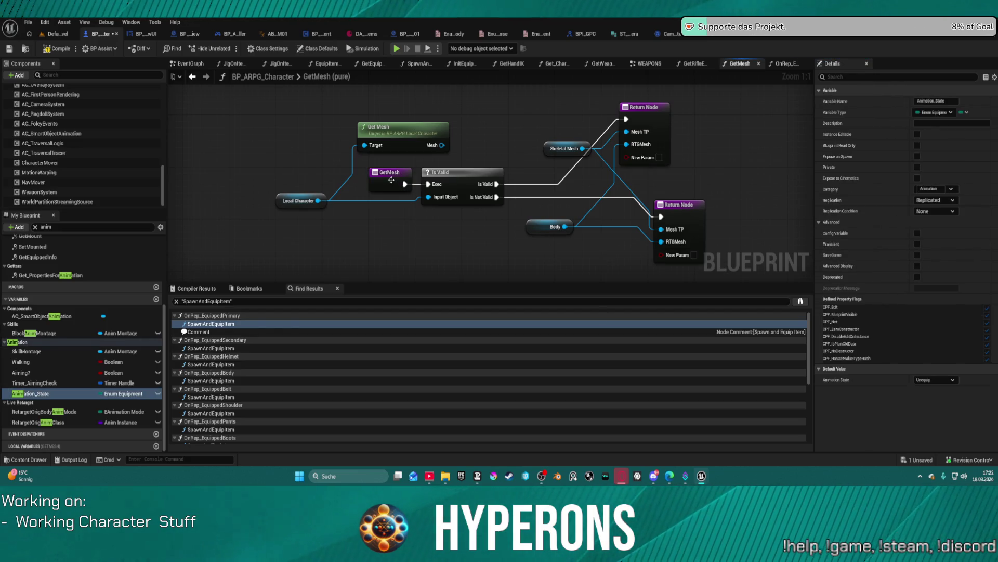
Make the new GetMesh output a Skeletal Mesh reference and apply it.
click(390, 175)
click(934, 266)
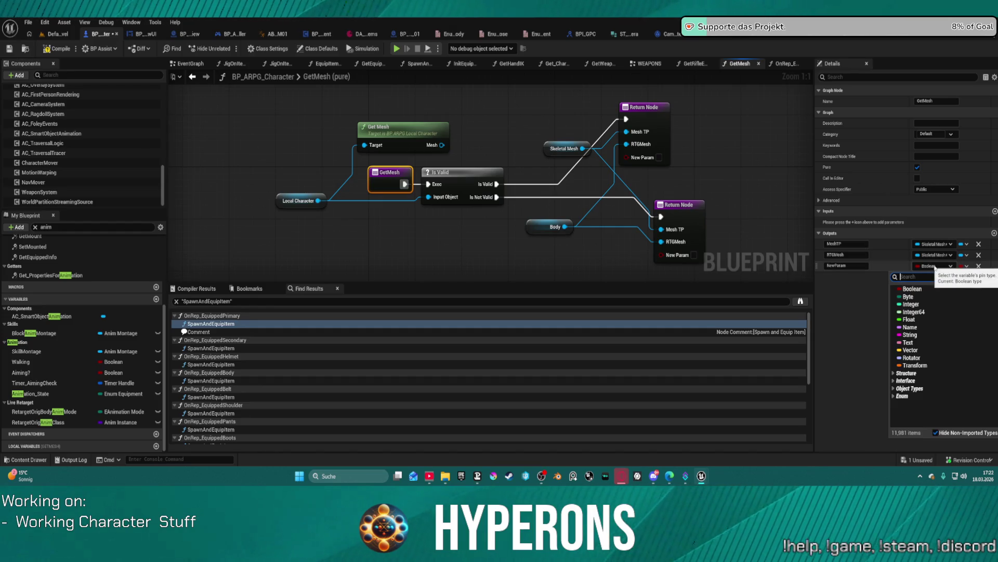
text(S)
text(ta)
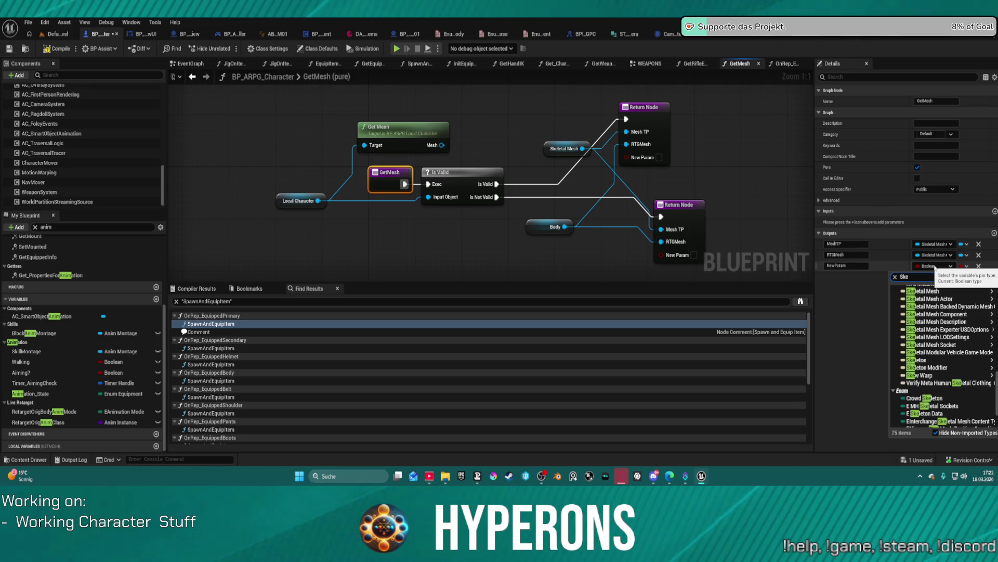
text(letalme)
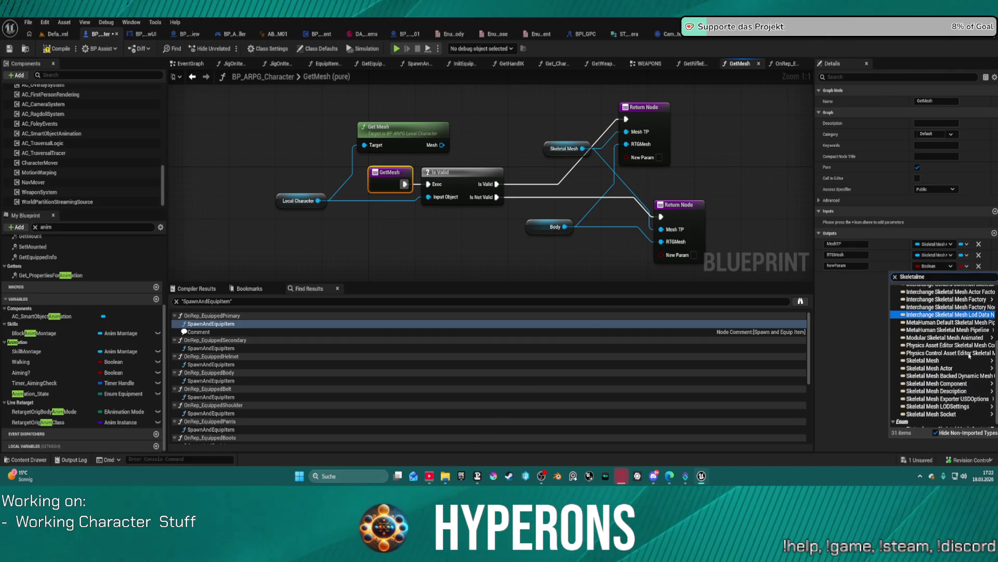
mouse_move(931, 355)
click(889, 356)
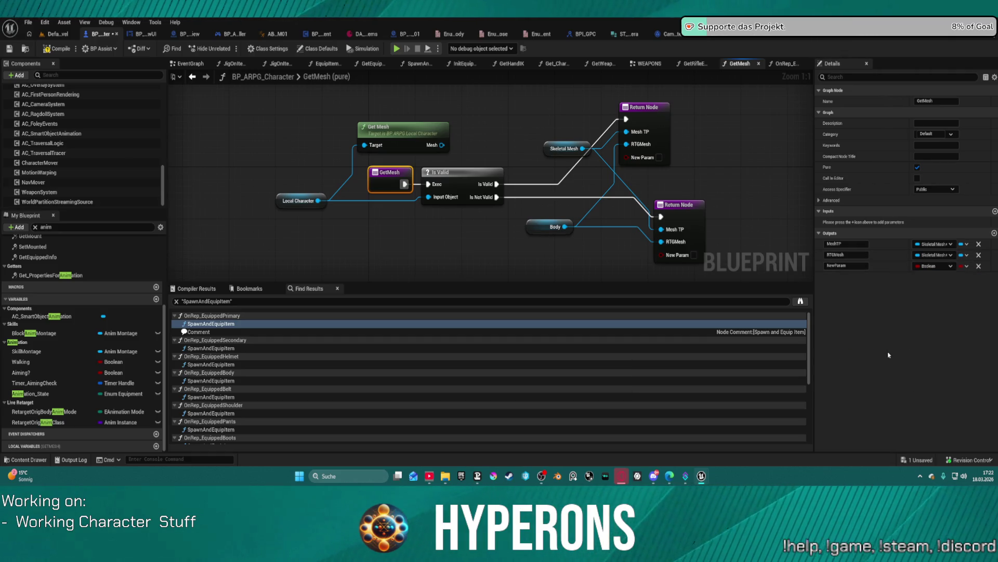
click(30, 394)
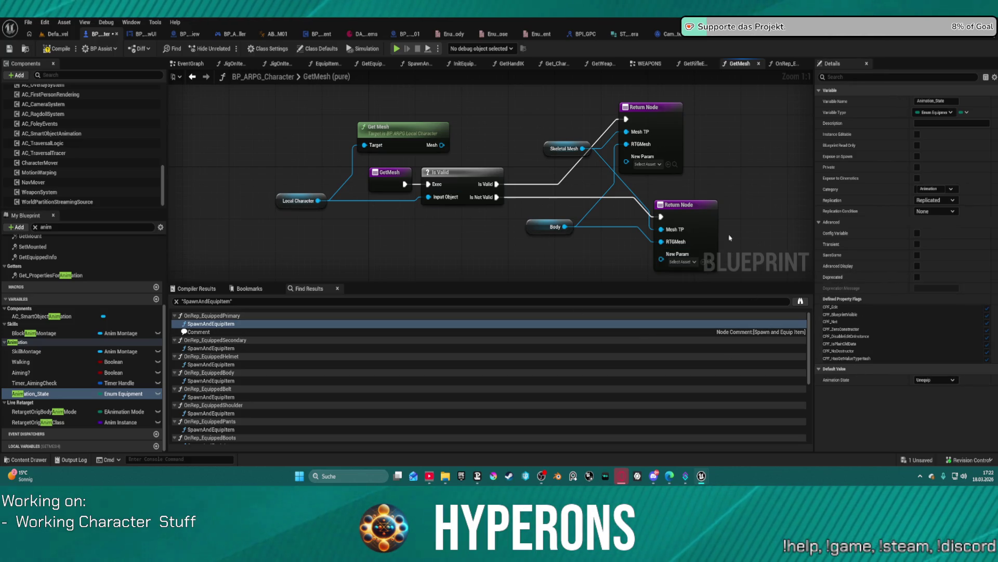
Move RTGMesh below the new output and rename NewParam to MeshFP.
click(667, 118)
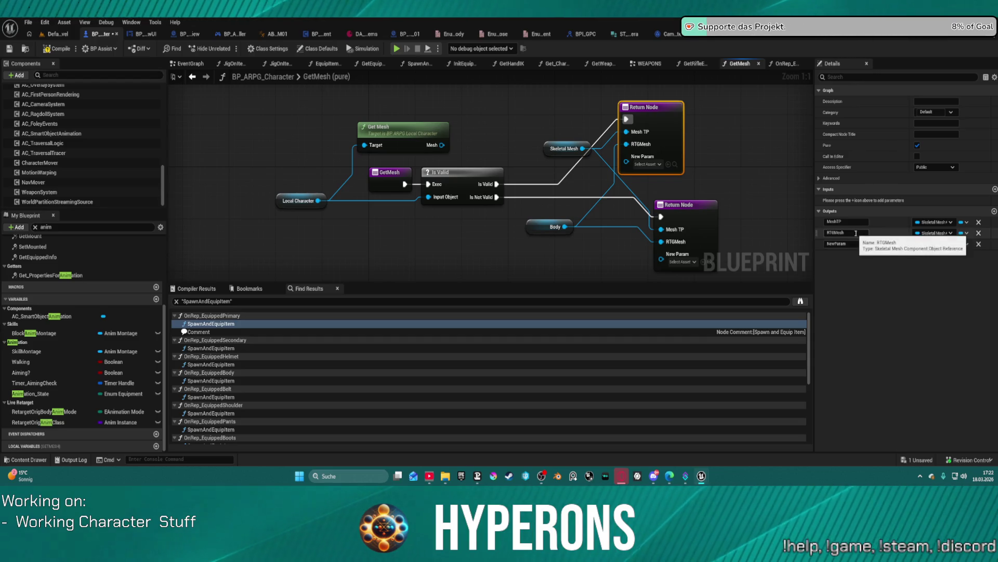
drag(817, 232, 817, 250)
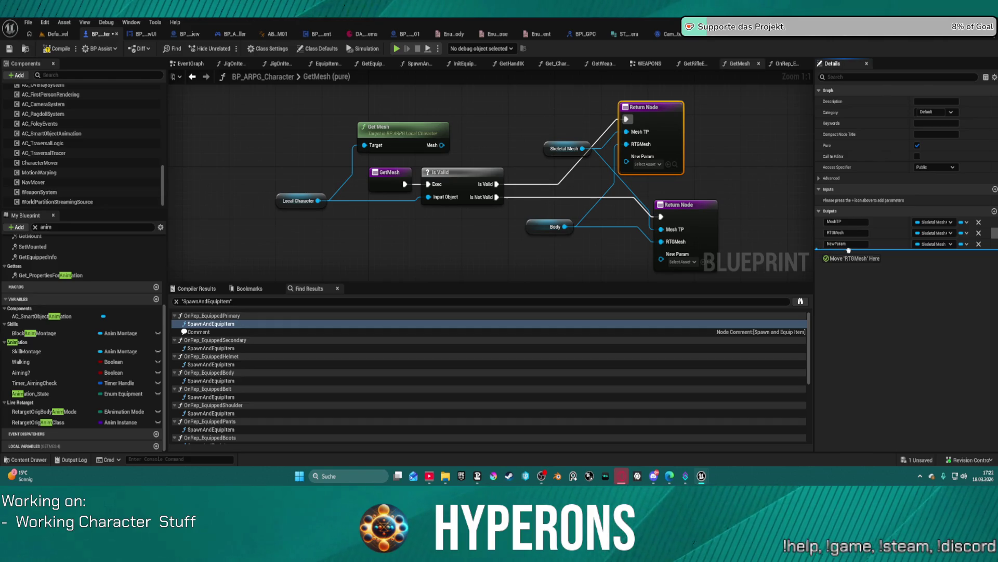
drag(849, 250, 849, 251)
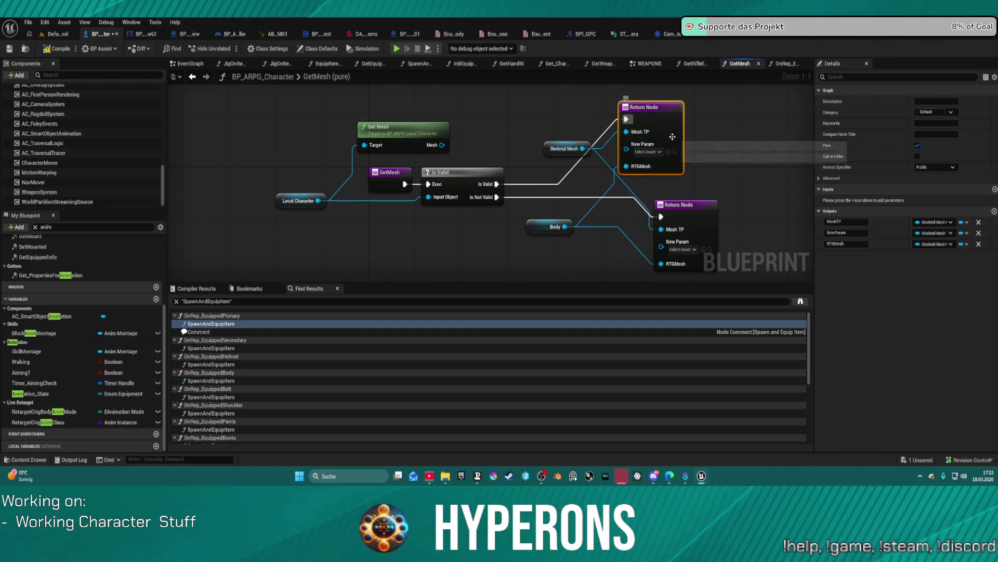
click(831, 233)
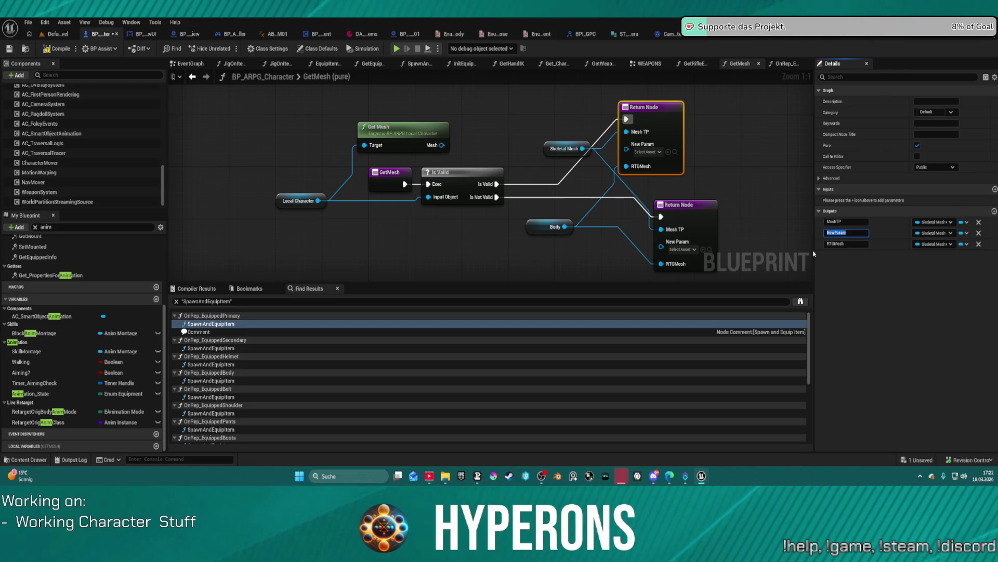
text(MeshFP)
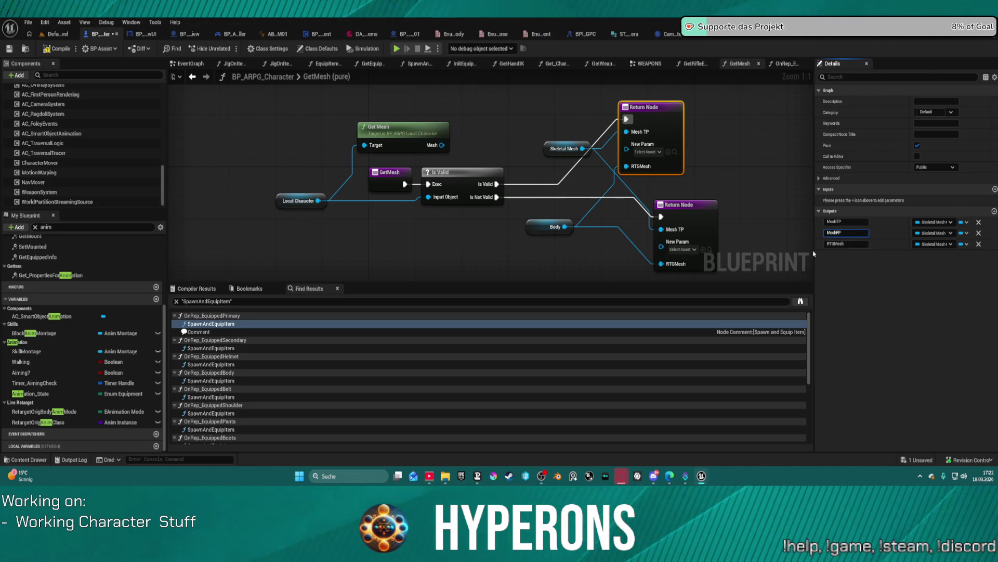
key(Return)
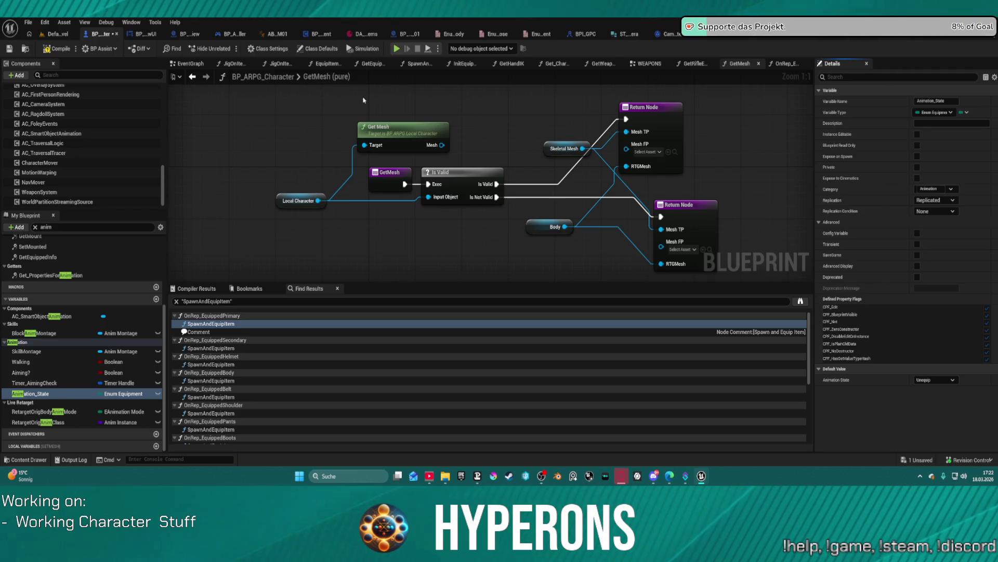
Drag a SkeletalMesh_FP getter from Components into the GetMesh graph beside the return nodes.
click(432, 134)
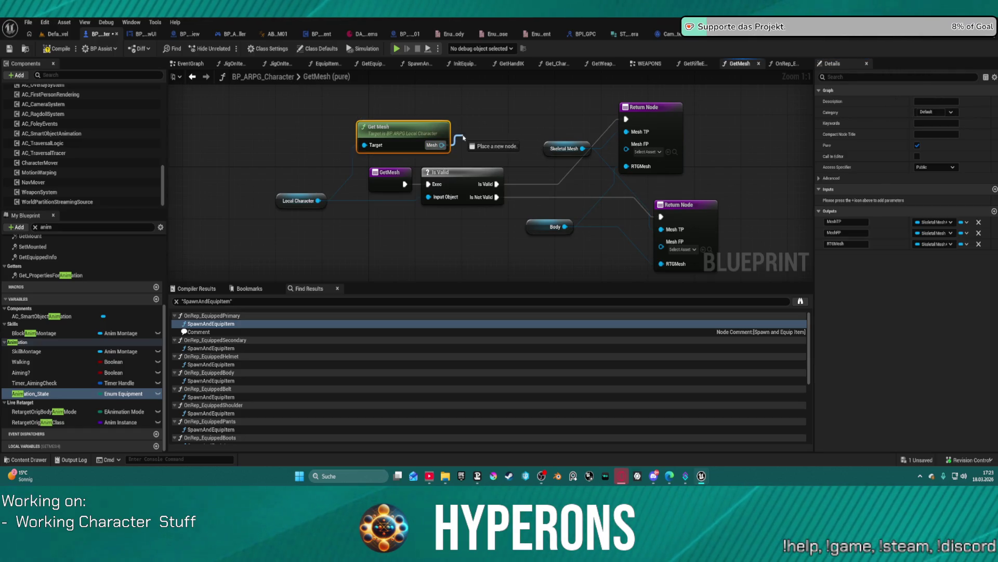
drag(619, 176, 488, 179)
drag(546, 208, 551, 227)
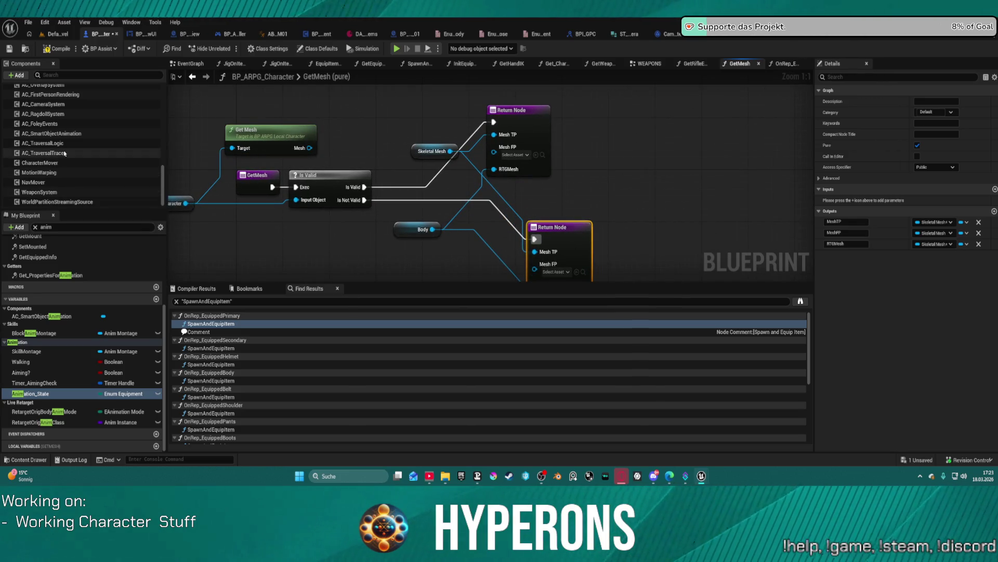
scroll(64, 154, up, 3)
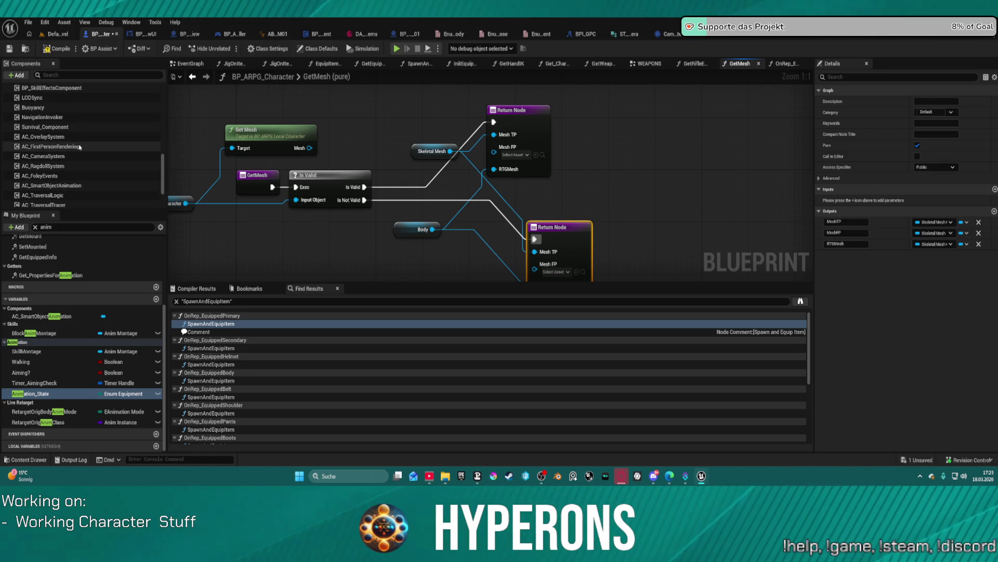
scroll(79, 148, up, 3)
scroll(80, 148, up, 5)
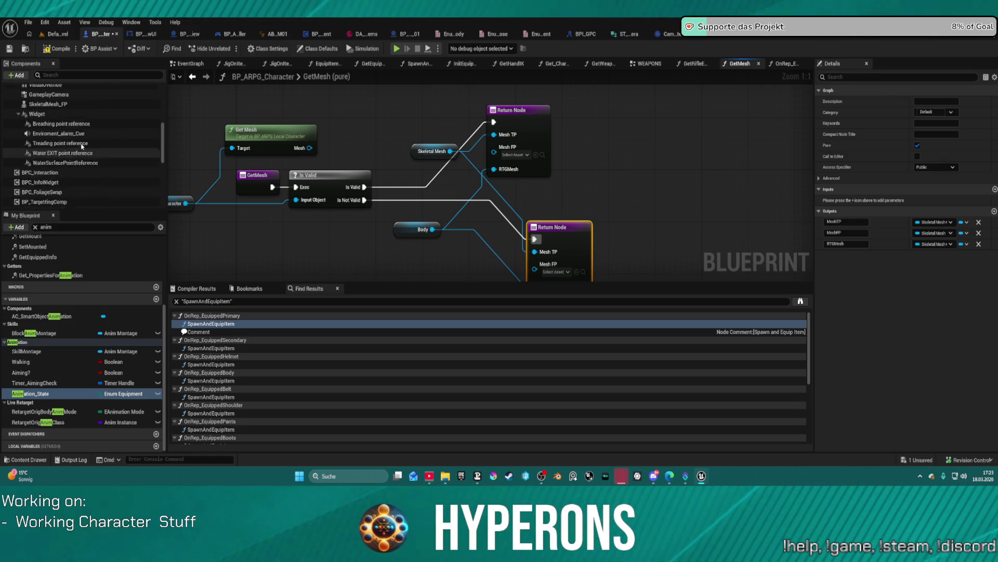
click(61, 131)
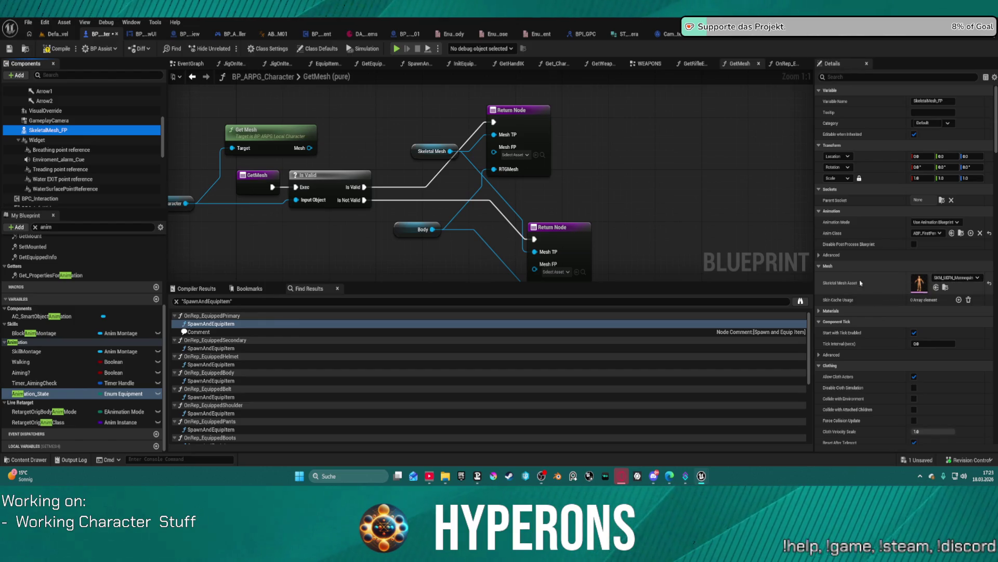
drag(61, 130, 531, 231)
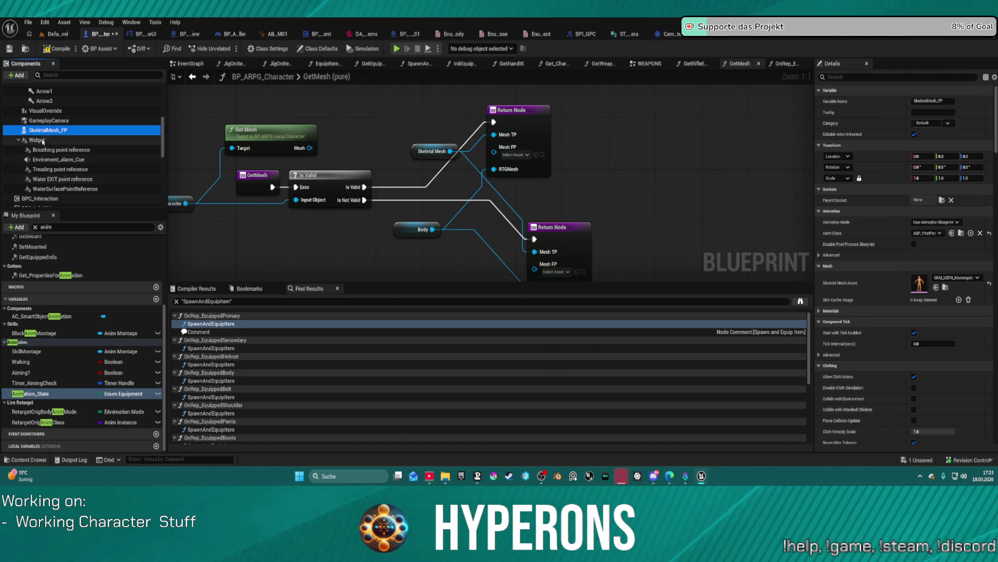
drag(61, 130, 495, 153)
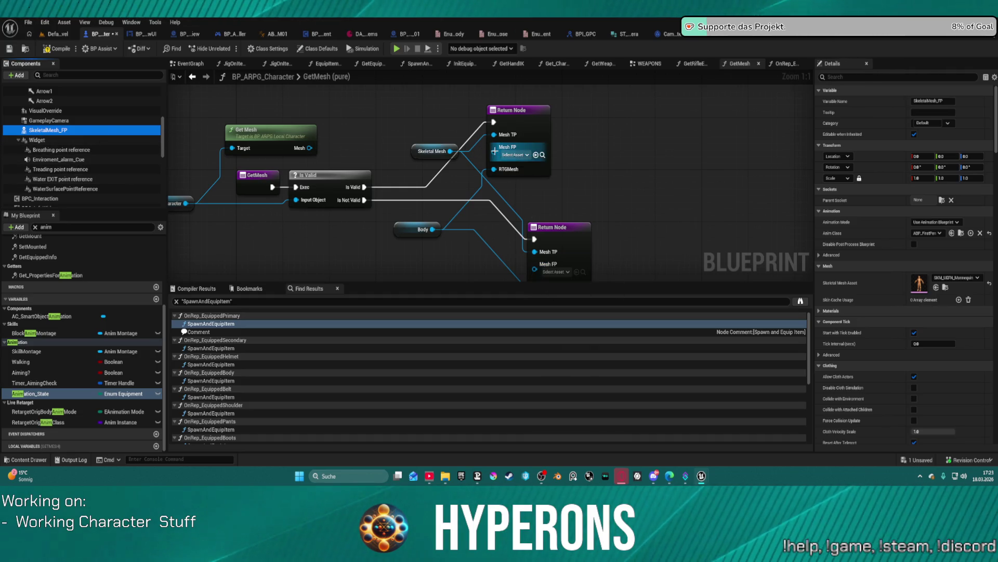
drag(423, 158, 385, 133)
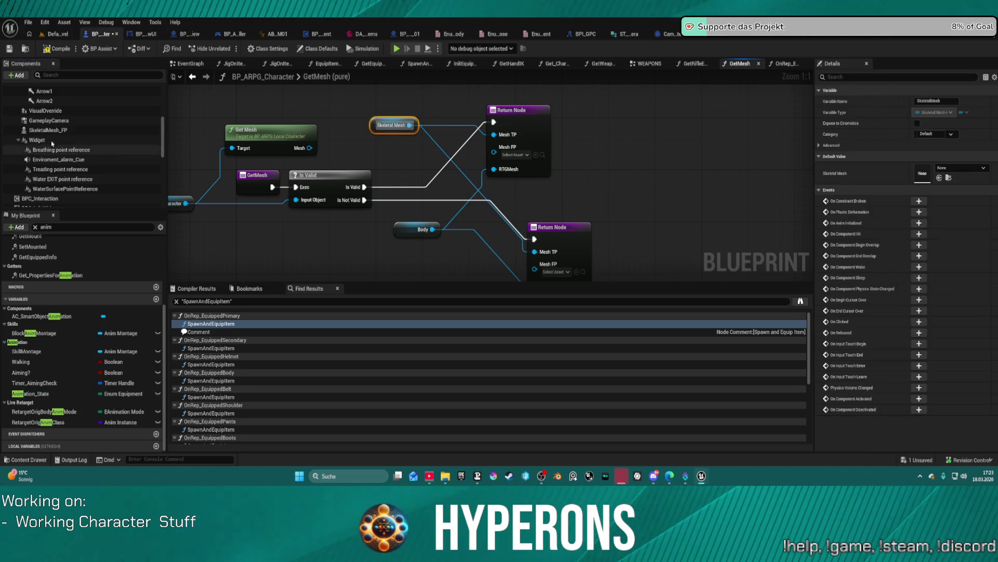
drag(61, 130, 423, 155)
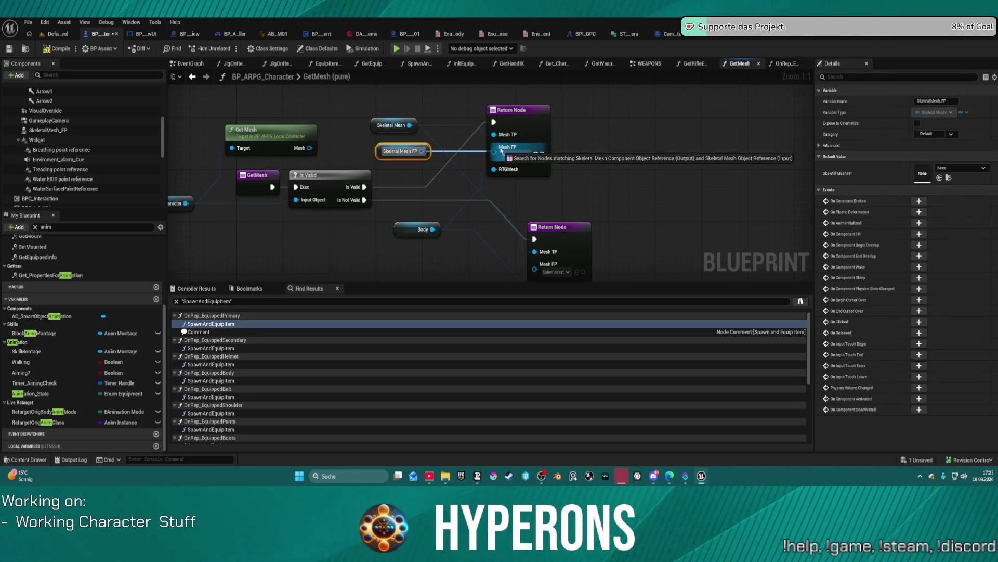
drag(494, 152, 523, 151)
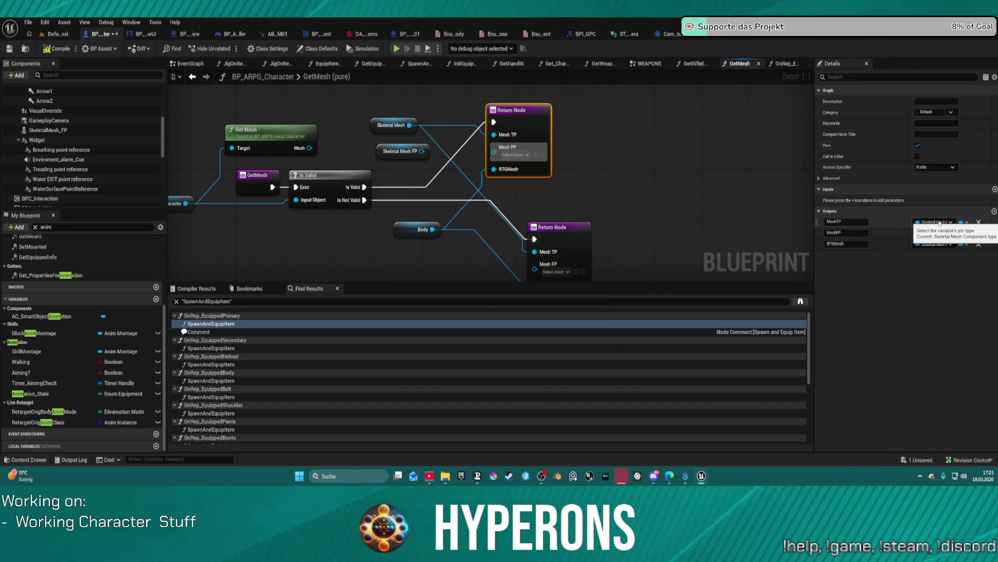
Set MeshFP's type to Skeletal Mesh Component and wire Skeletal Mesh FP into the upper return.
click(940, 222)
key(Escape)
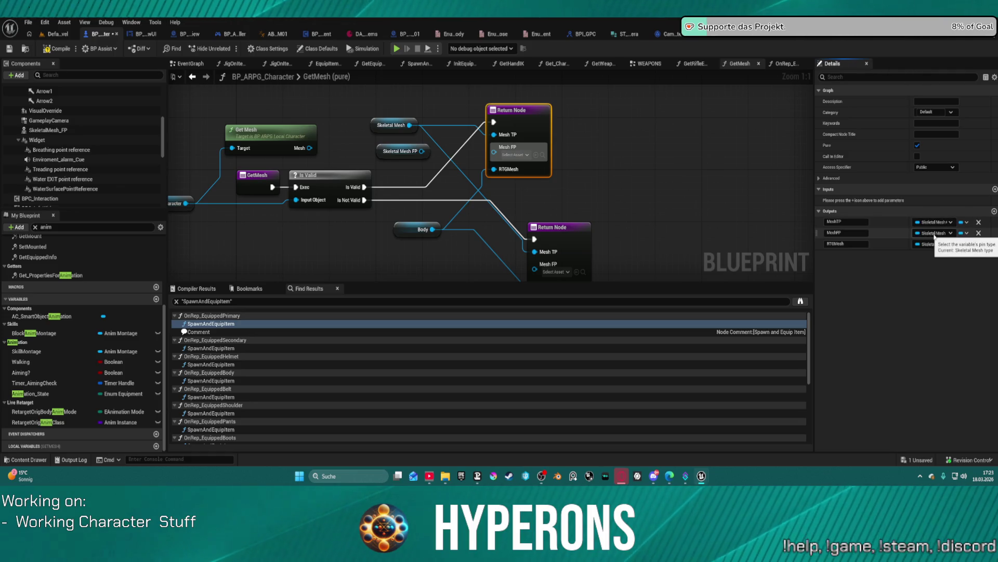
click(934, 233)
text(sk)
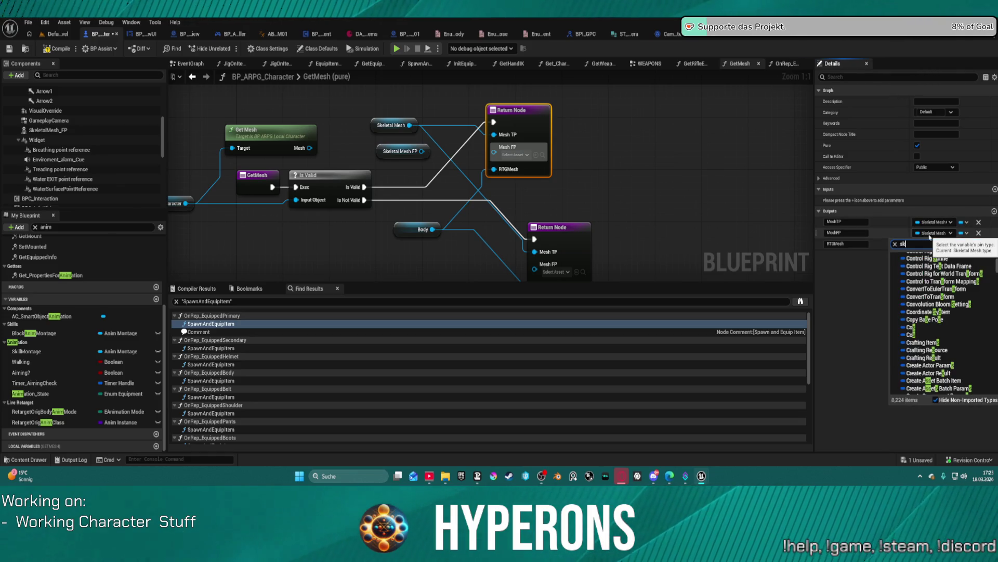
text(eletalmesh)
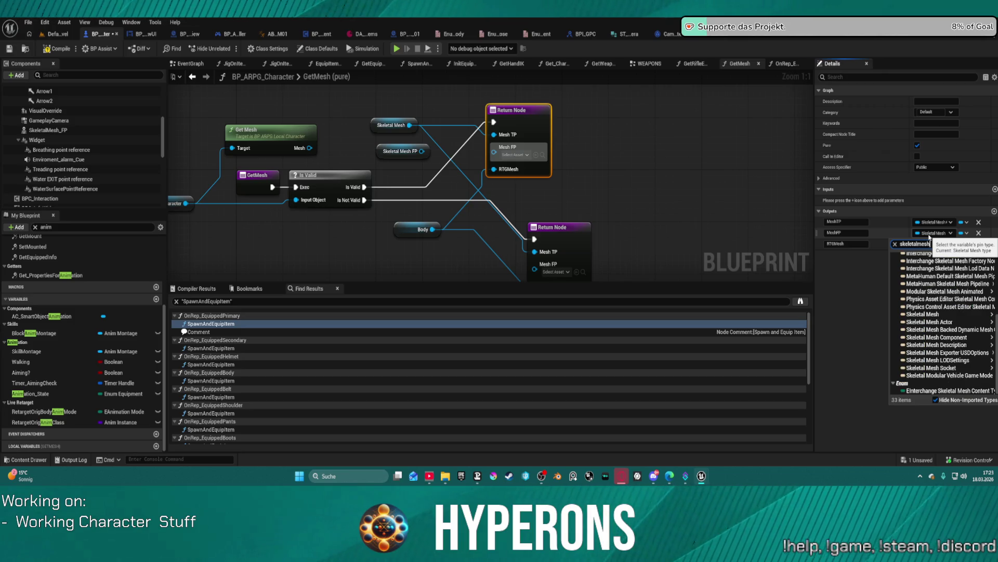
text( compo)
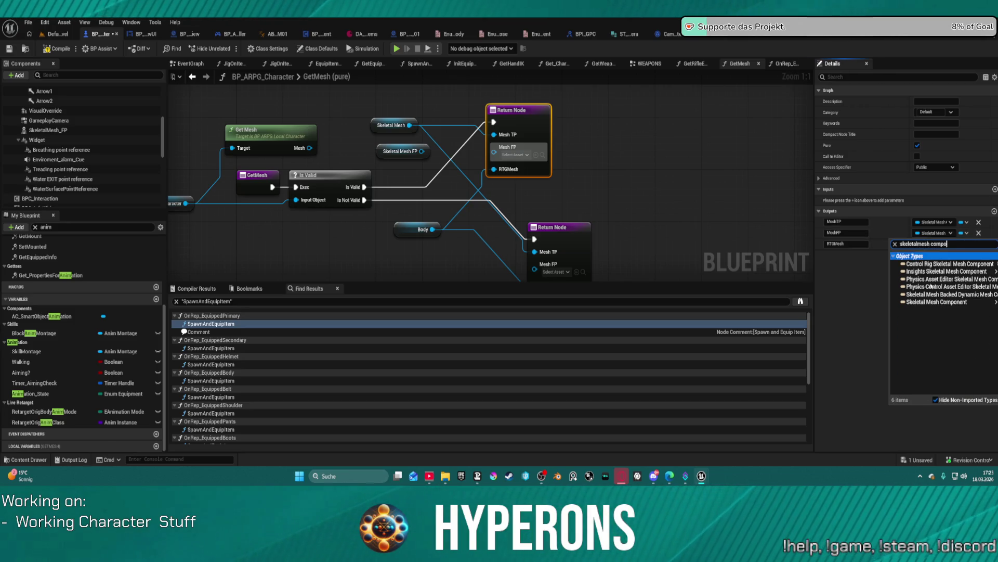
click(927, 302)
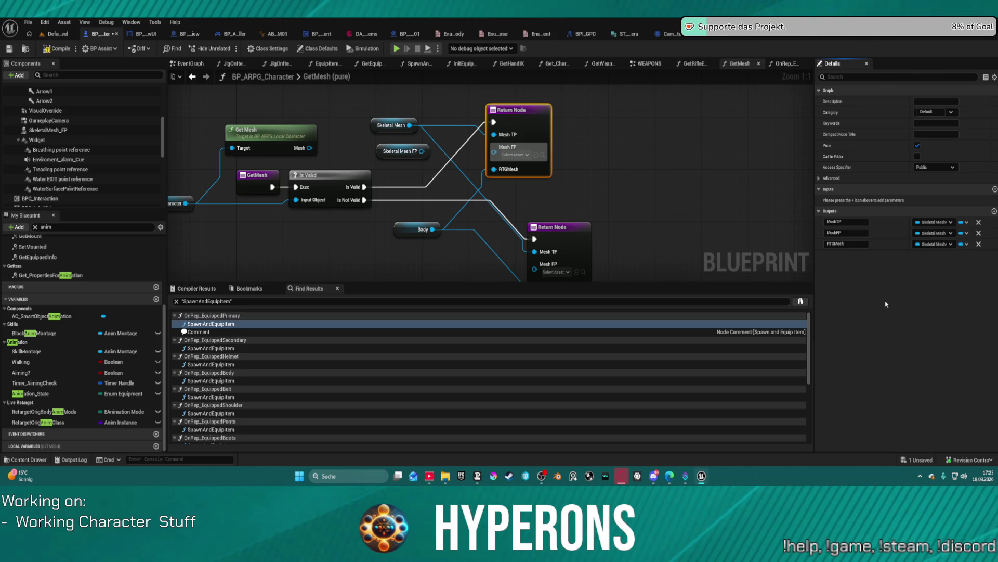
drag(421, 151, 495, 147)
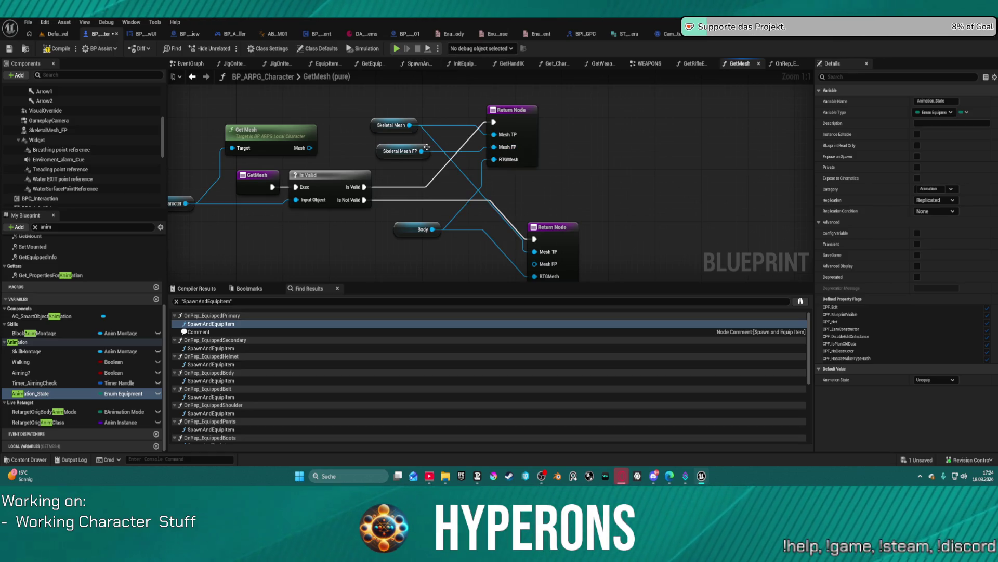
Wire the Skeletal Mesh FP getter into the lower Return Node's Mesh FP pin.
mouse_move(422, 151)
mouse_down()
mouse_move(525, 174)
mouse_move(536, 264)
mouse_up()
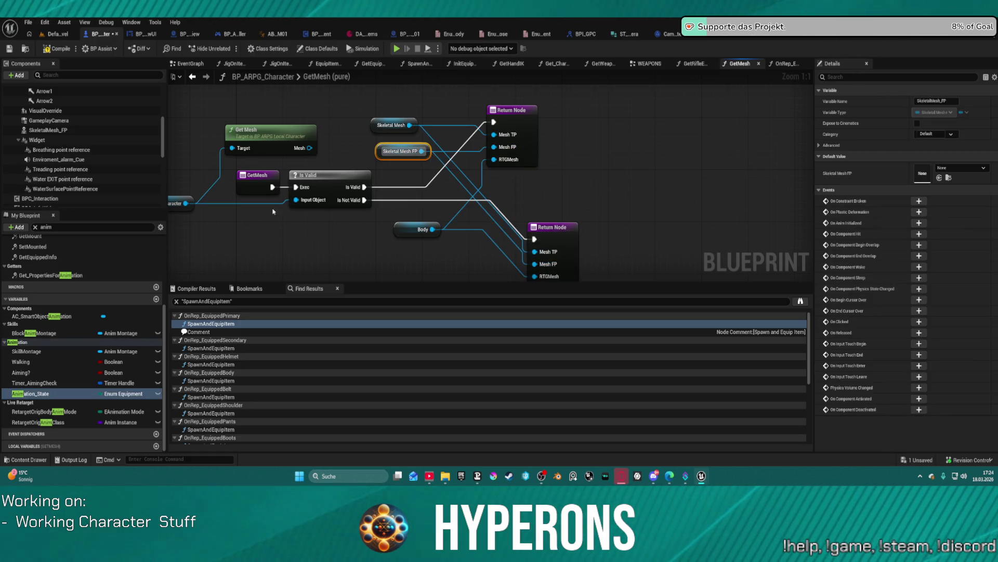
click(146, 130)
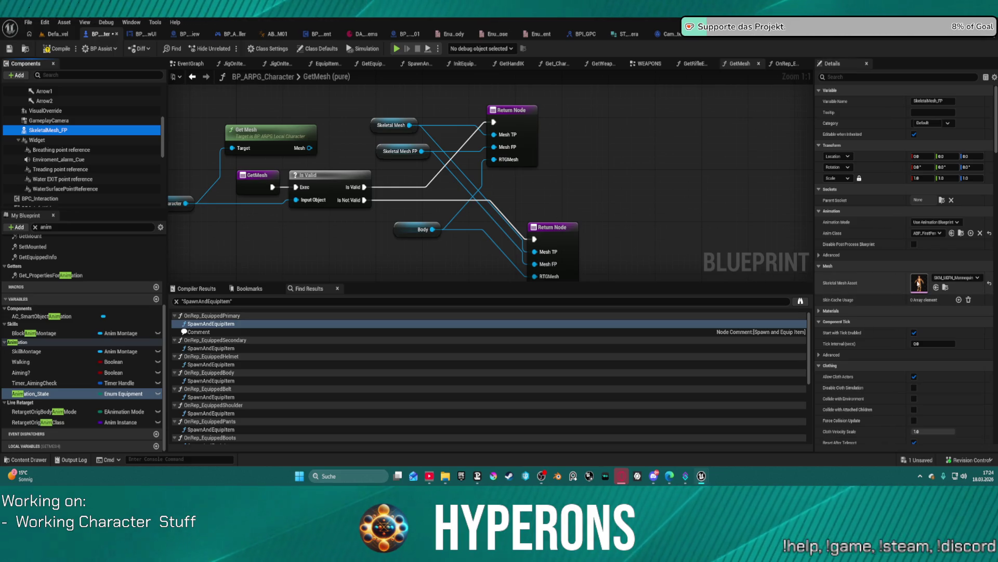
Browse to the first-person mannequin Skeletal Mesh asset, close the drawer, and compile with F7.
click(945, 287)
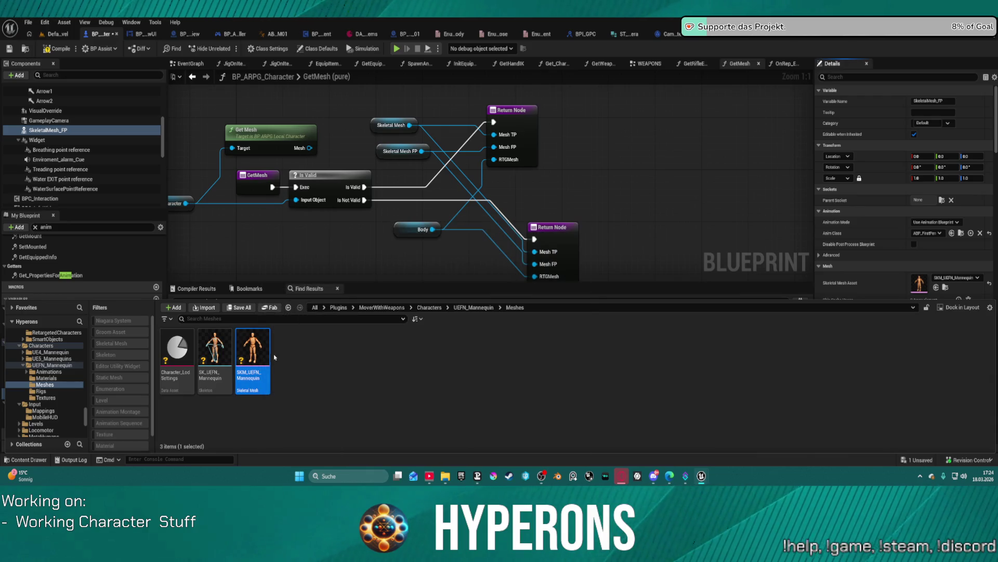
mouse_move(269, 355)
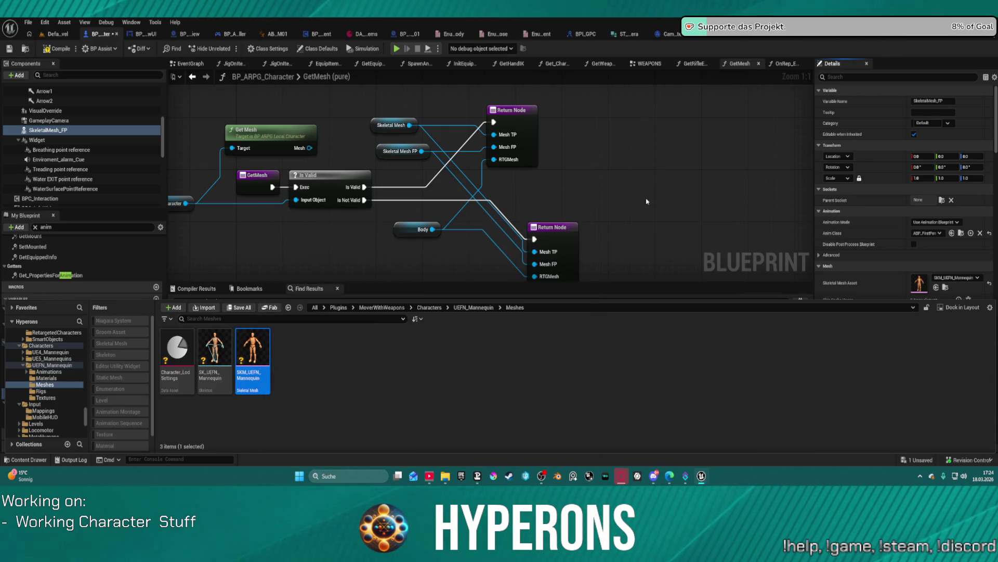
click(671, 186)
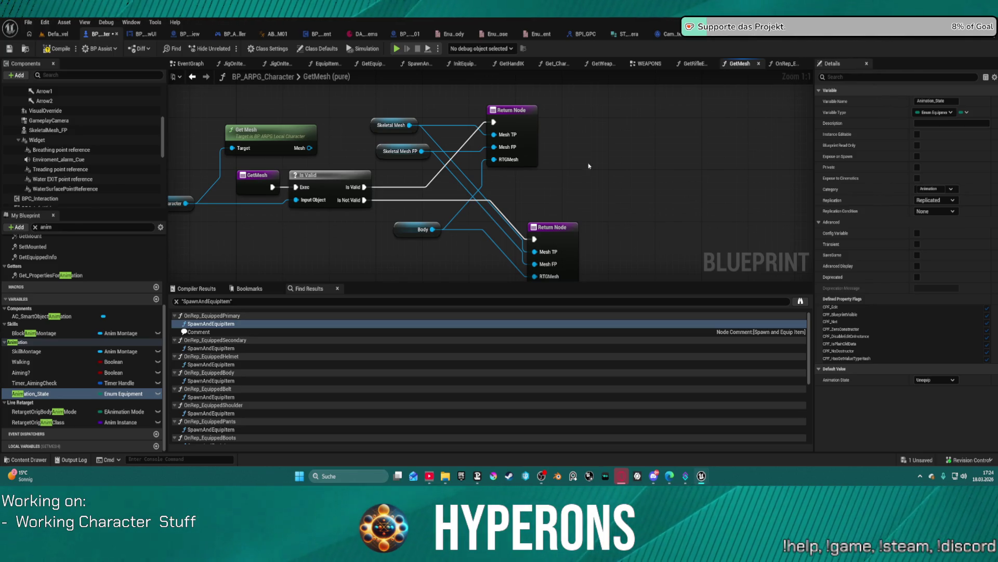
drag(600, 168, 643, 176)
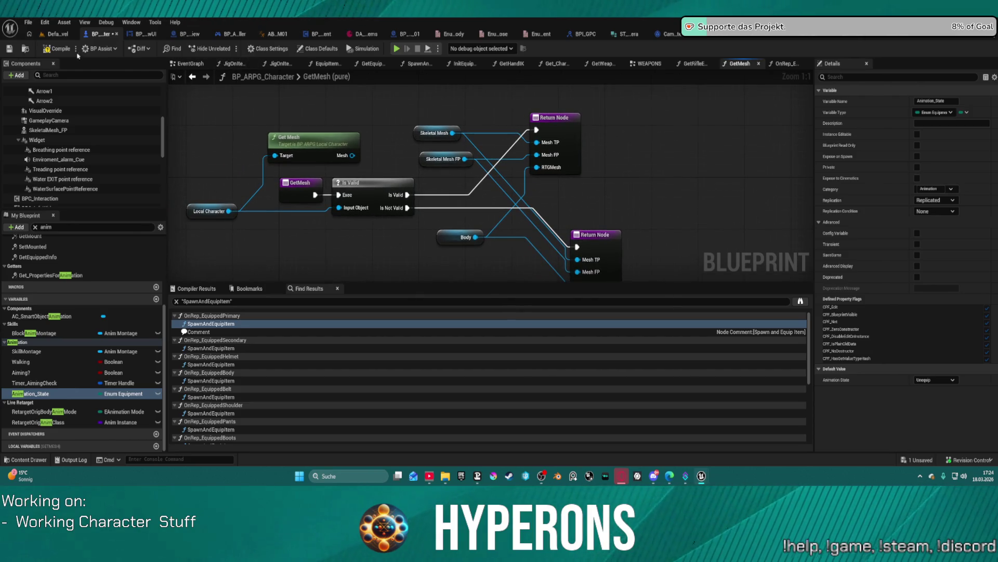
key(F7)
Duplicate the Link Anim Class Layers node and chain the copy after the original.
click(419, 63)
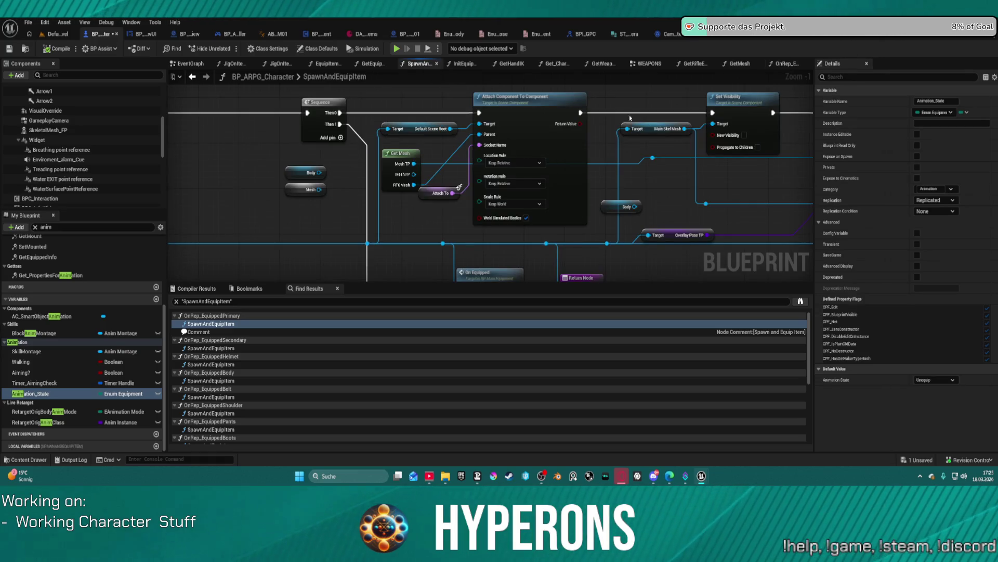
drag(630, 118, 350, 138)
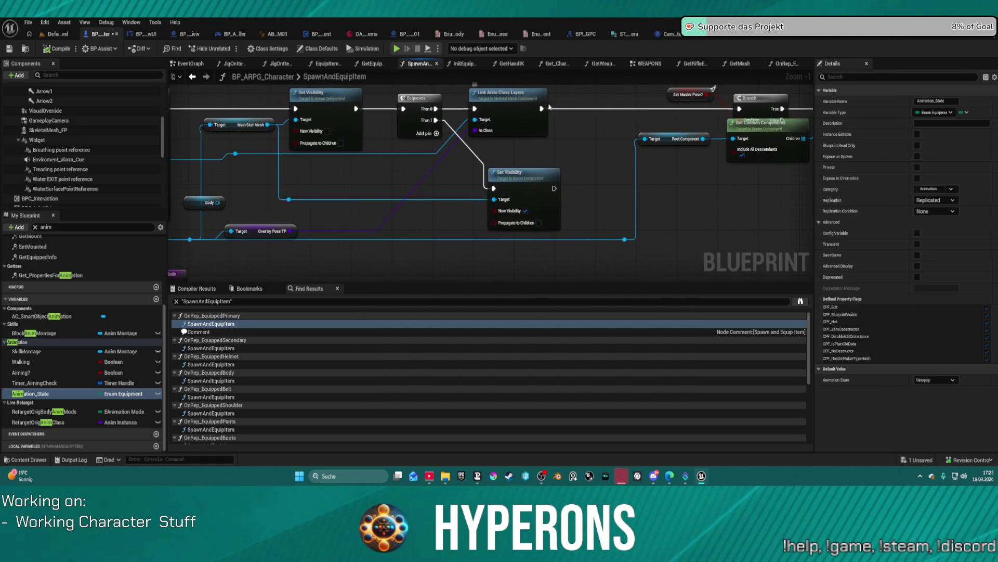
click(518, 100)
key(ctrl+c)
key(ctrl+v)
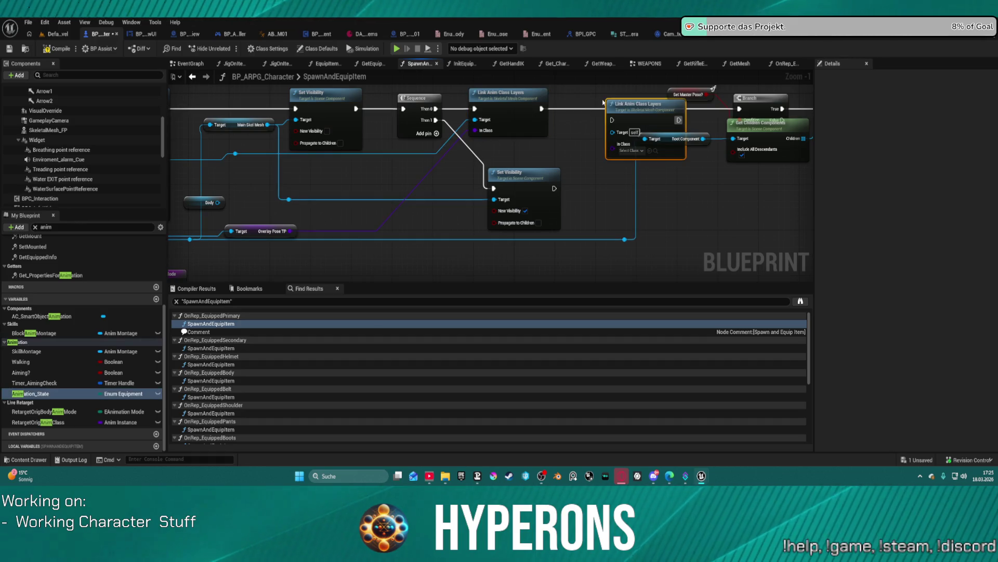
mouse_move(603, 103)
mouse_down()
mouse_move(559, 87)
mouse_move(567, 103)
mouse_up()
click(576, 132)
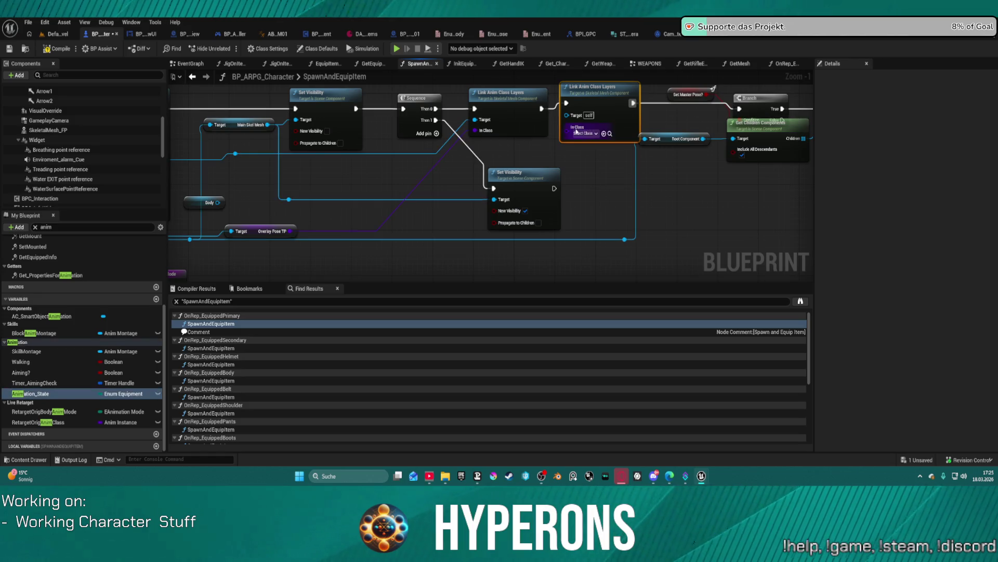
Feed a Get Overlay Pose FP getter into the copy's In Class and move the Set Master Pose–Cast nodes right.
mouse_move(234, 217)
mouse_down()
mouse_move(304, 218)
mouse_move(390, 198)
mouse_up()
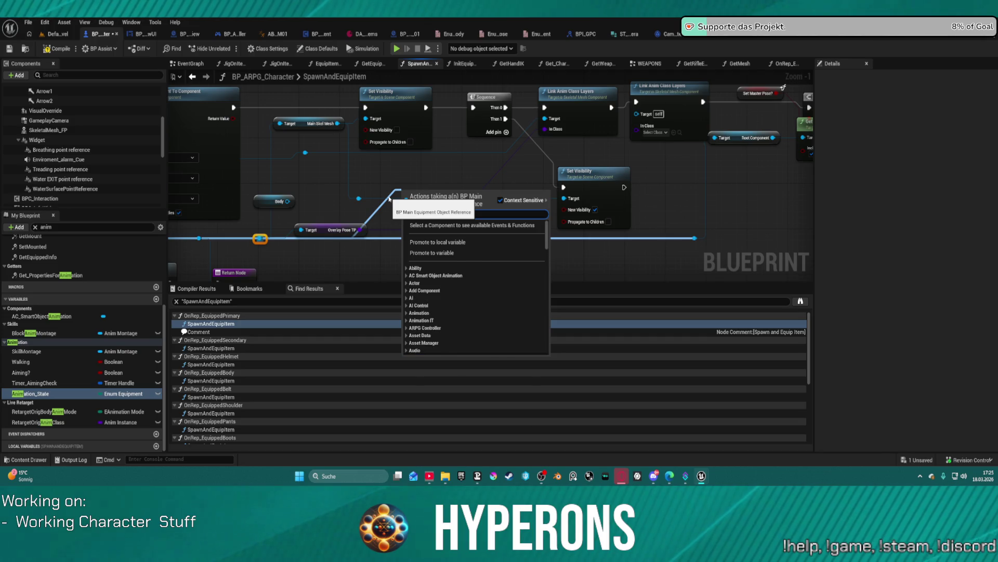
text(pose fp)
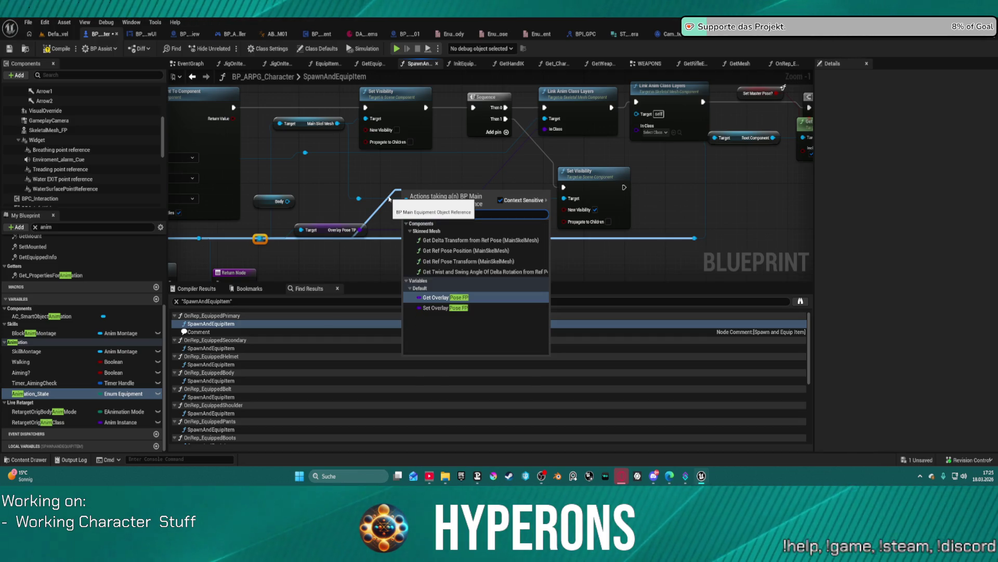
click(446, 308)
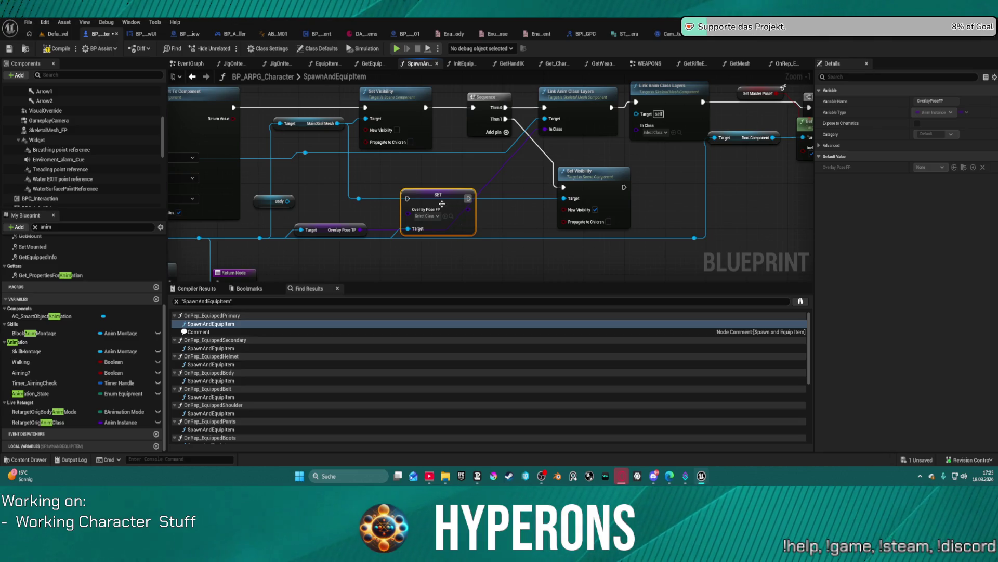
key(Delete)
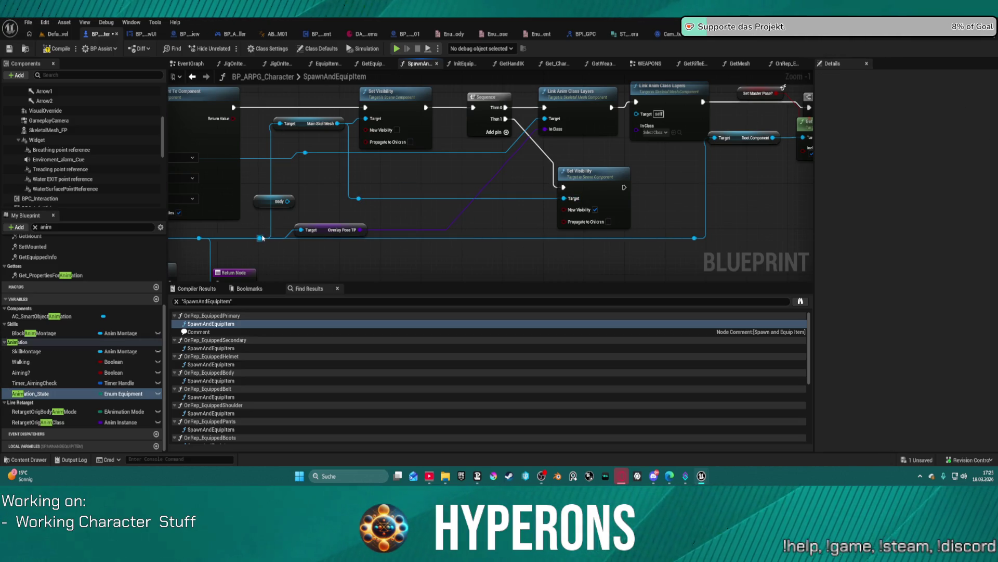
drag(263, 238, 358, 200)
text(get)
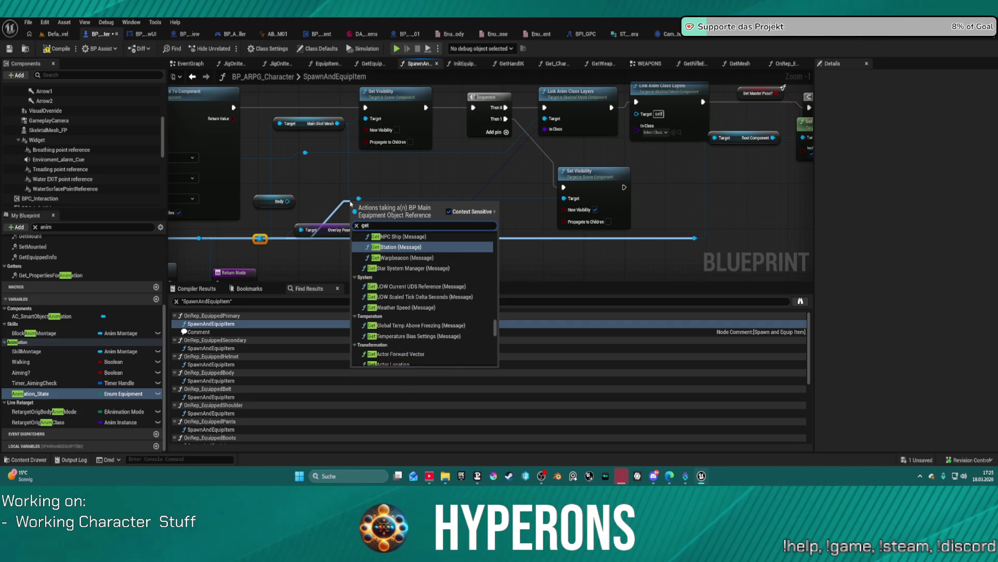
text( fp)
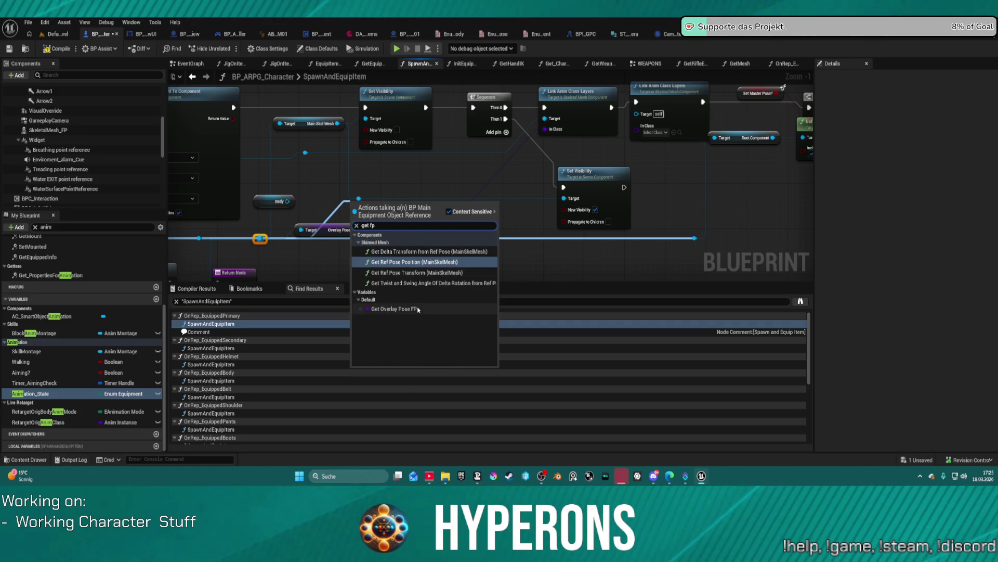
click(394, 308)
mouse_move(420, 207)
mouse_down()
mouse_move(638, 126)
mouse_move(500, 188)
mouse_move(231, 169)
mouse_up()
click(674, 106)
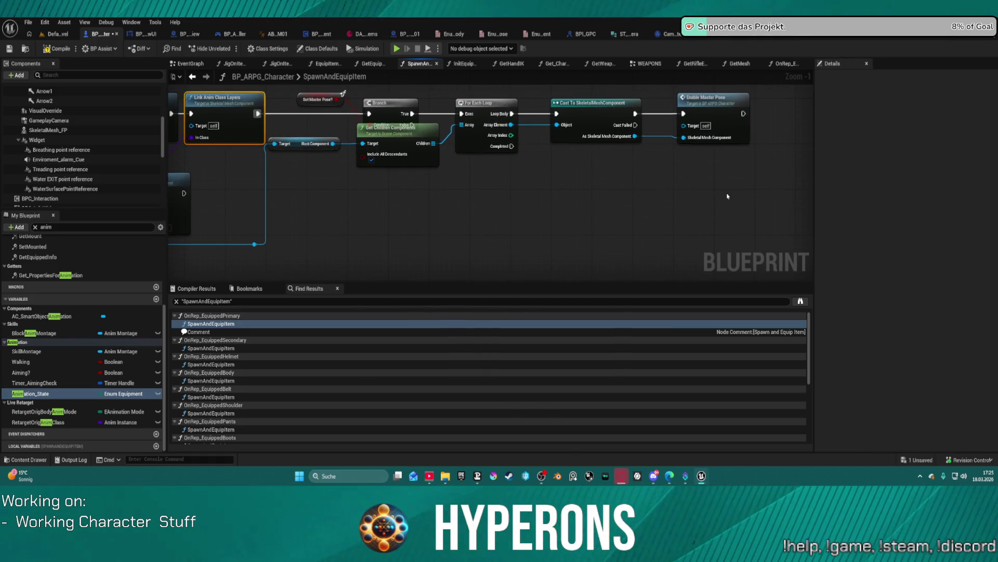
mouse_move(728, 196)
mouse_down()
mouse_move(266, 91)
mouse_move(480, 98)
mouse_up()
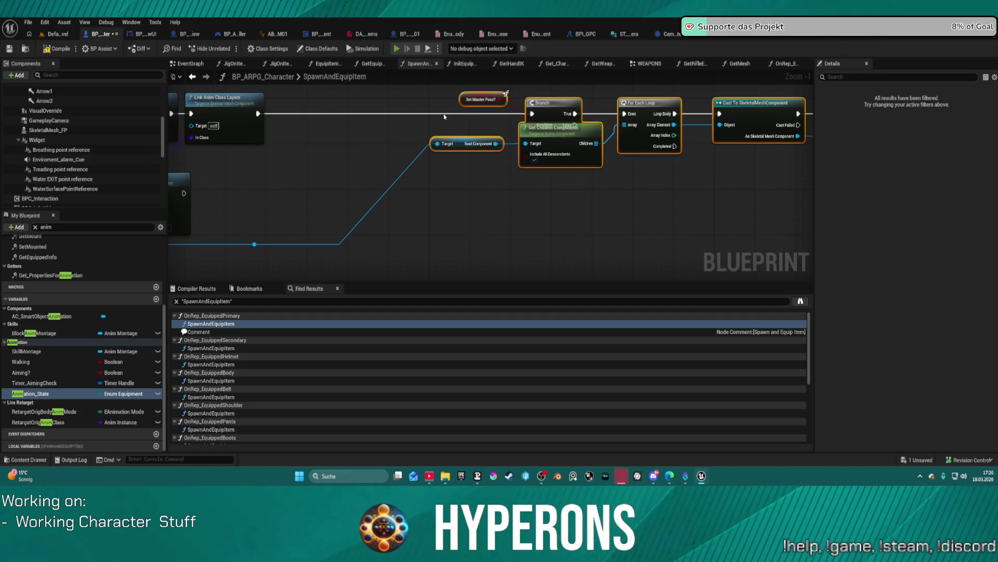
Compile BP_ARPG_Character and launch Play in Editor despite the compile errors.
key(F7)
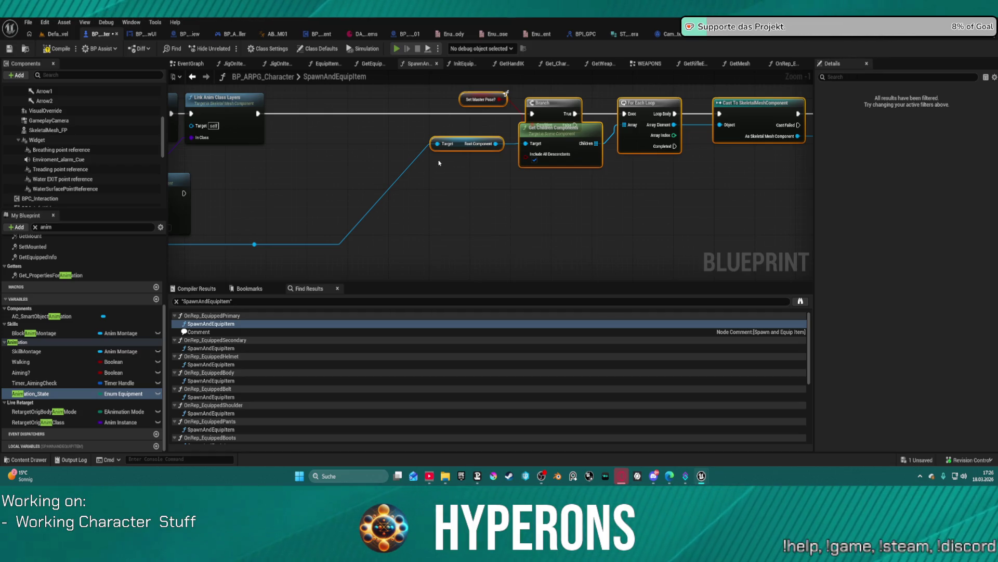
key(alt+p)
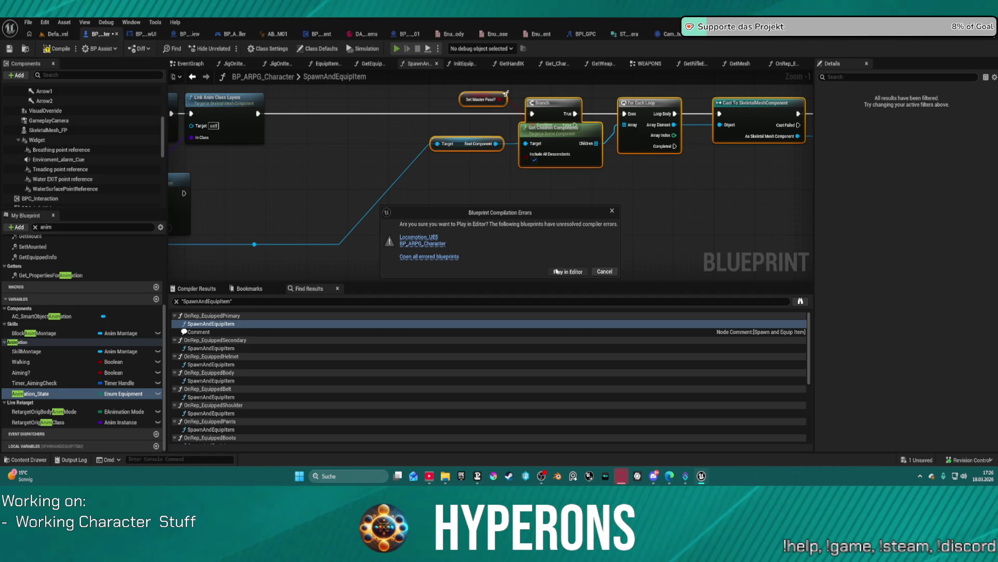
click(558, 271)
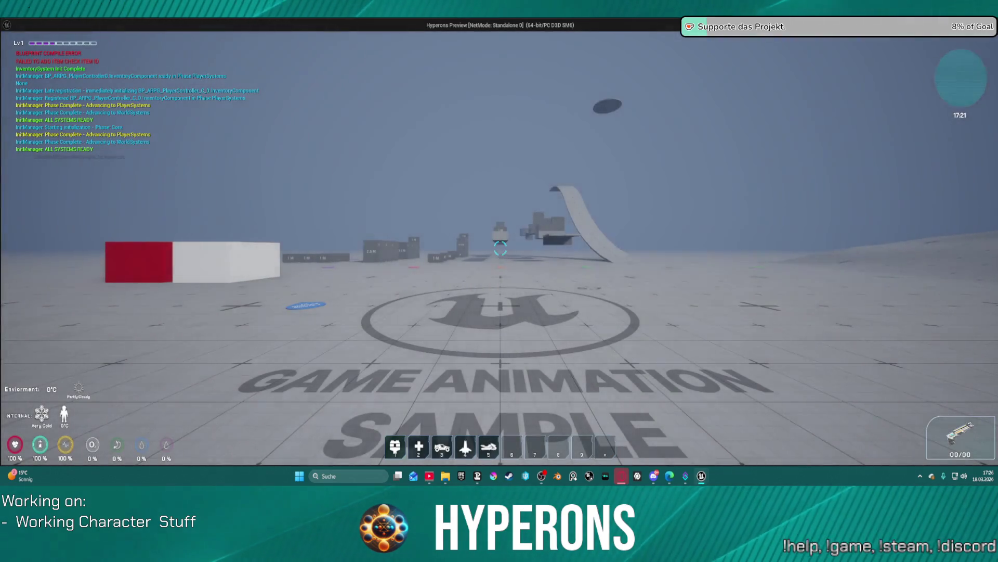
Stop the play session and locate the Get Mesh and Set Visibility nodes near Attach Component.
key(Escape)
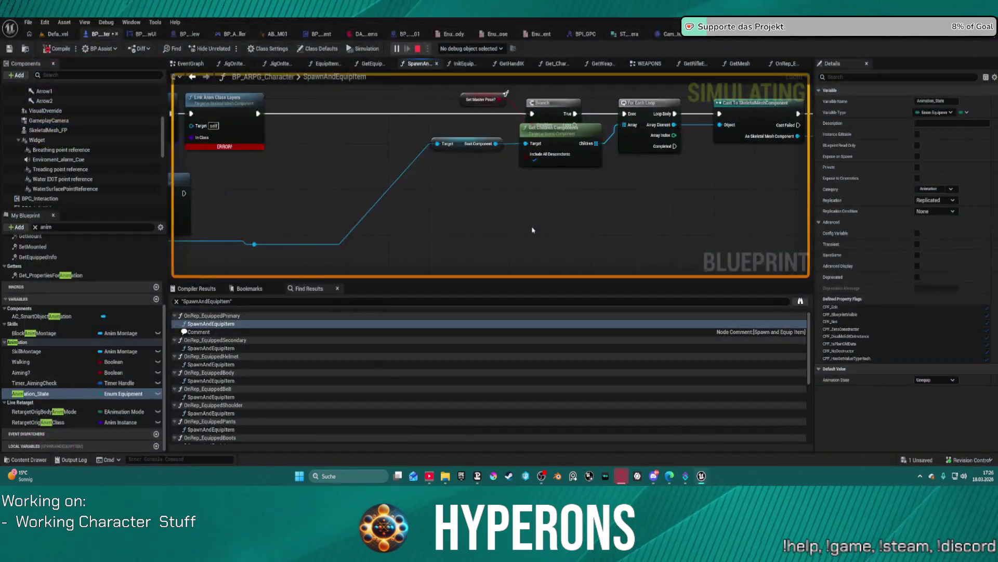
drag(491, 177, 559, 175)
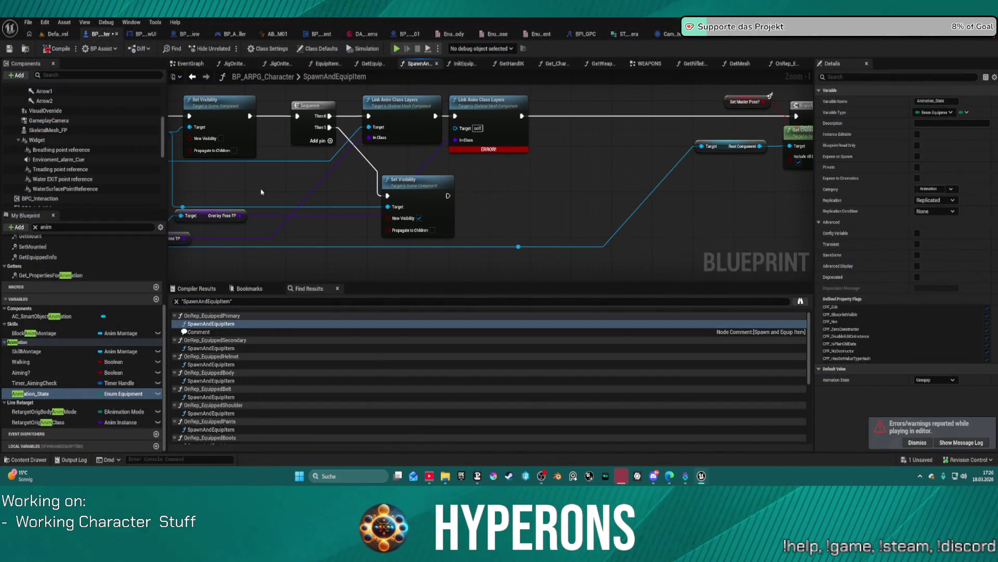
drag(261, 192, 297, 200)
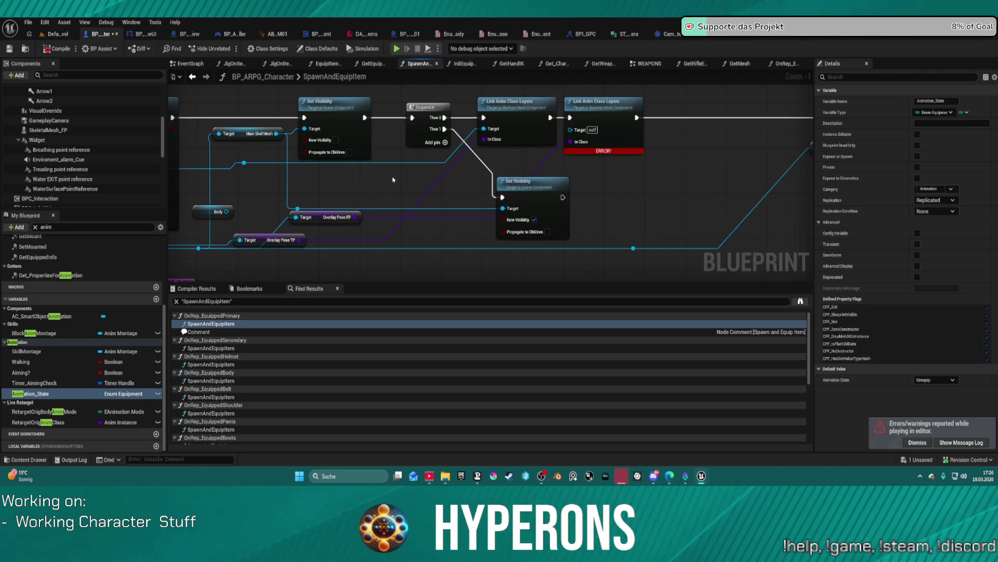
drag(394, 180, 675, 162)
click(270, 172)
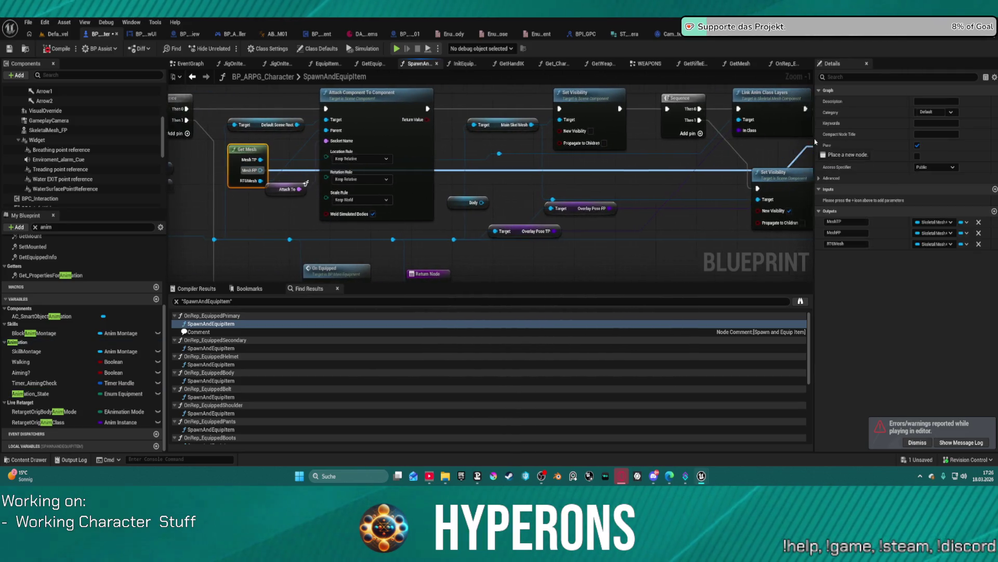
drag(333, 177, 276, 177)
click(760, 178)
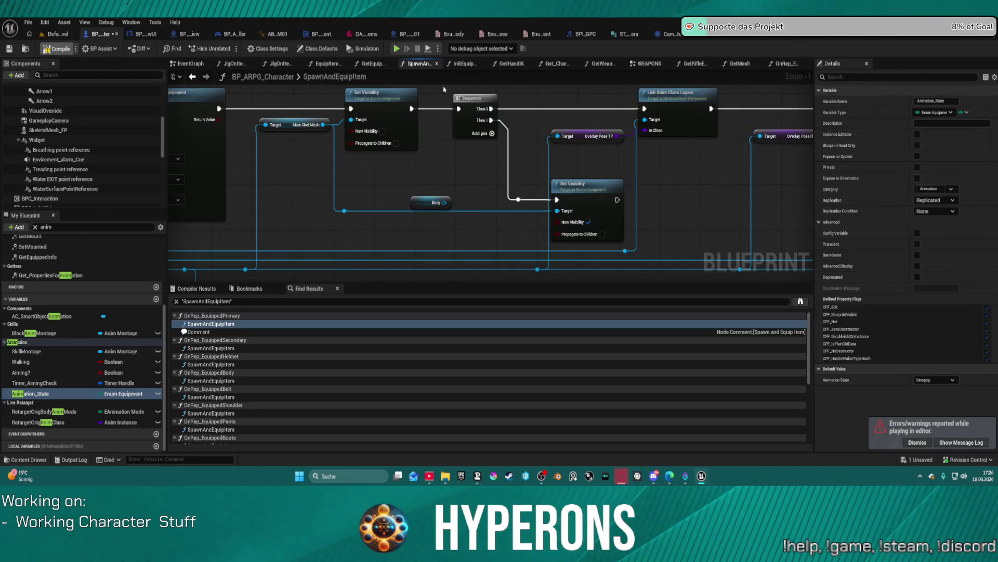
Recompile and run Play in Editor again despite the errors, then stop the session.
key(F7)
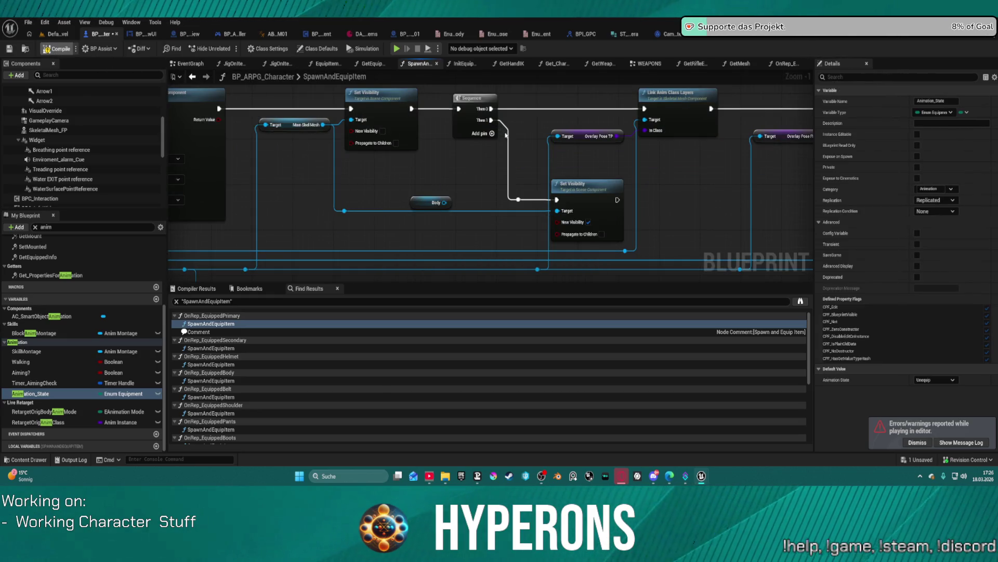
click(397, 49)
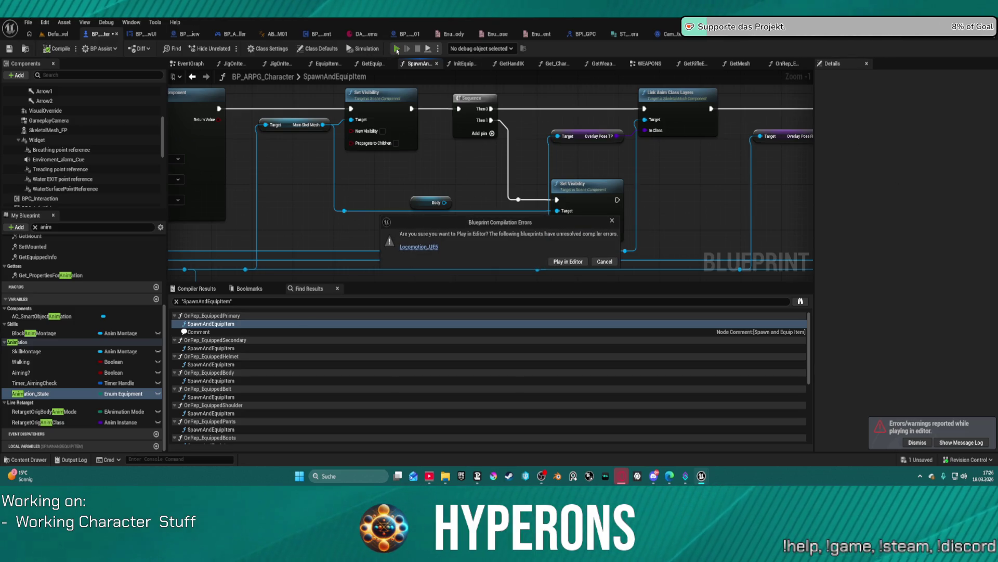
click(551, 262)
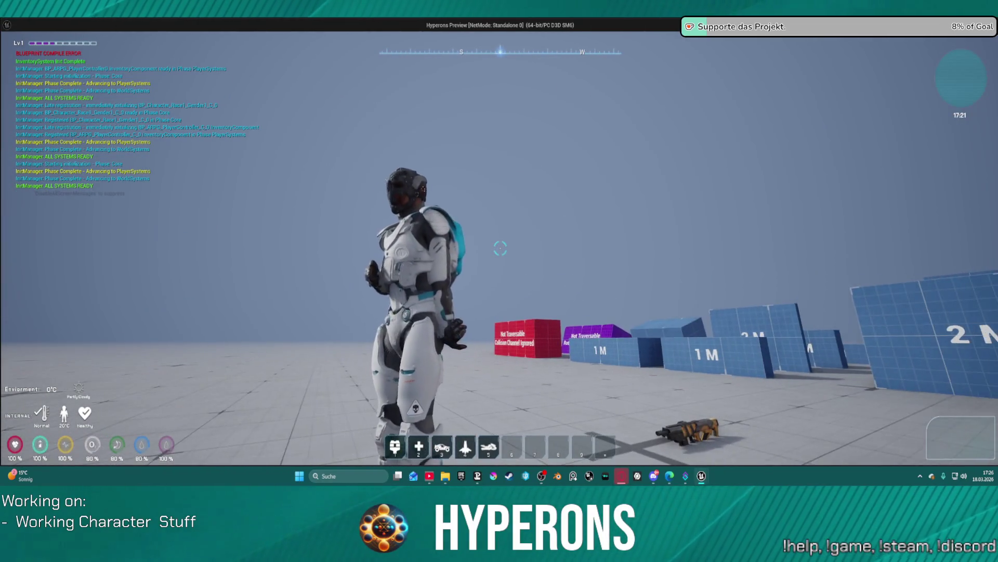
key(Escape)
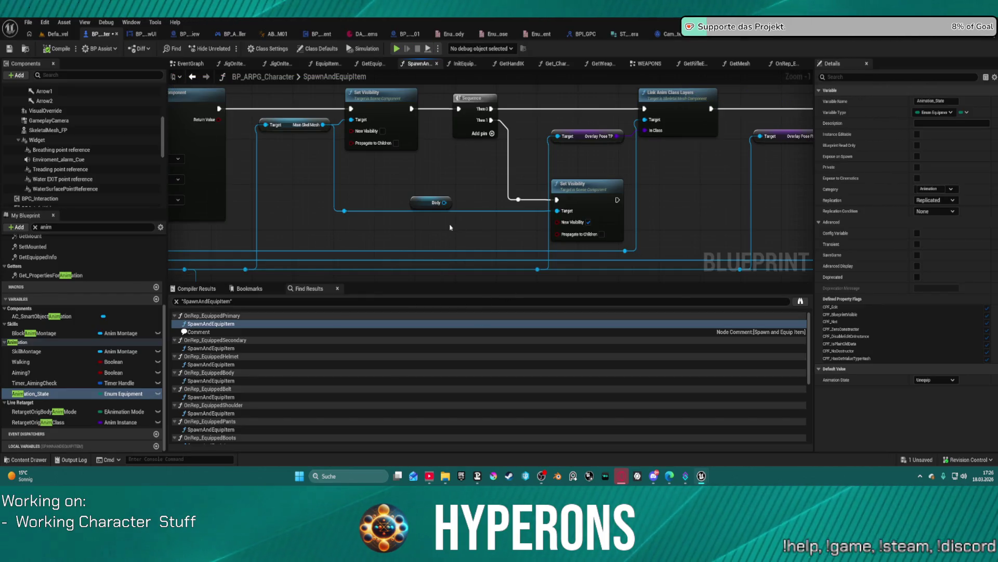
Move the Body and Mesh reroutes beneath Get Mesh, then end the play test and pan right.
mouse_move(457, 227)
mouse_down()
mouse_move(488, 216)
mouse_move(602, 218)
mouse_move(588, 202)
mouse_up()
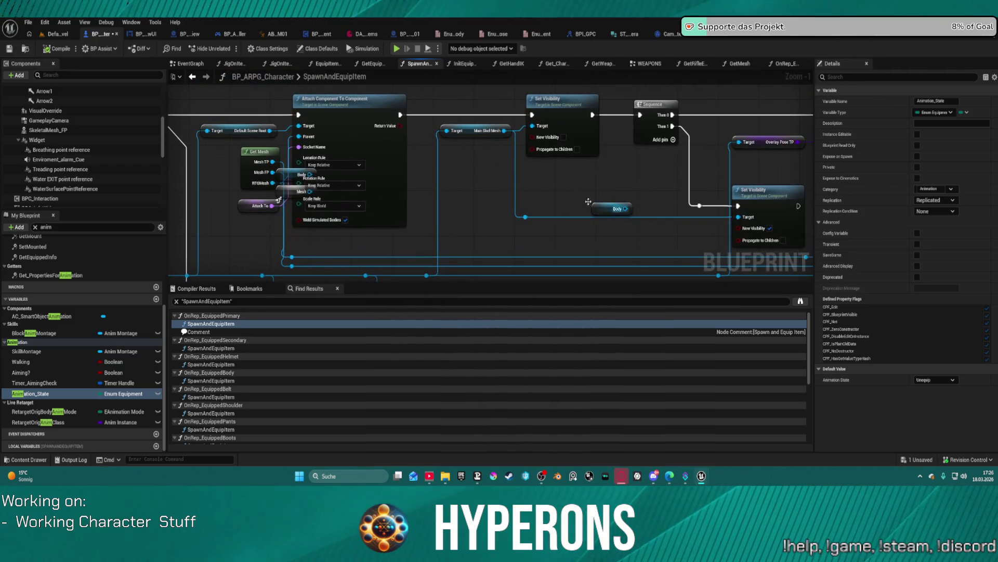
drag(446, 194, 589, 172)
click(299, 151)
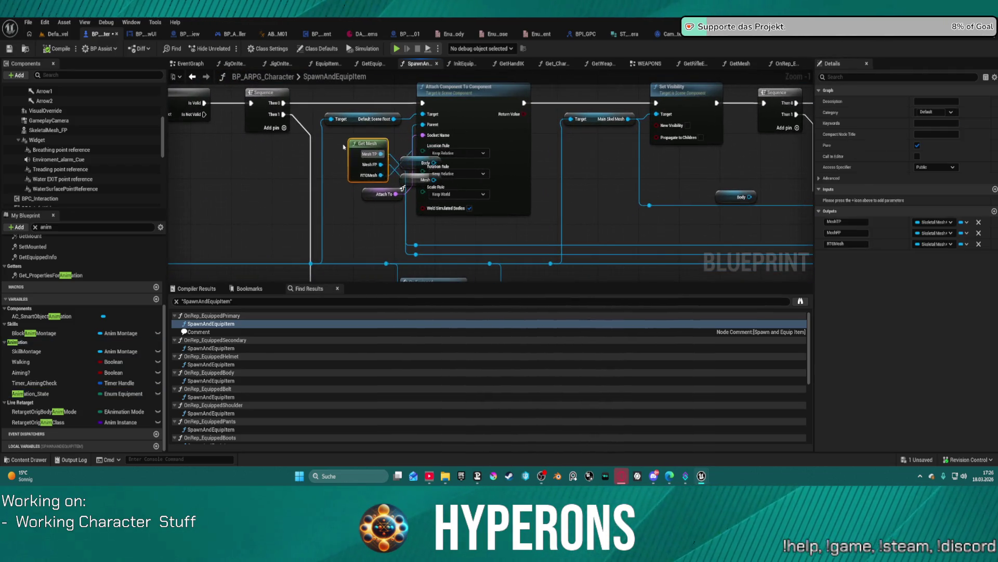
mouse_move(396, 162)
mouse_down()
mouse_move(403, 181)
mouse_move(289, 232)
mouse_up()
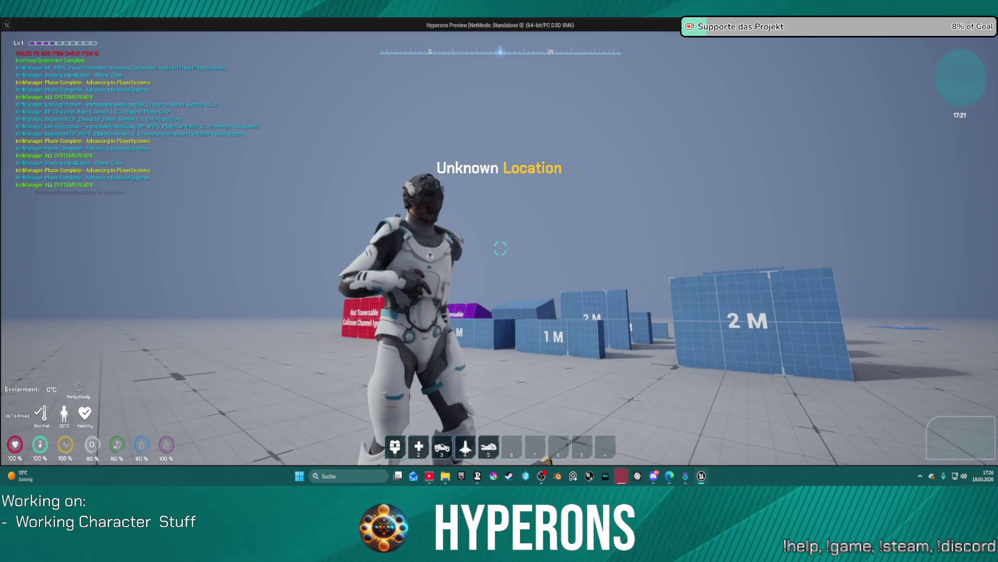
key(Escape)
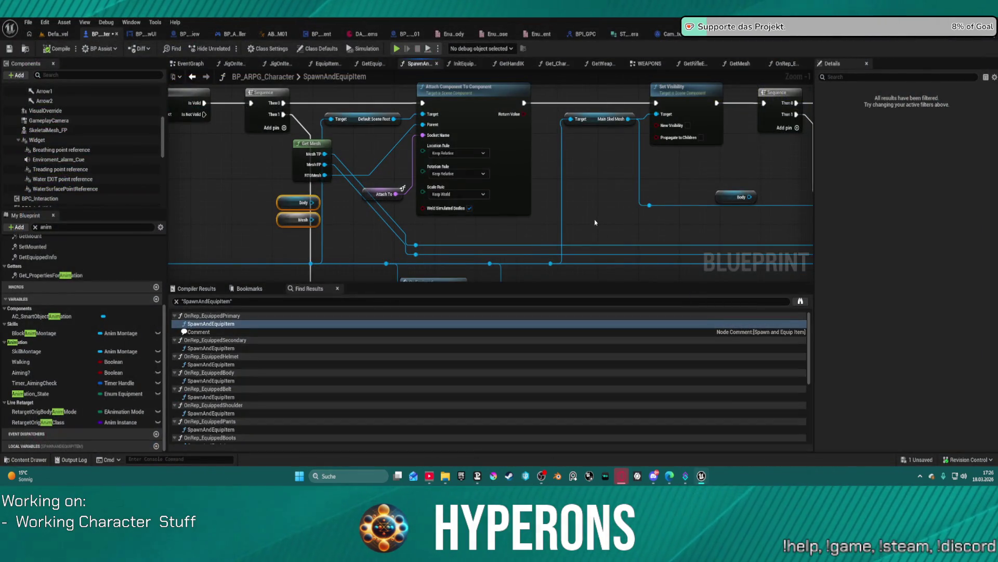
mouse_move(616, 195)
mouse_down()
mouse_move(432, 171)
mouse_move(276, 199)
mouse_move(484, 223)
mouse_move(812, 224)
mouse_move(685, 215)
mouse_up()
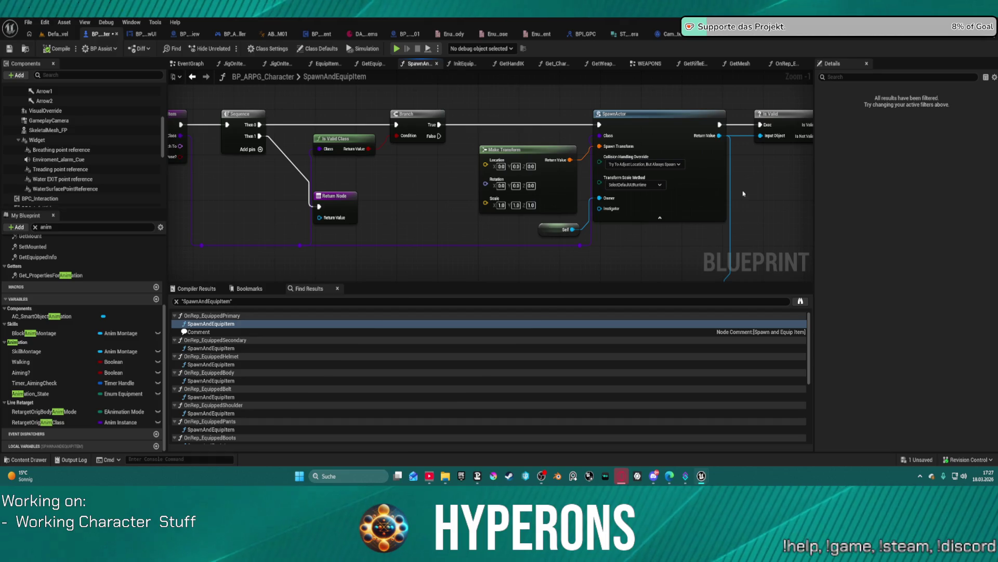
Pan through the SpawnAndEquipItem graph from Sequence to the Attach Component To Component node.
mouse_move(786, 191)
mouse_down()
mouse_move(293, 152)
mouse_move(270, 107)
mouse_move(245, 106)
mouse_move(226, 147)
mouse_move(187, 127)
mouse_move(192, 85)
mouse_move(117, 127)
mouse_up()
mouse_move(243, 206)
mouse_down()
mouse_move(250, 172)
mouse_move(180, 161)
mouse_move(240, 183)
mouse_move(68, 196)
mouse_up()
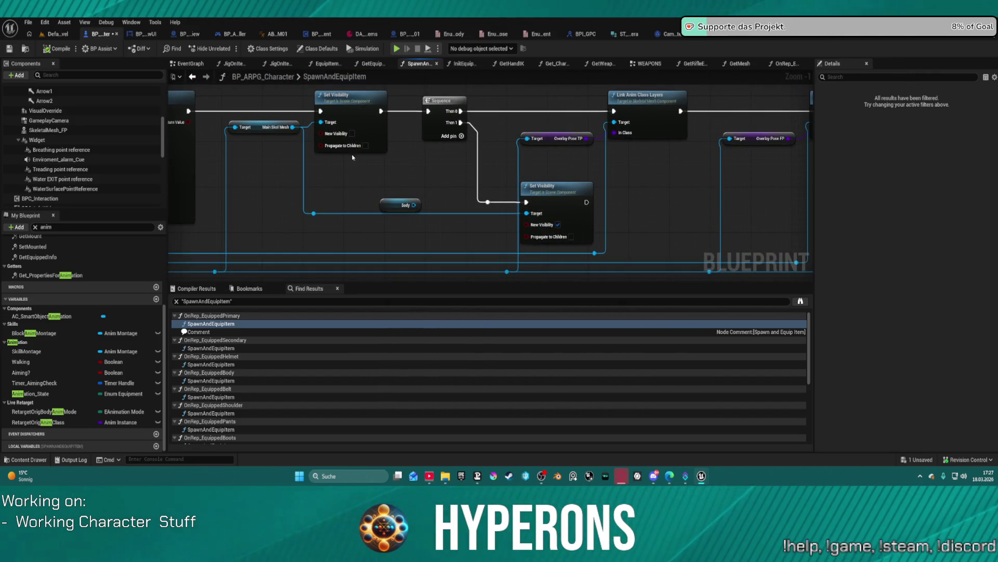
mouse_move(701, 170)
mouse_down()
mouse_move(261, 164)
mouse_move(417, 156)
mouse_up()
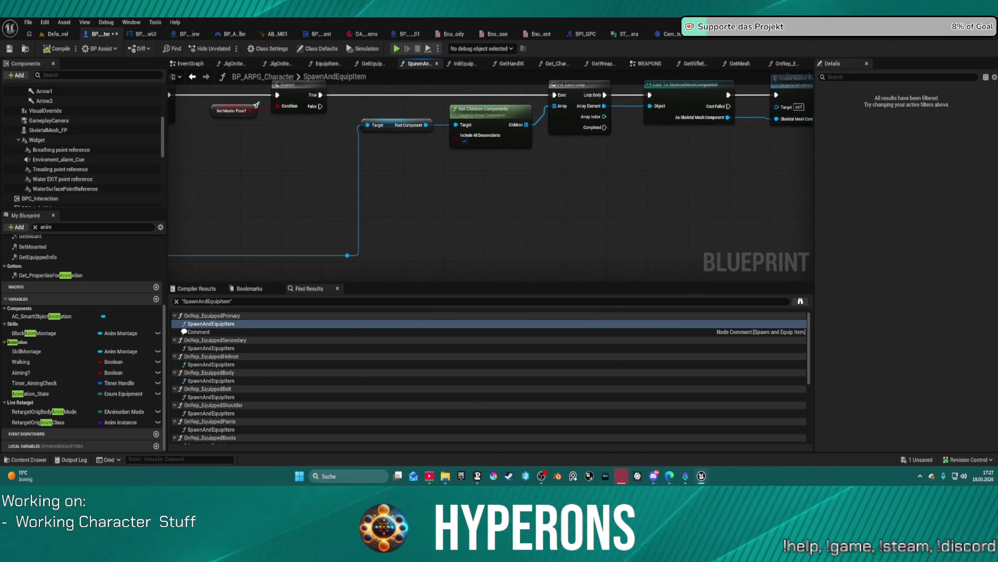
mouse_move(200, 156)
mouse_down()
mouse_move(452, 138)
mouse_move(482, 147)
mouse_move(239, 163)
mouse_up()
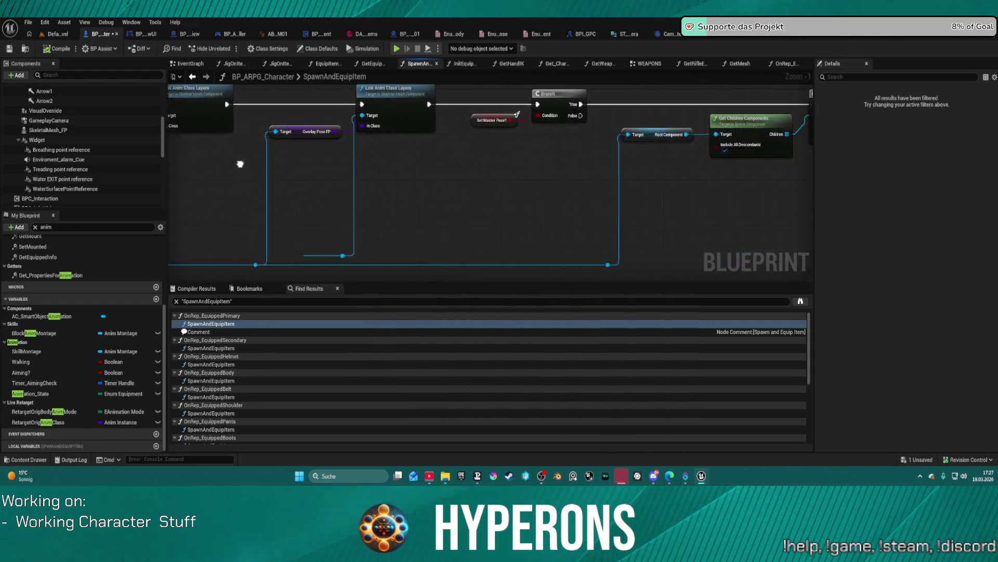
mouse_move(468, 161)
mouse_down()
mouse_move(234, 161)
mouse_move(702, 156)
mouse_up()
mouse_move(199, 156)
mouse_down()
mouse_move(660, 150)
mouse_move(700, 183)
mouse_up()
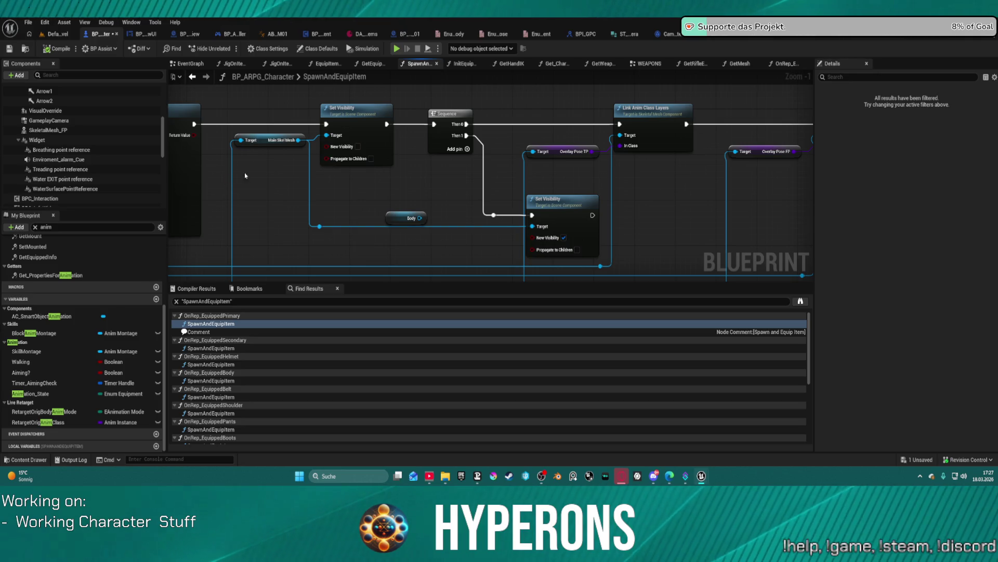
drag(306, 184, 463, 183)
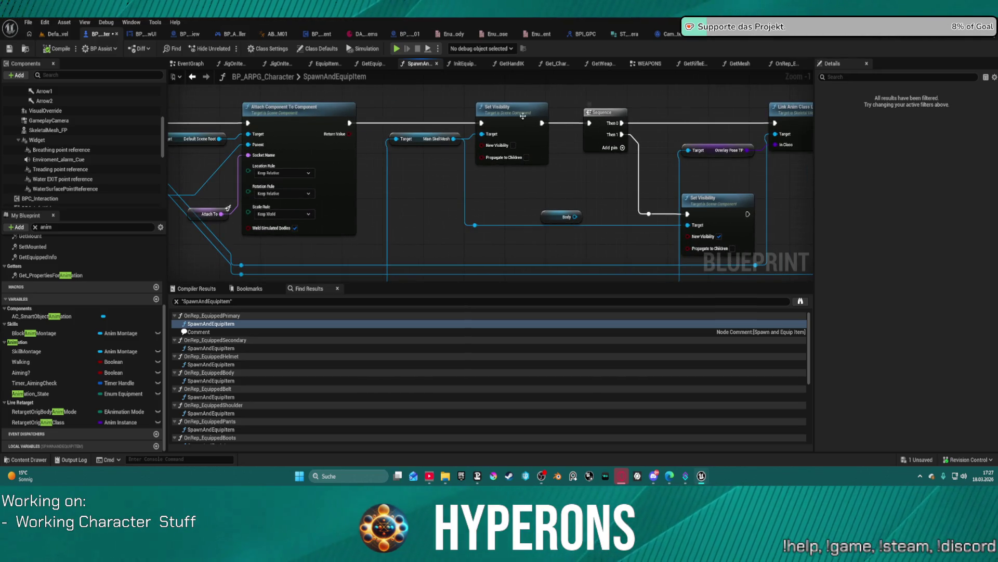
Turn on New Visibility on the Set Visibility node, compile, and request Play in Editor.
right_click(490, 118)
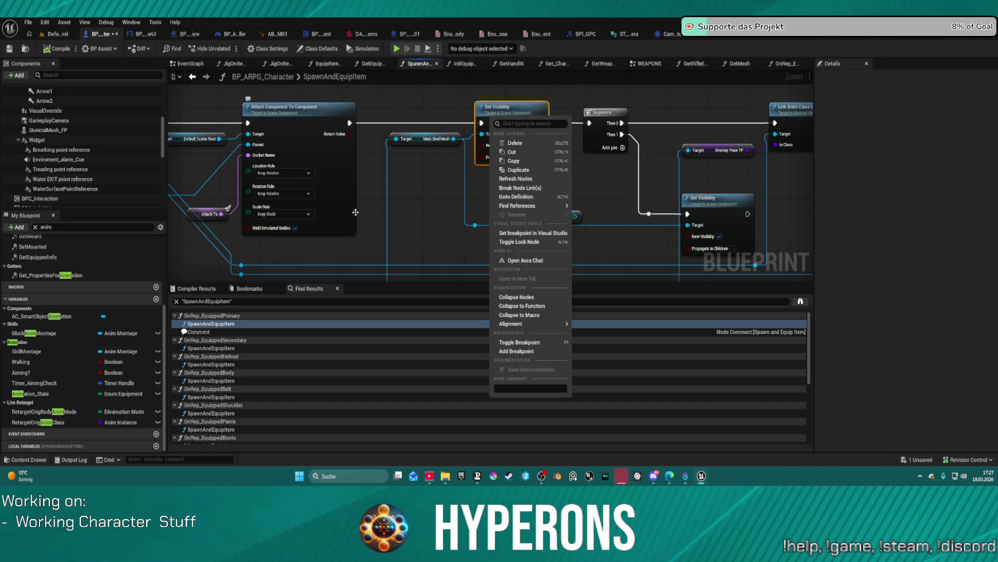
drag(418, 171, 309, 170)
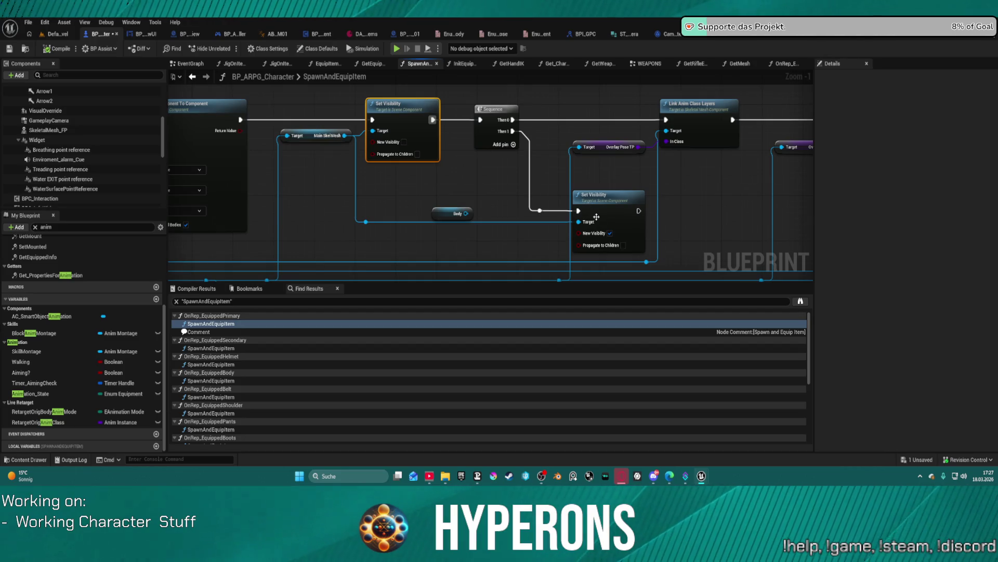
click(404, 142)
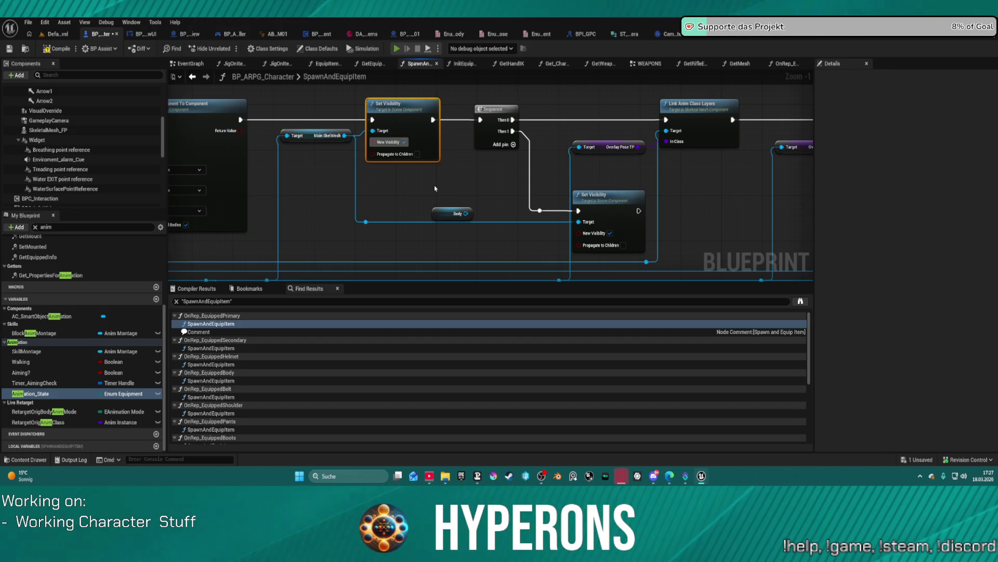
key(F7)
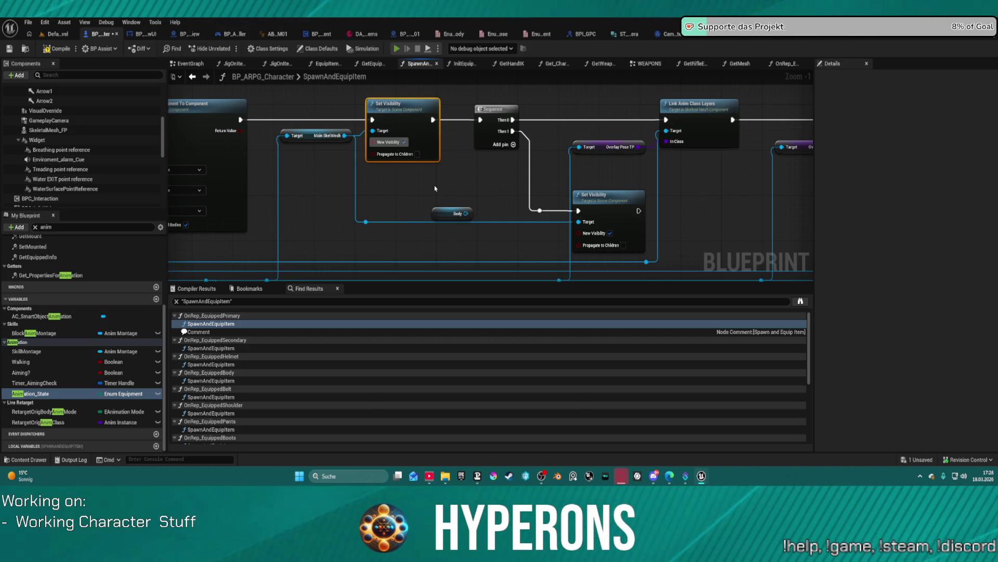
key(alt+p)
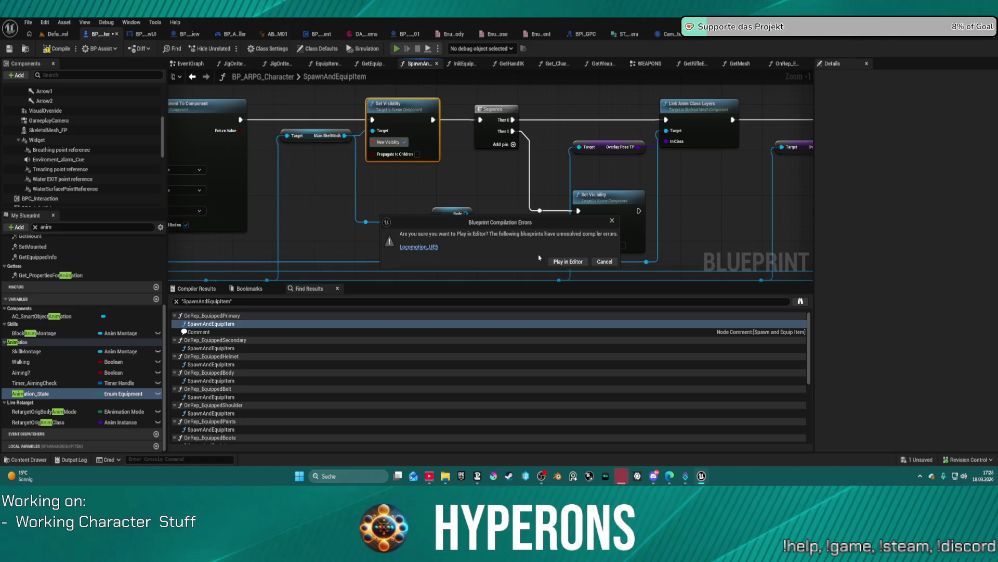
Play despite the compiler errors, walk the character forward, then stop the session.
click(559, 264)
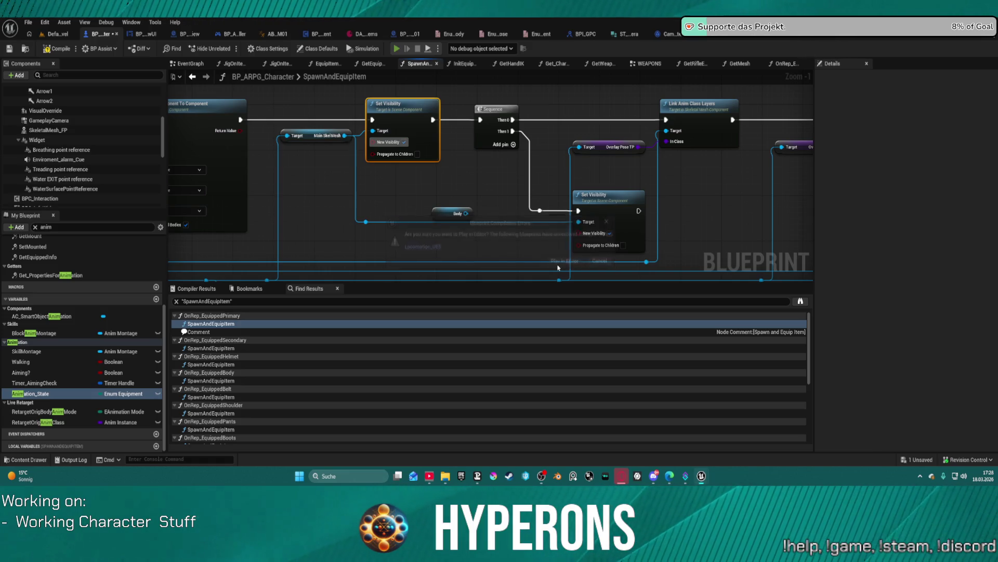
key(w)
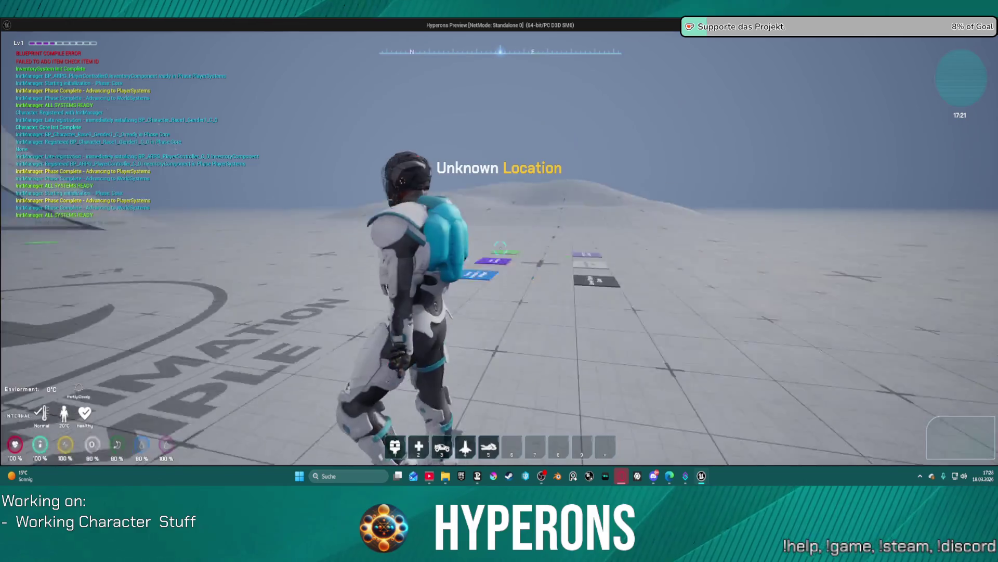
key(w)
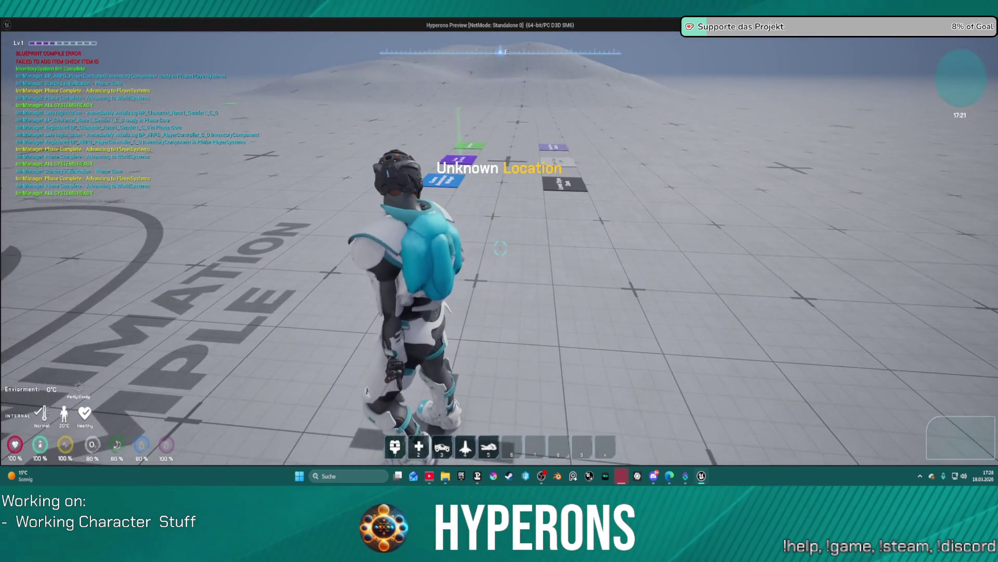
key(Escape)
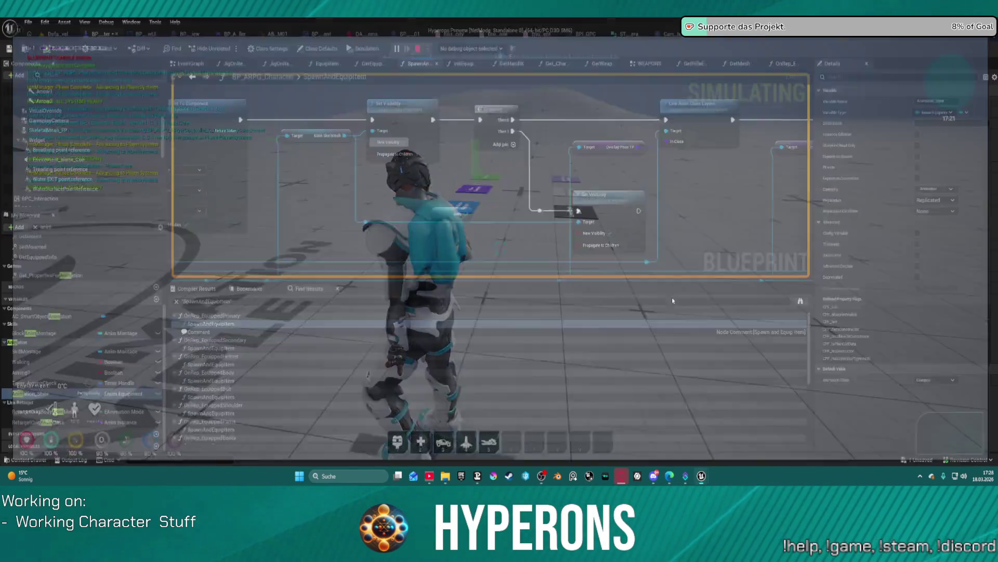
Turn off New Visibility on Set Visibility, recompile, and play in editor again.
click(407, 144)
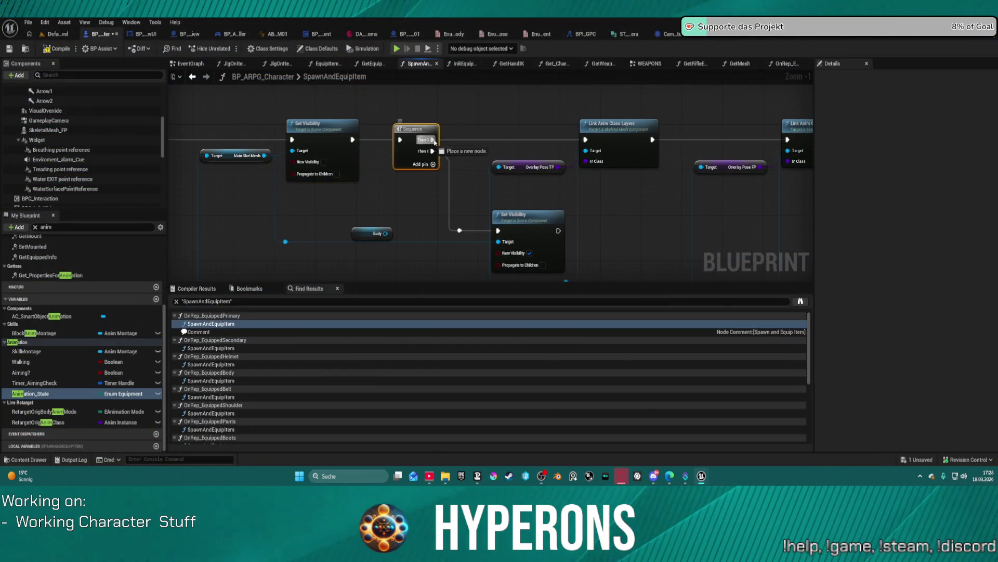
mouse_move(598, 139)
mouse_down()
mouse_move(779, 143)
mouse_move(665, 154)
mouse_move(632, 139)
mouse_up()
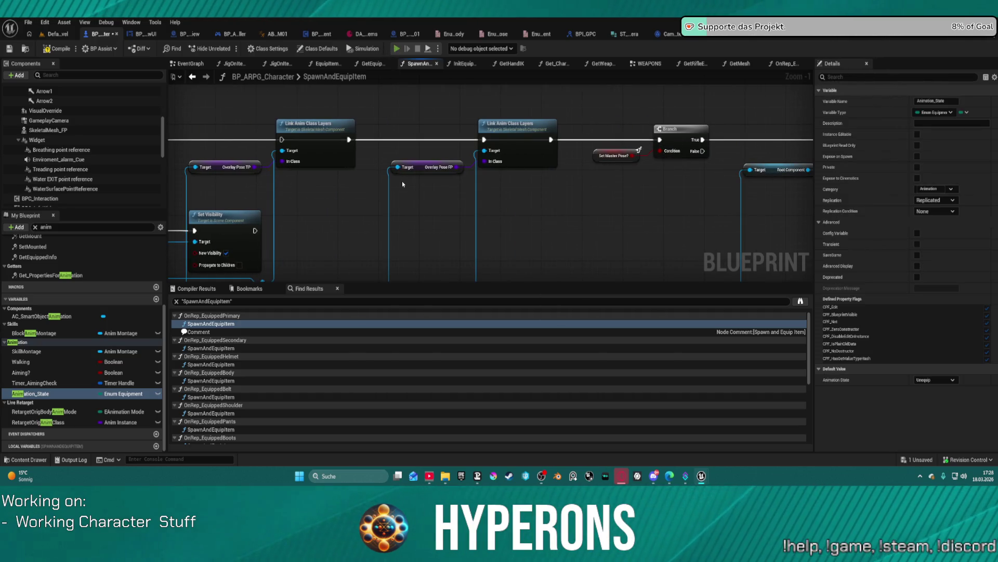
key(F7)
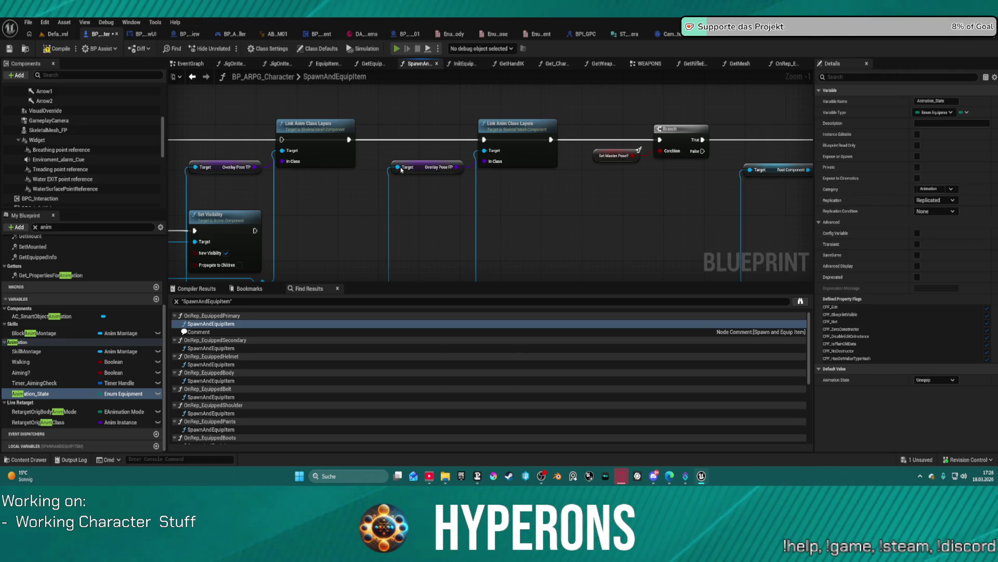
key(alt+p)
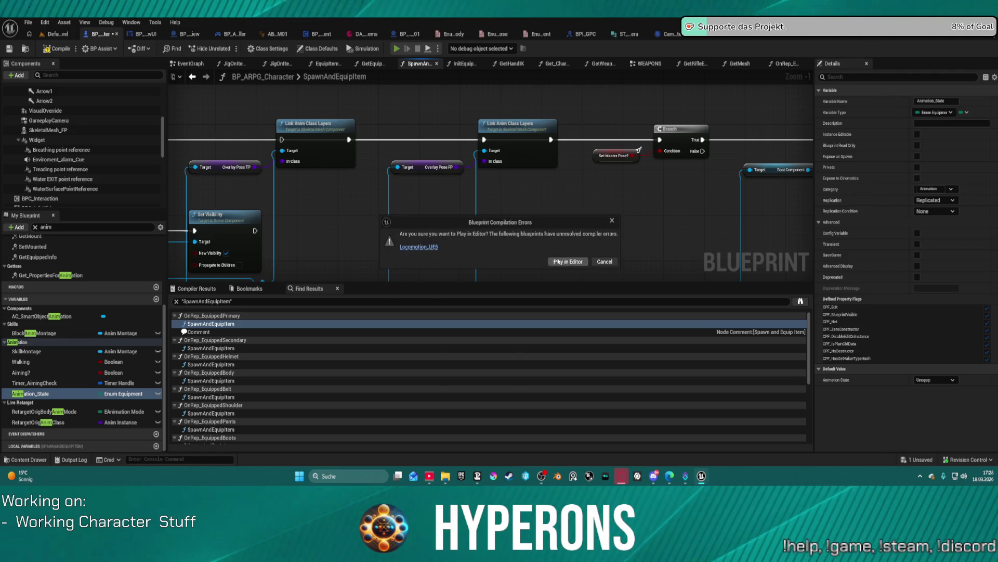
click(557, 261)
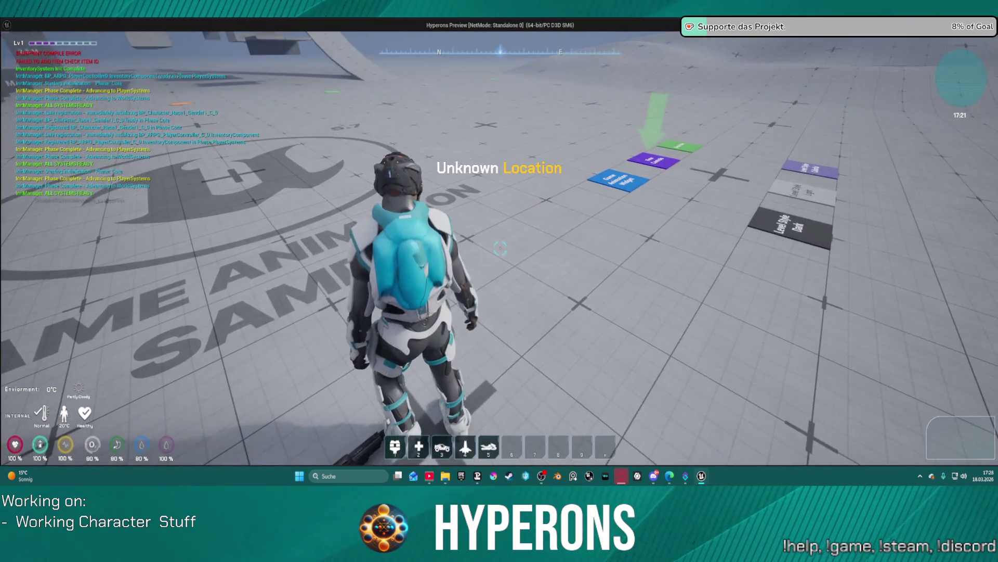
key(Escape)
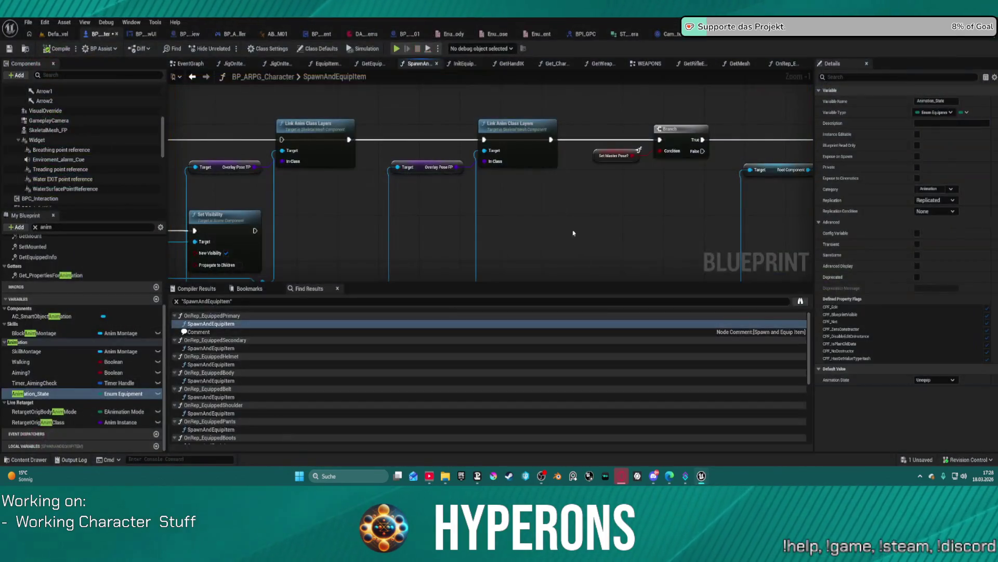
drag(341, 183, 374, 142)
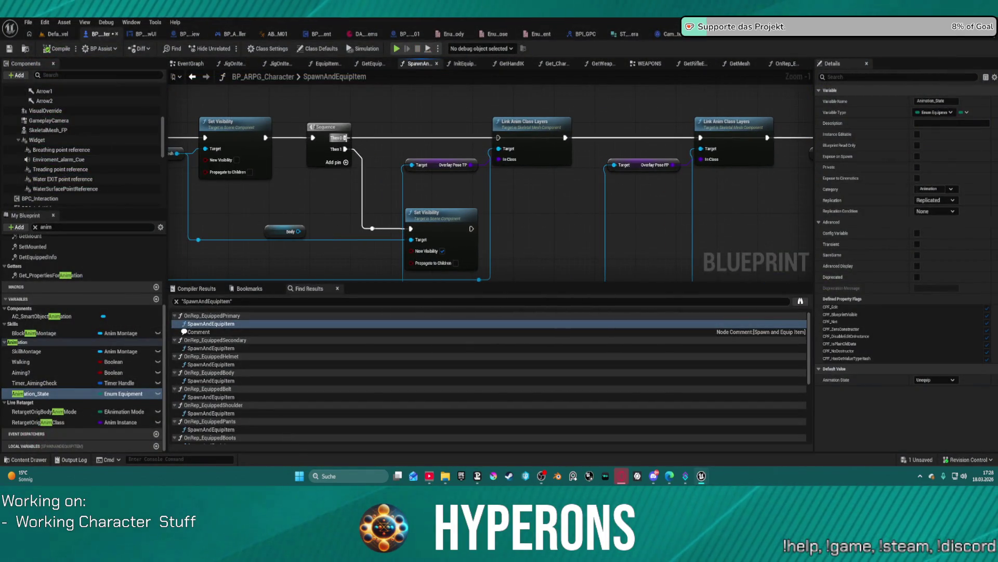
click(348, 149)
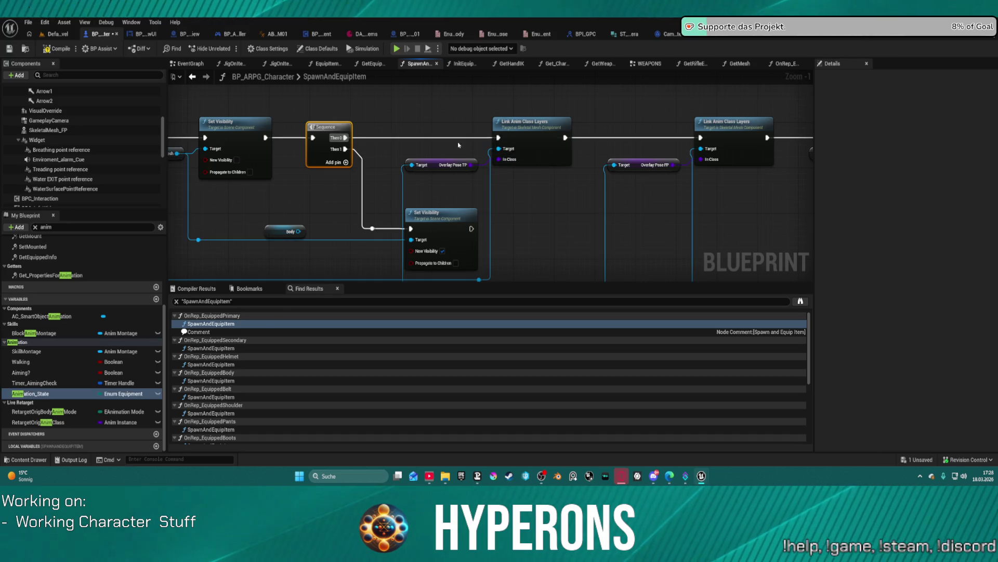
mouse_move(459, 145)
mouse_down()
mouse_move(698, 134)
mouse_move(692, 125)
mouse_up()
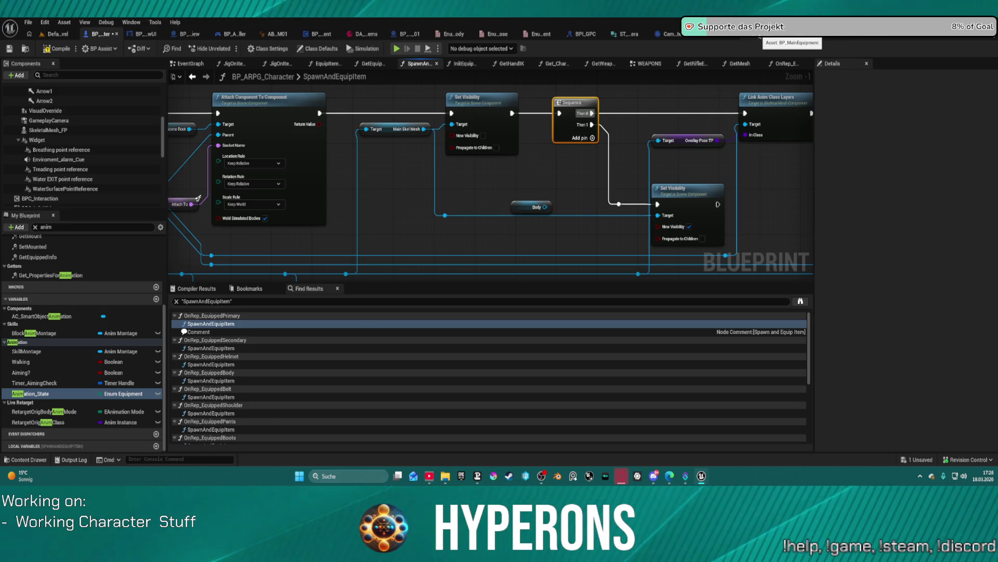
mouse_move(432, 176)
mouse_down()
mouse_move(573, 127)
mouse_move(652, 152)
mouse_up()
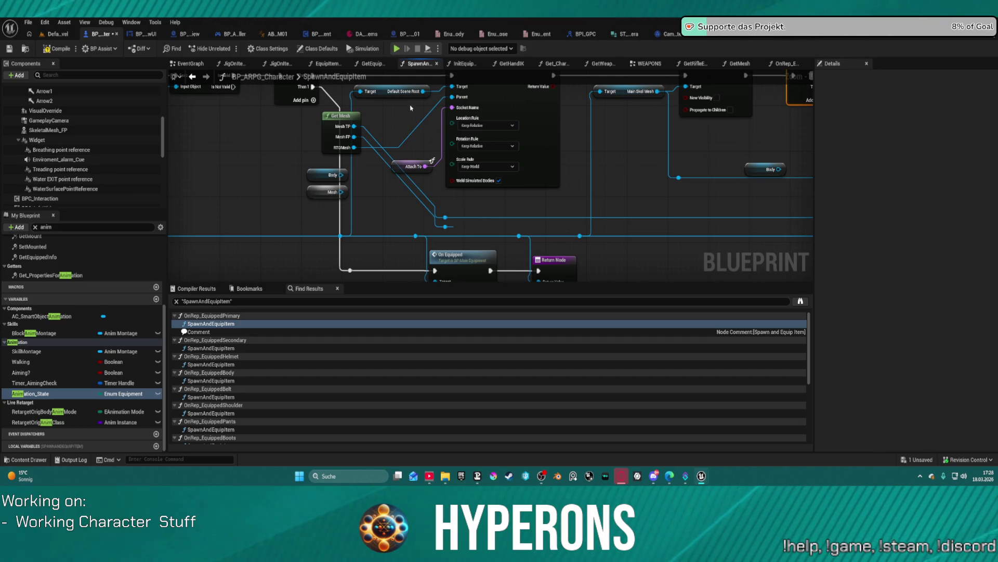
mouse_move(683, 133)
mouse_down()
mouse_move(189, 150)
mouse_move(273, 180)
mouse_move(194, 190)
mouse_up()
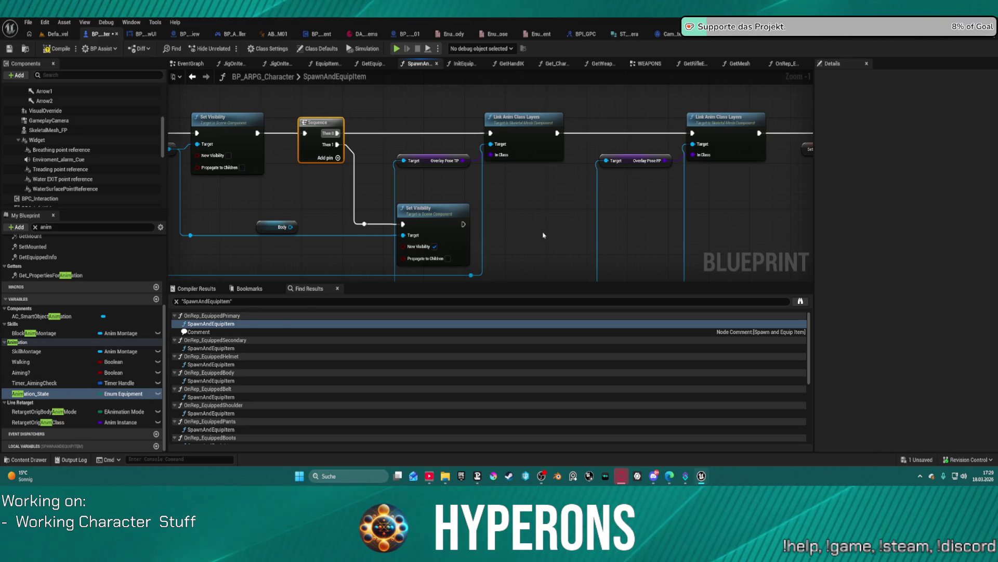
mouse_move(517, 231)
mouse_down()
mouse_move(562, 190)
mouse_move(813, 177)
mouse_up()
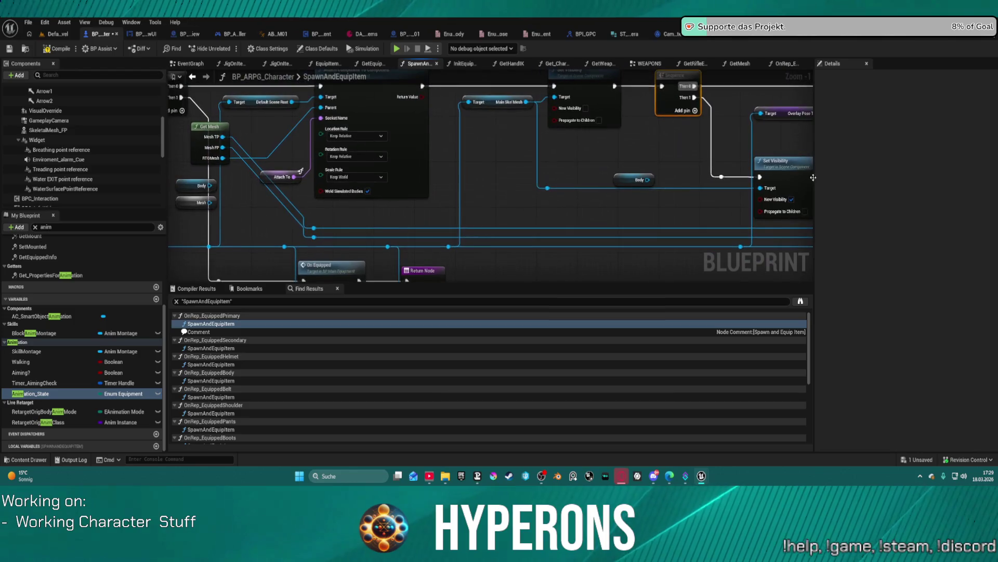
In BP_MainEquipment, browse the Overlay Pose TP default choices and leave it unchanged.
click(764, 39)
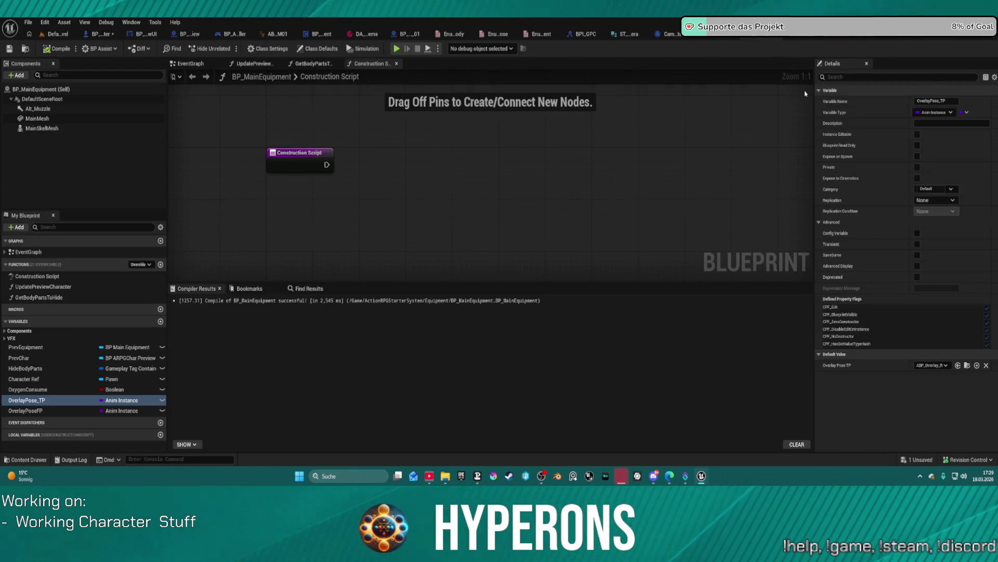
click(933, 366)
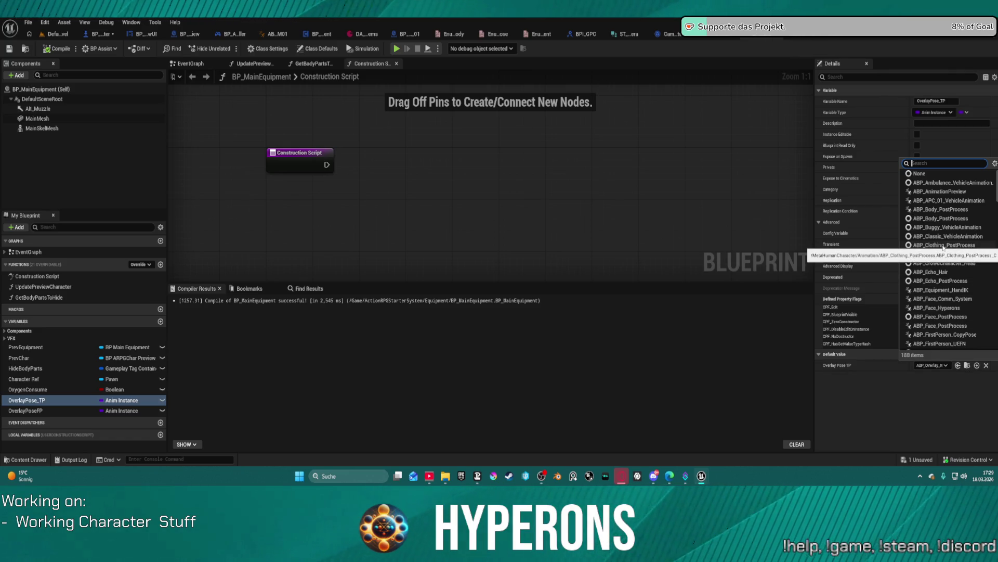
text(ar)
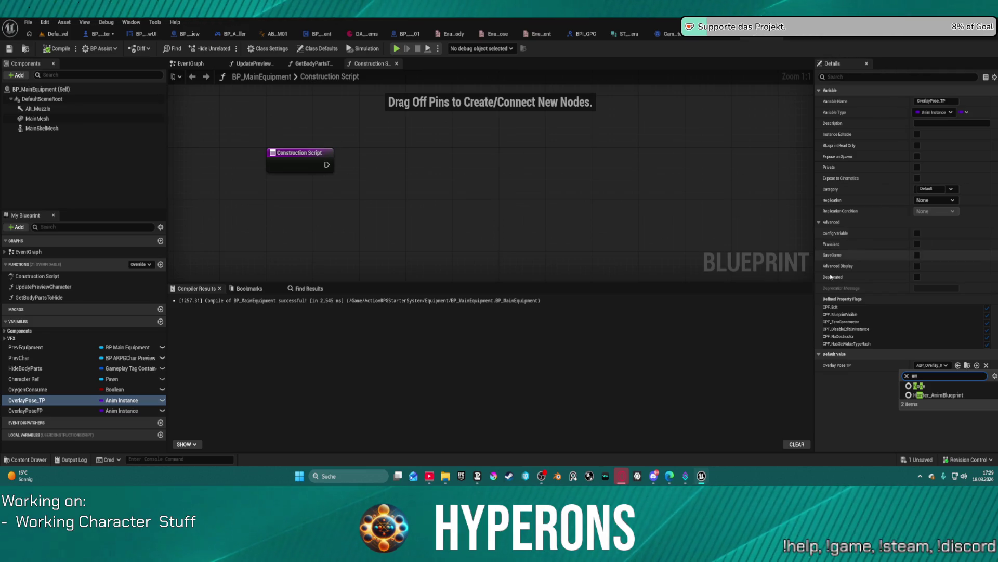
key(Escape)
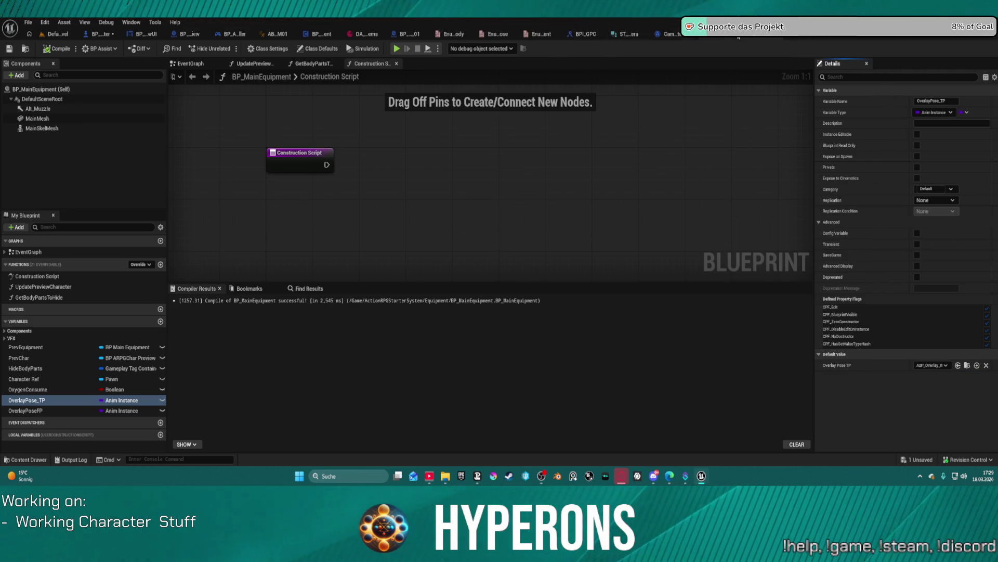
Compare the OverlayPoseFP default with the rifle entry's ABP_Overlay_Rifle overlay settings.
key(ctrl+Tab)
key(ctrl+z)
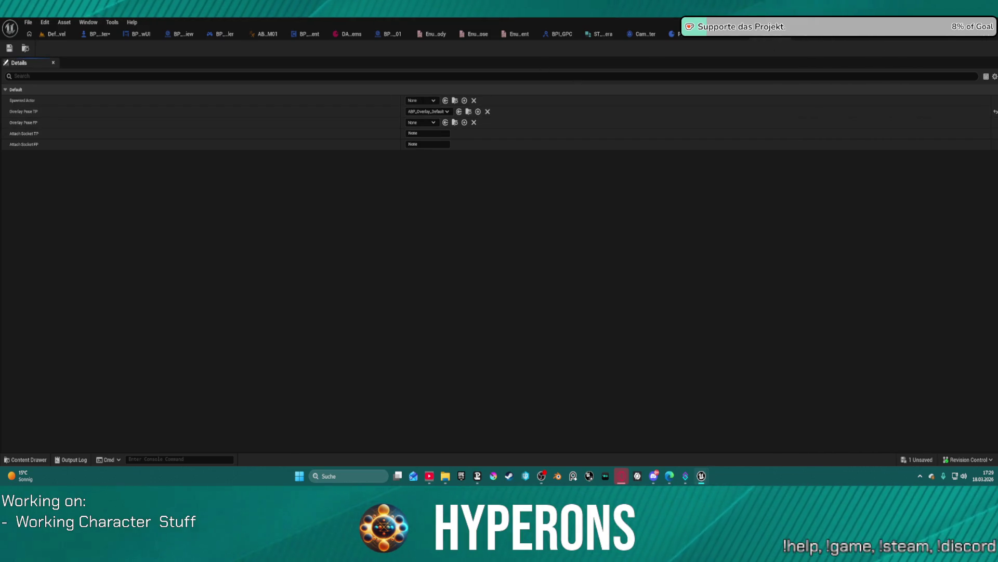
key(ctrl+y)
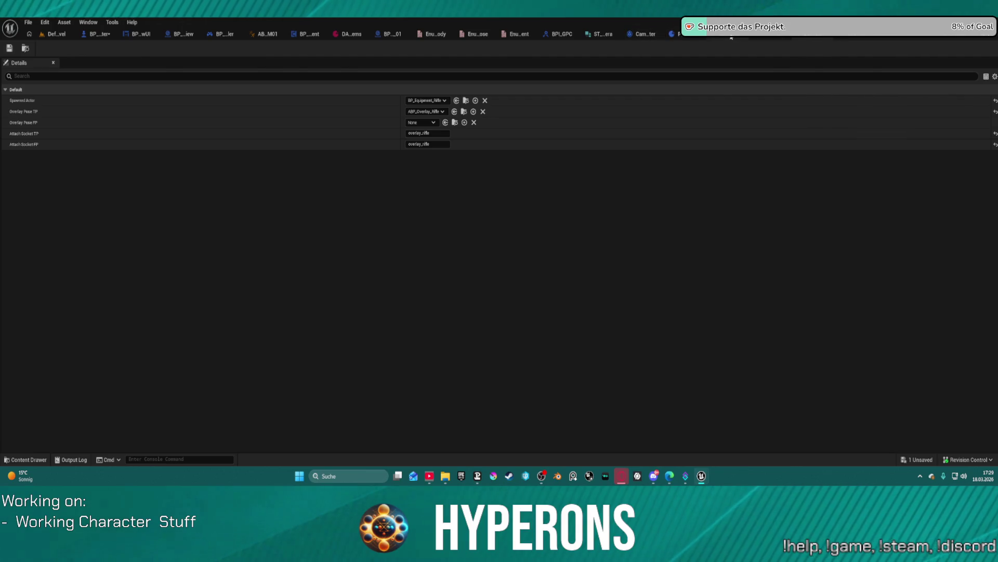
click(731, 37)
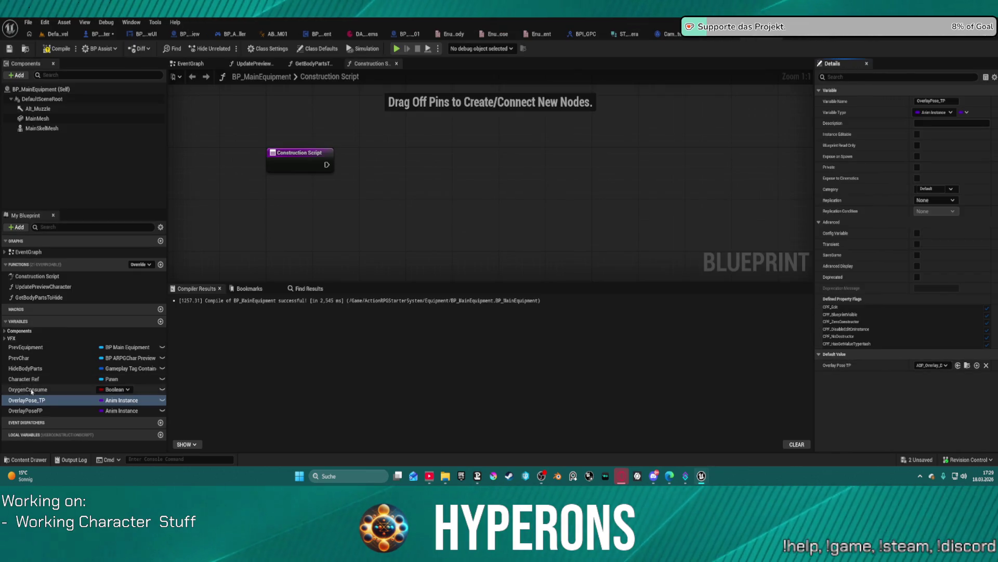
click(25, 410)
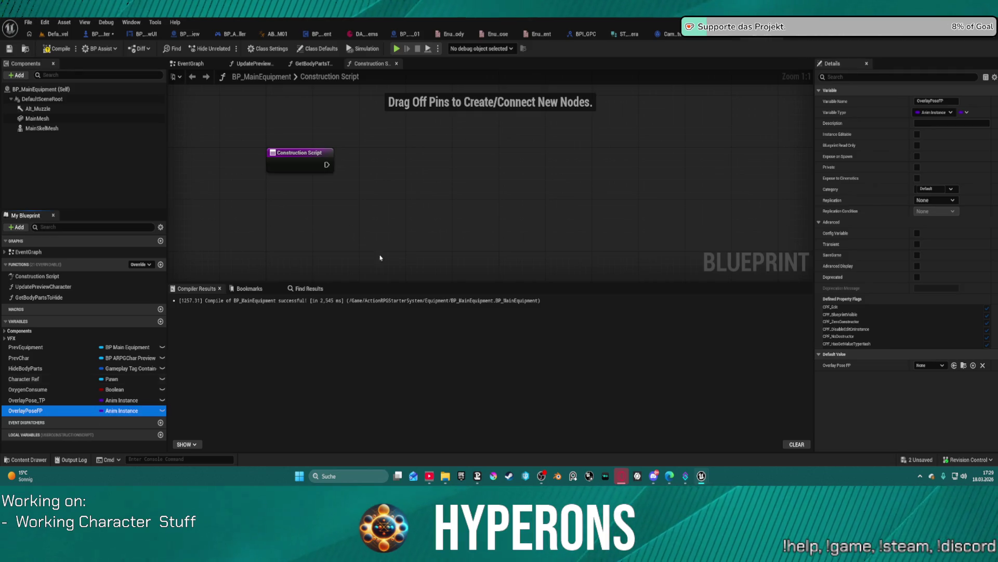
click(731, 37)
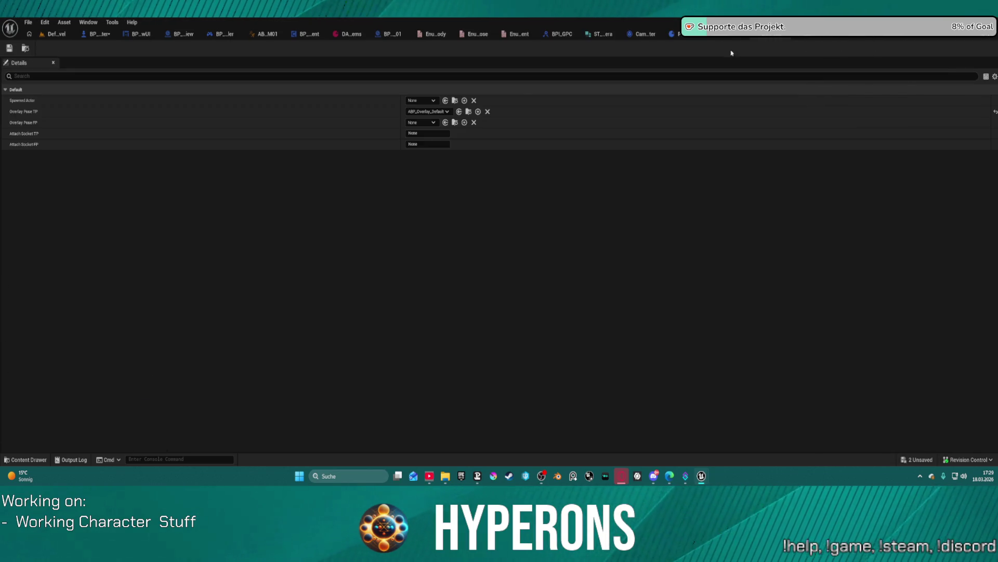
click(811, 36)
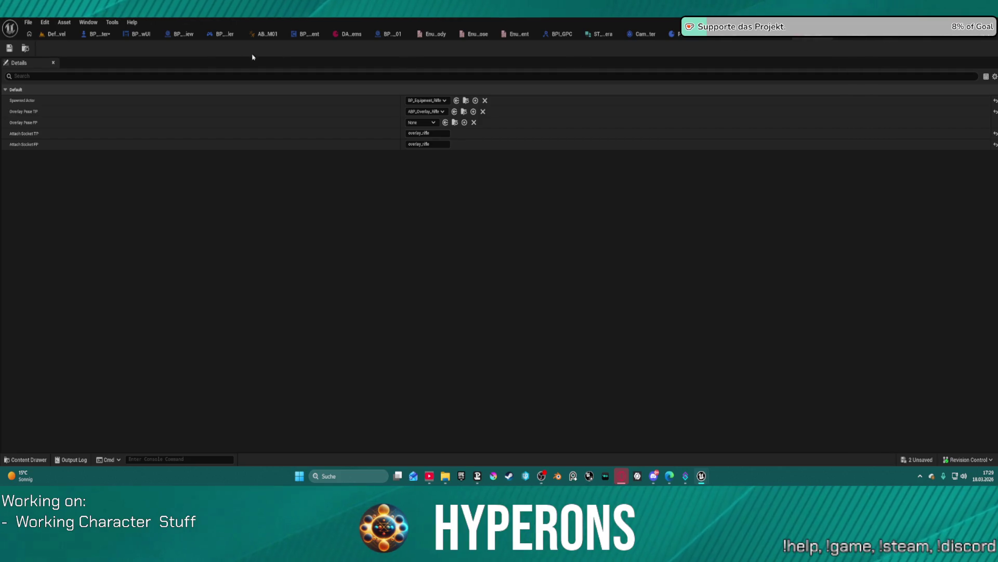
click(292, 115)
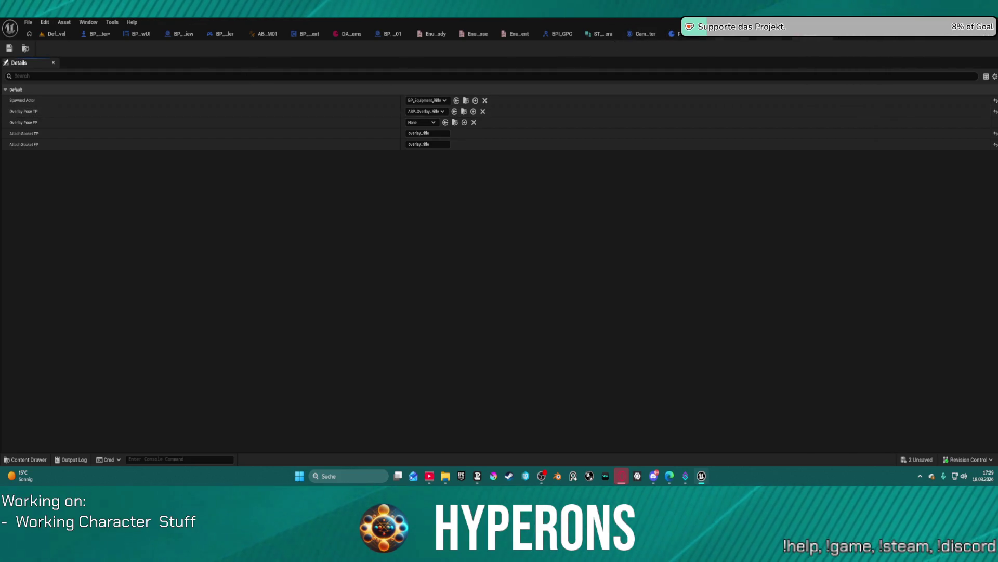
click(733, 35)
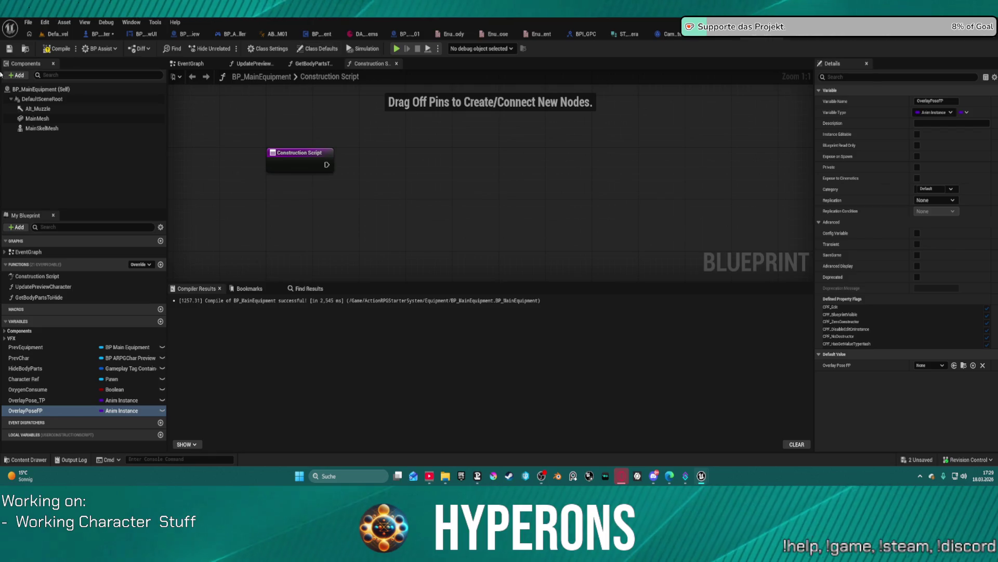
Compile BP_MainEquipment, play in editor past the errors warning, then stop the test.
key(ctrl+space)
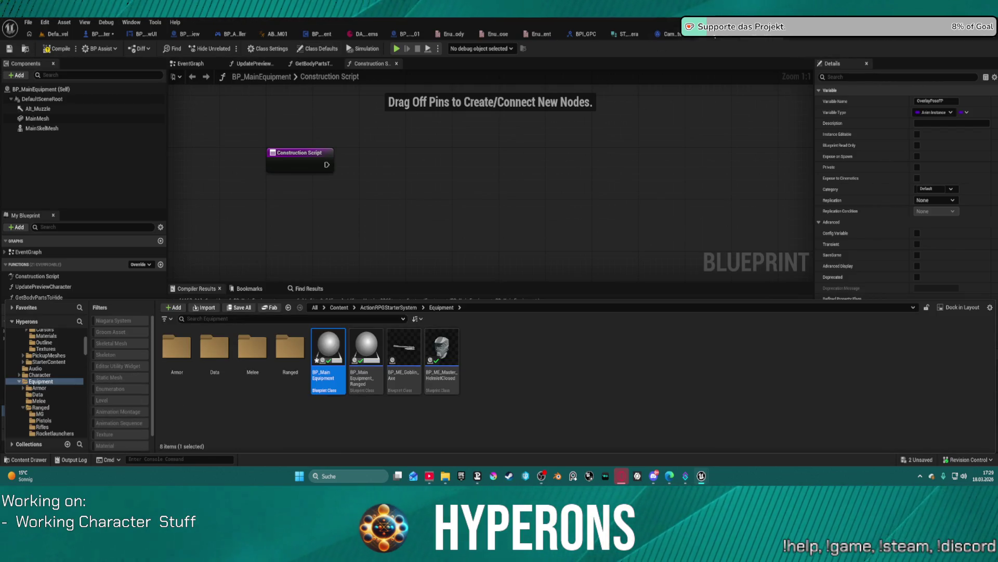
click(70, 49)
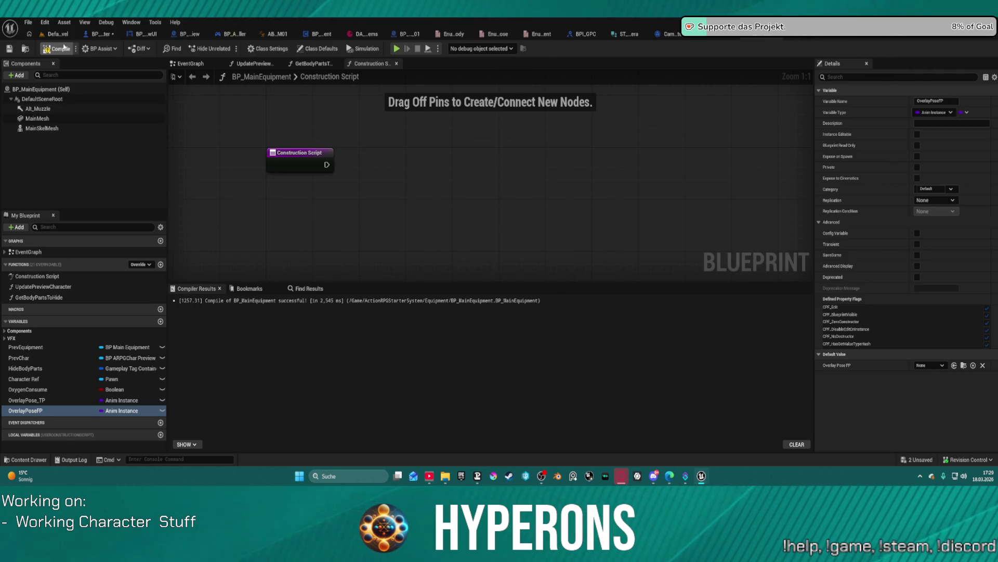
click(401, 49)
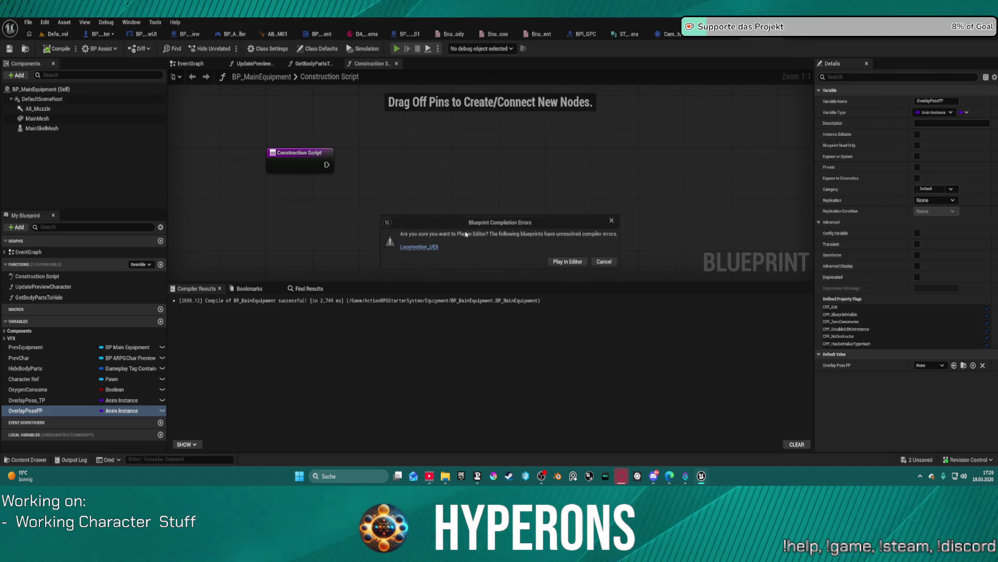
click(562, 262)
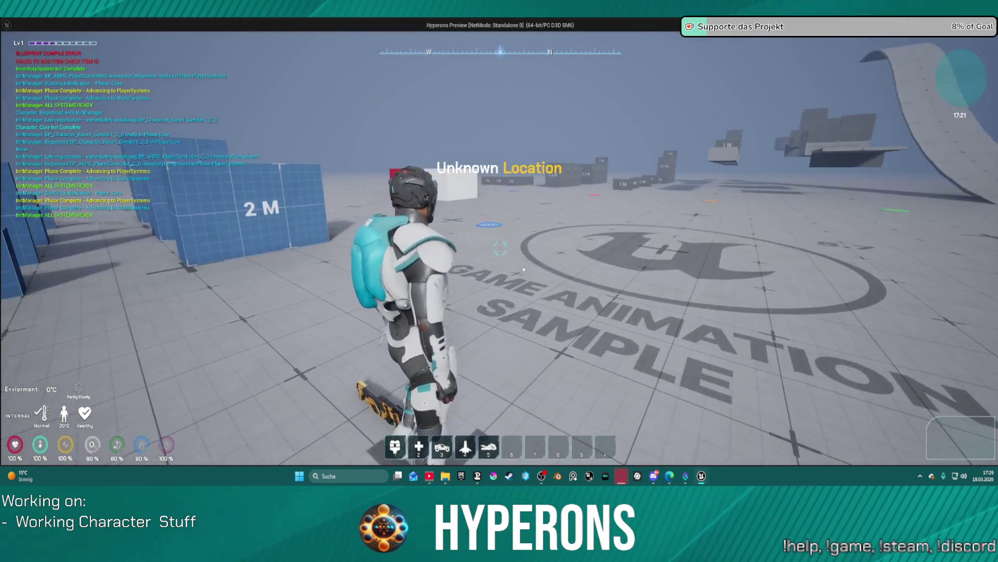
key(Escape)
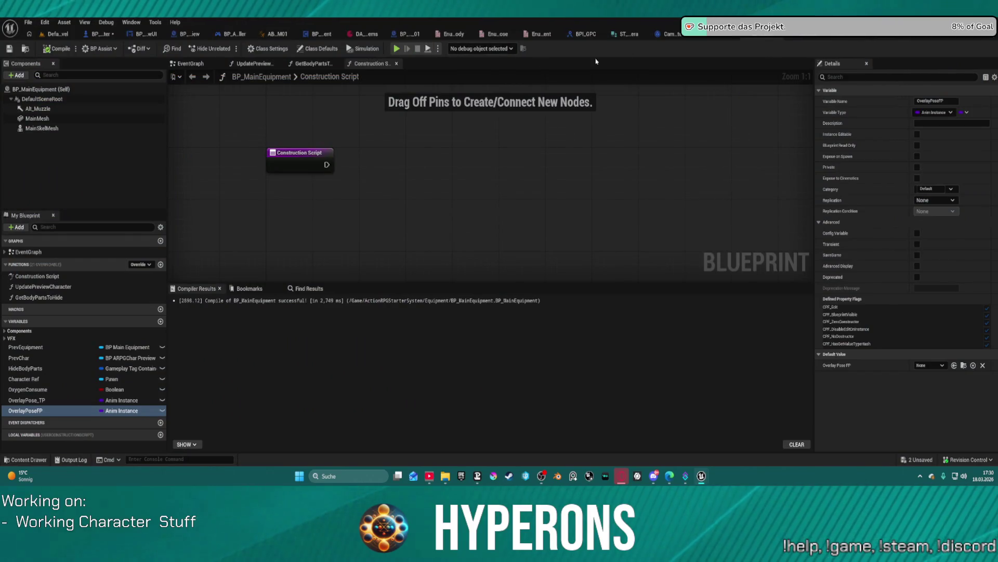
Open BP_ME_Rifle_MG_01 from Equipment > Ranged > Rifles and check its Overlay Pose TP options.
key(ctrl+space)
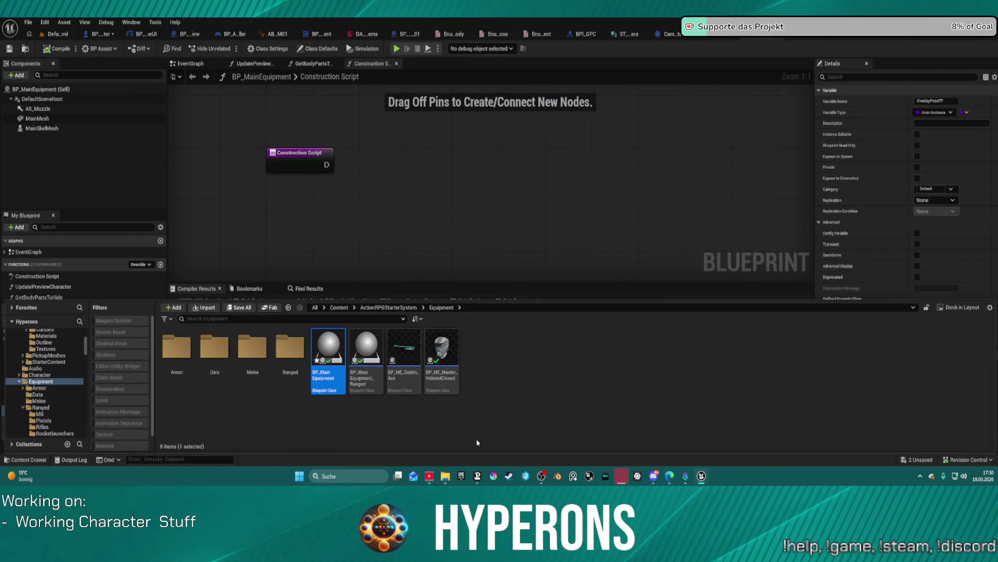
click(252, 347)
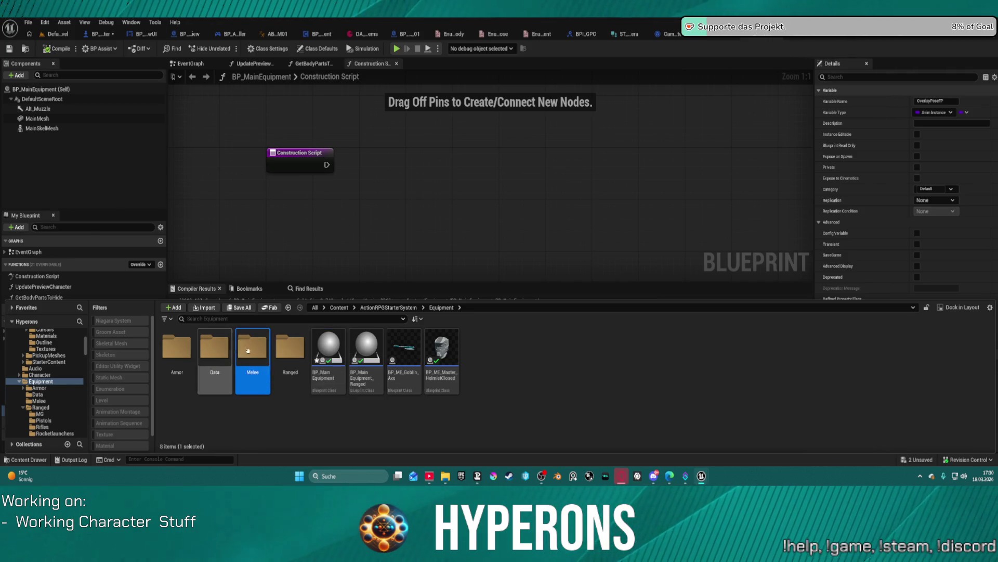
double_click(293, 367)
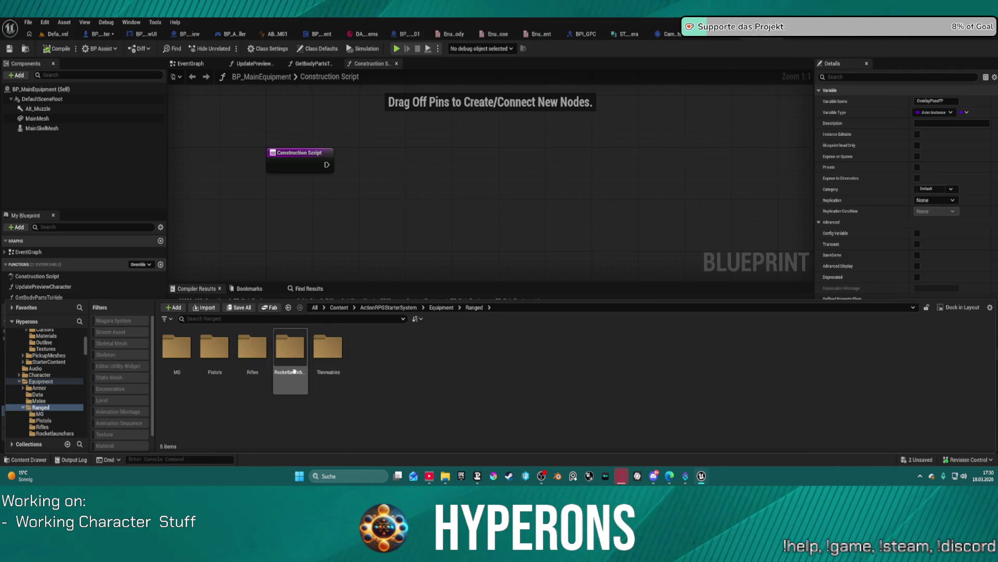
double_click(253, 348)
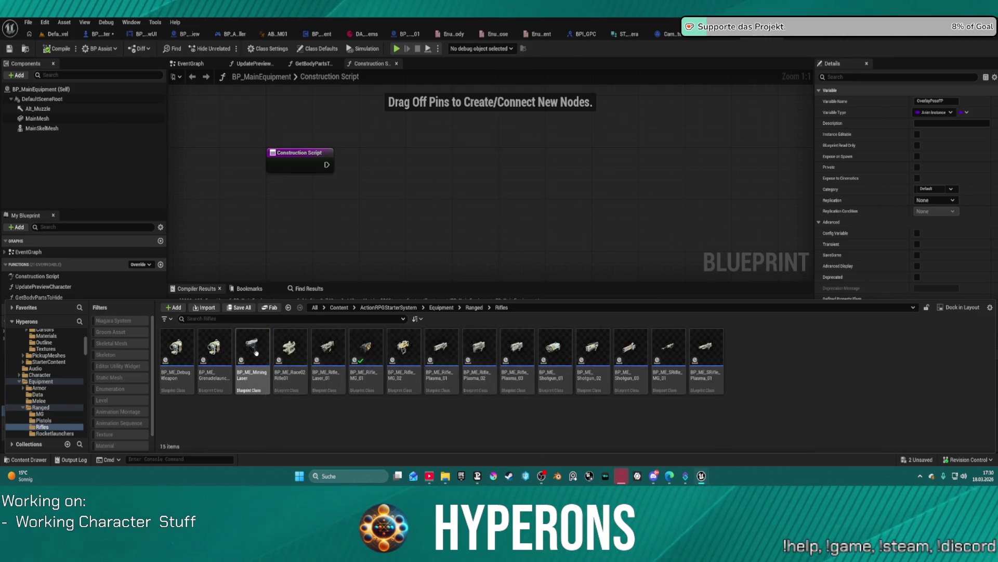
double_click(370, 366)
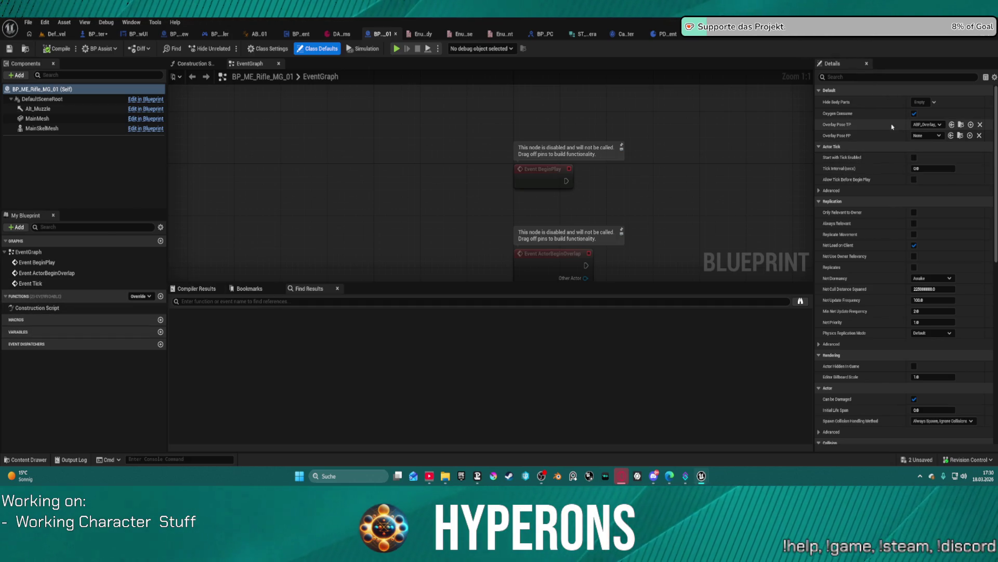
click(917, 125)
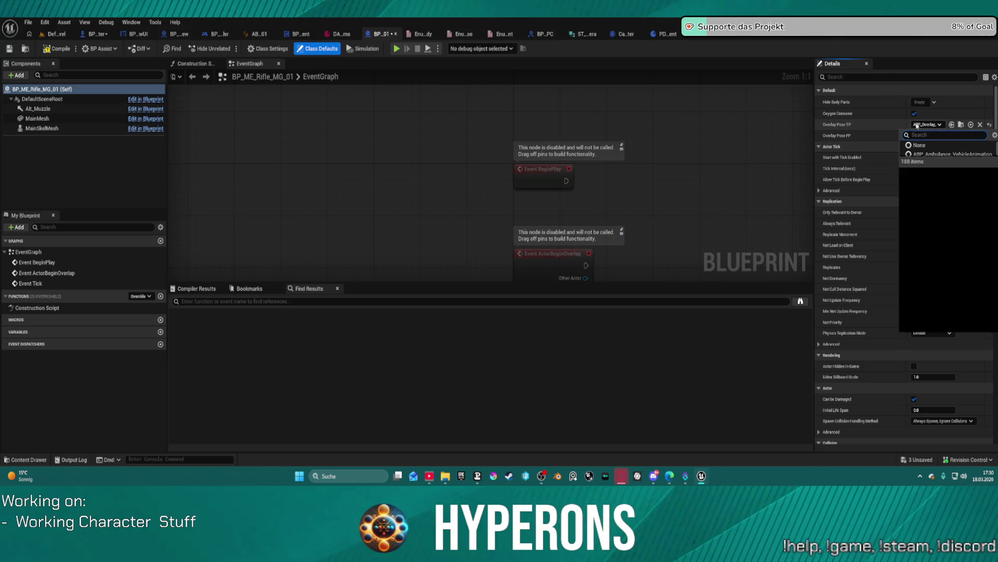
click(936, 125)
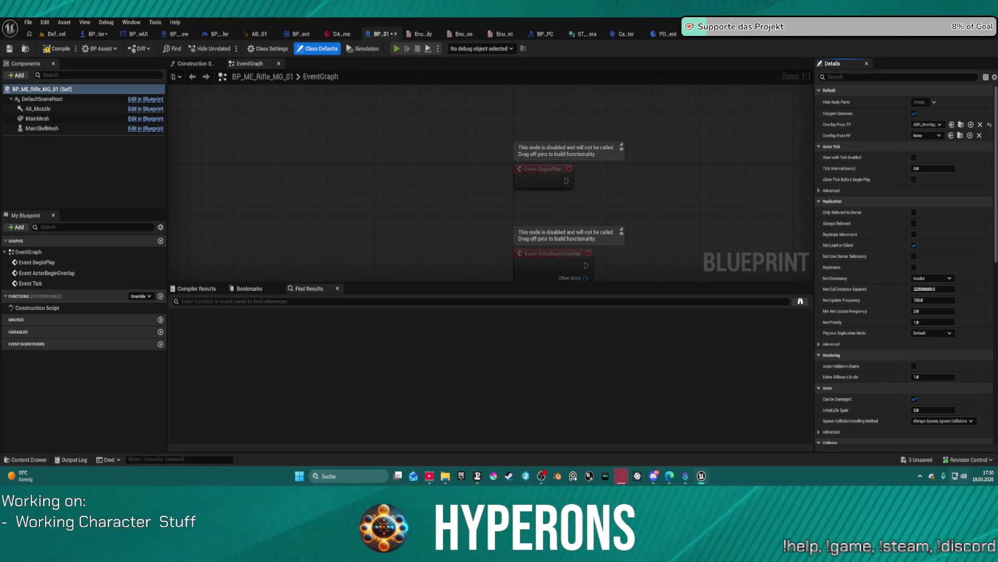
Launch the game, walk forward, open the inventory and equip the MG 01 rifle.
key(super)
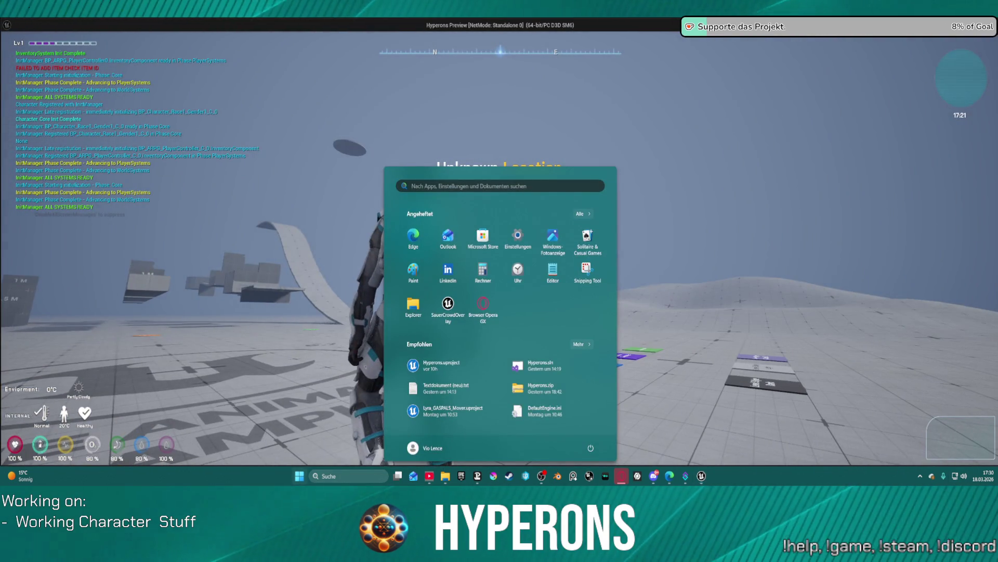
key(Escape)
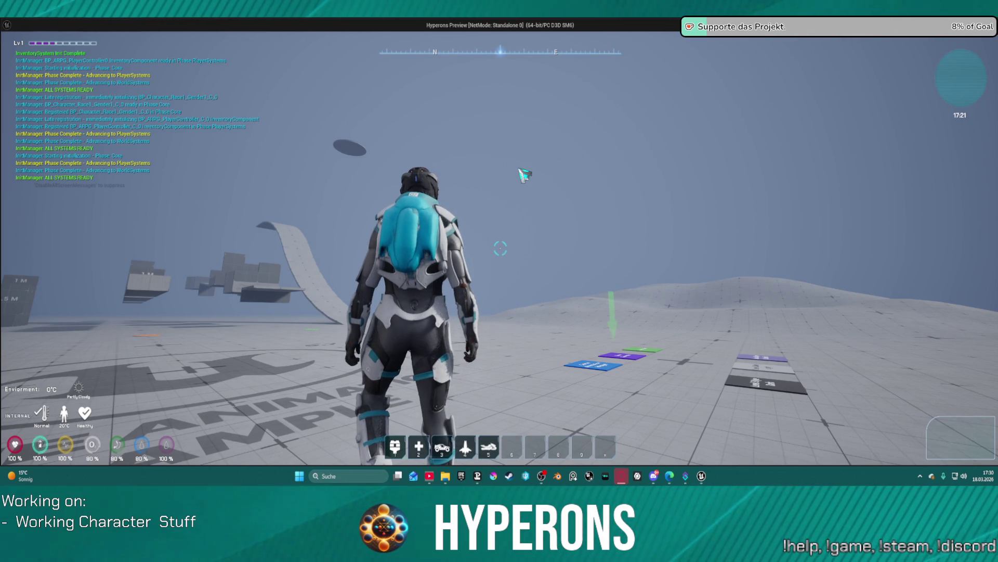
click(540, 175)
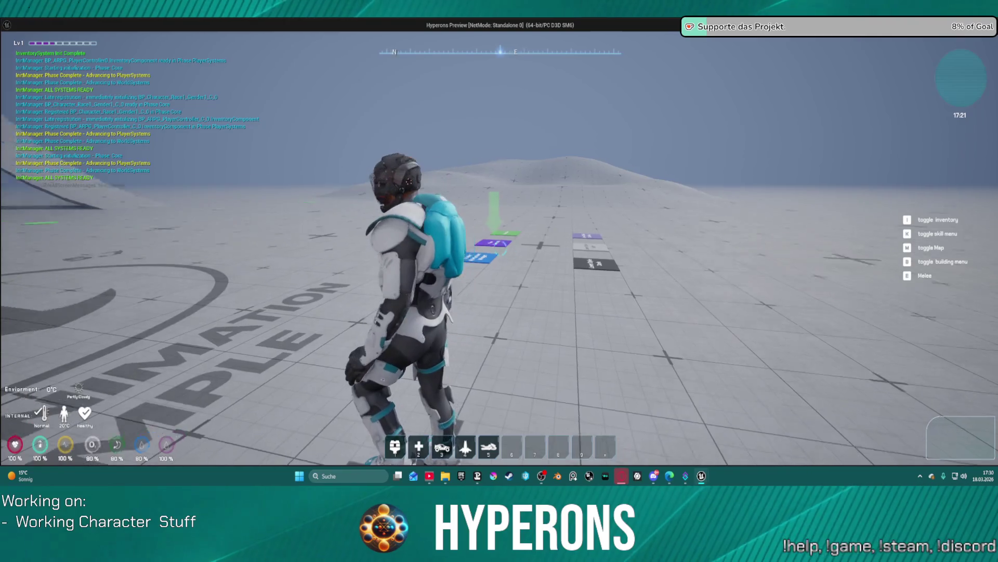
key(w)
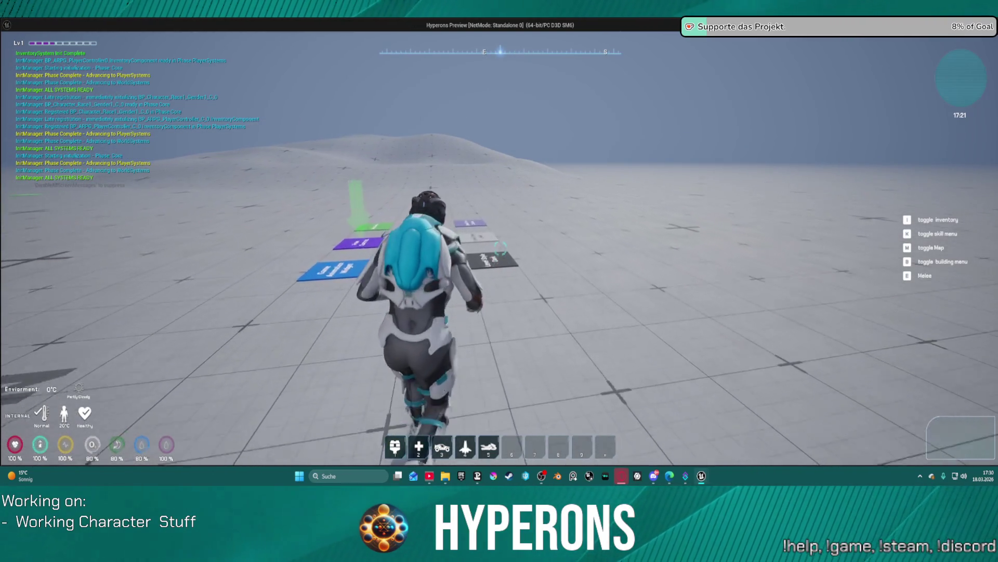
key(i)
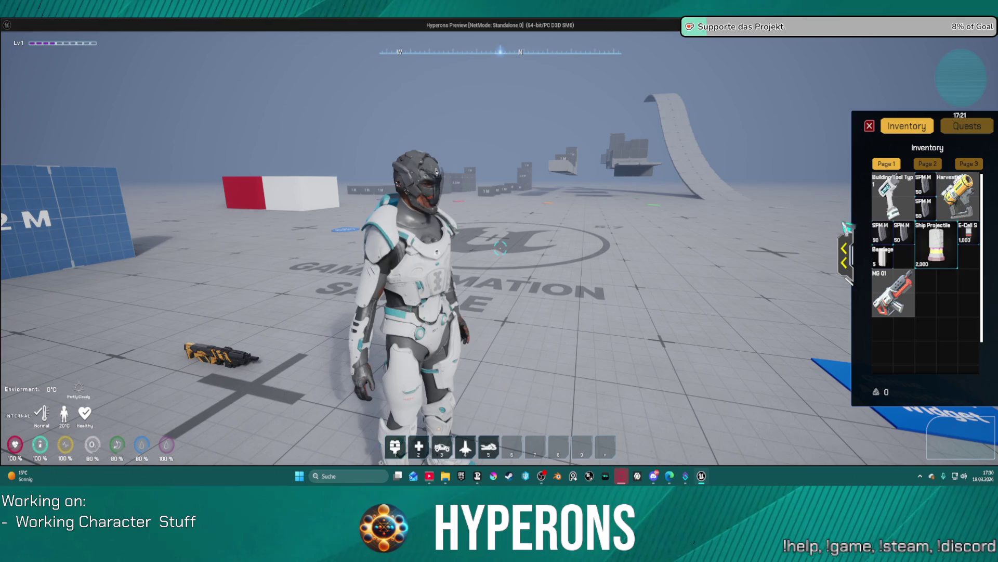
key(alt+Tab)
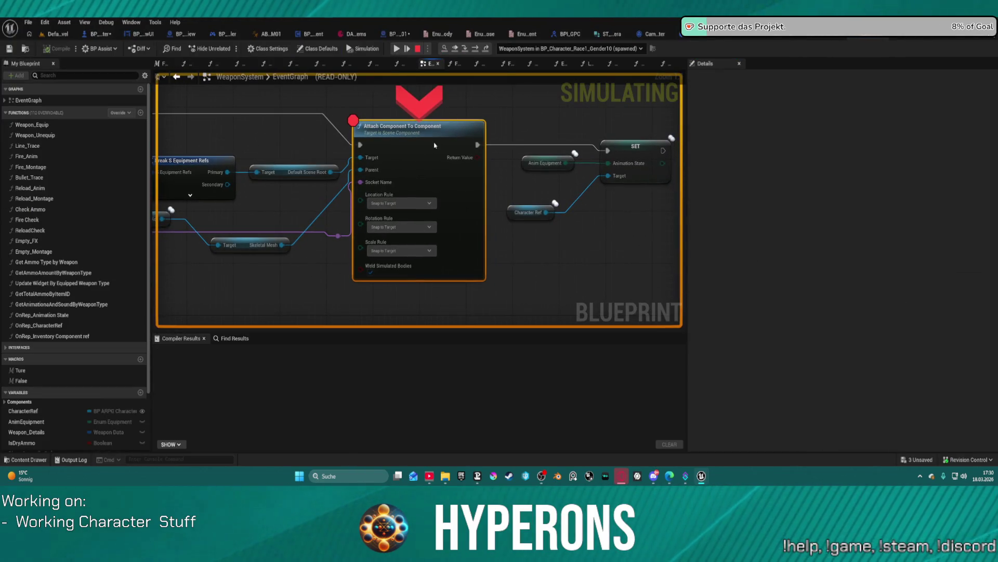
Remove the Attach Component breakpoint, resume and stop play, then open UpdateHandIK in the animation blueprint.
right_click(435, 145)
click(457, 260)
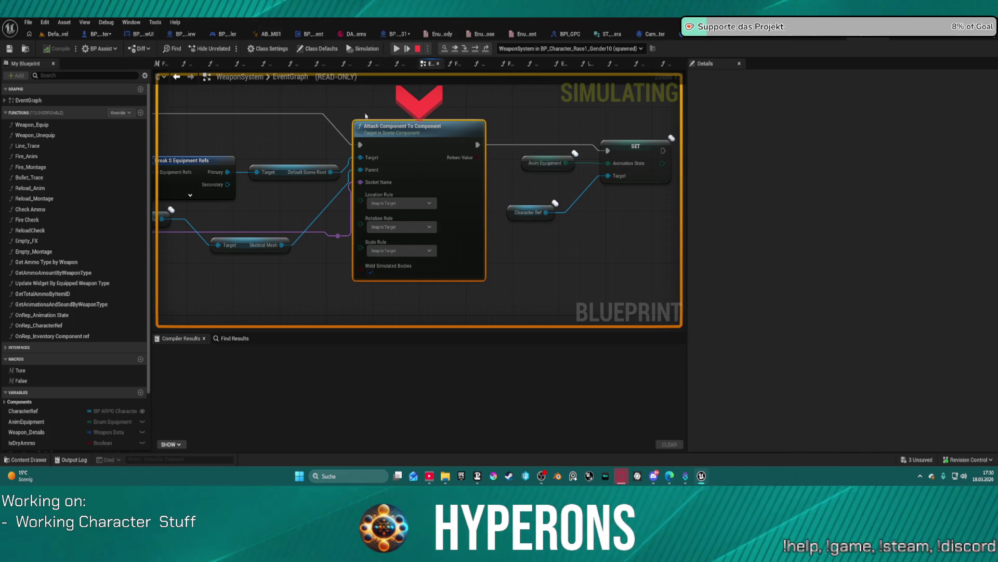
click(407, 44)
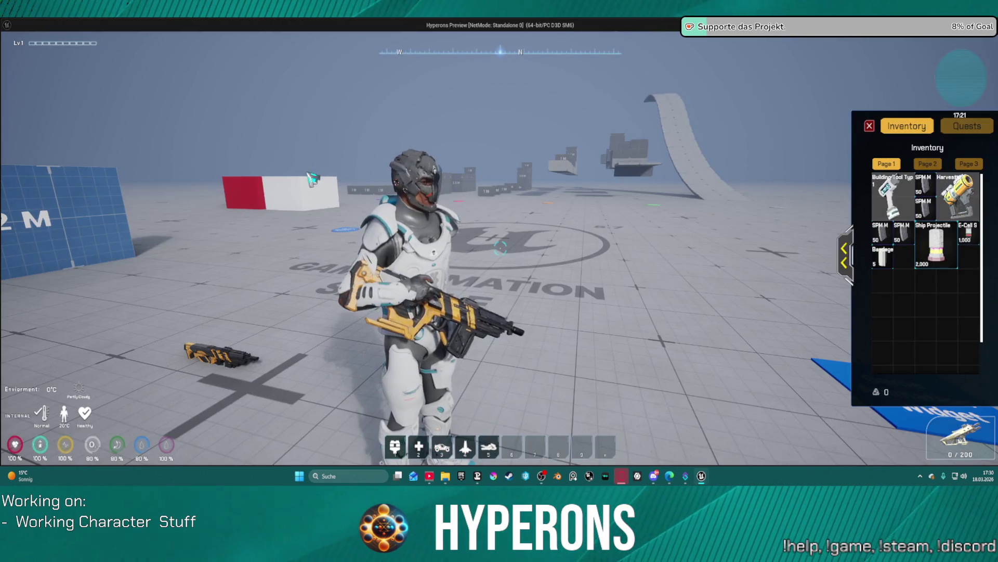
key(alt+Tab)
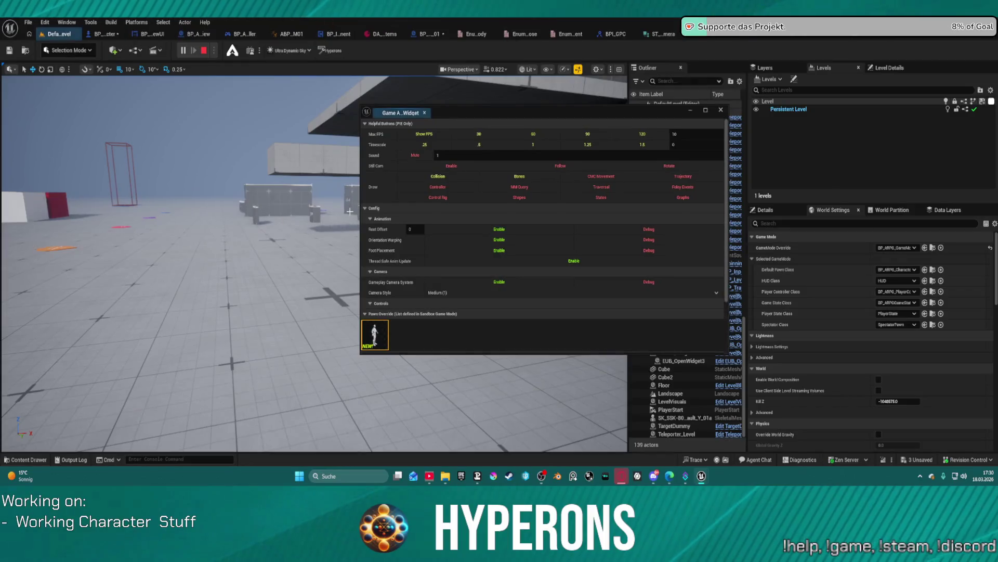
key(Escape)
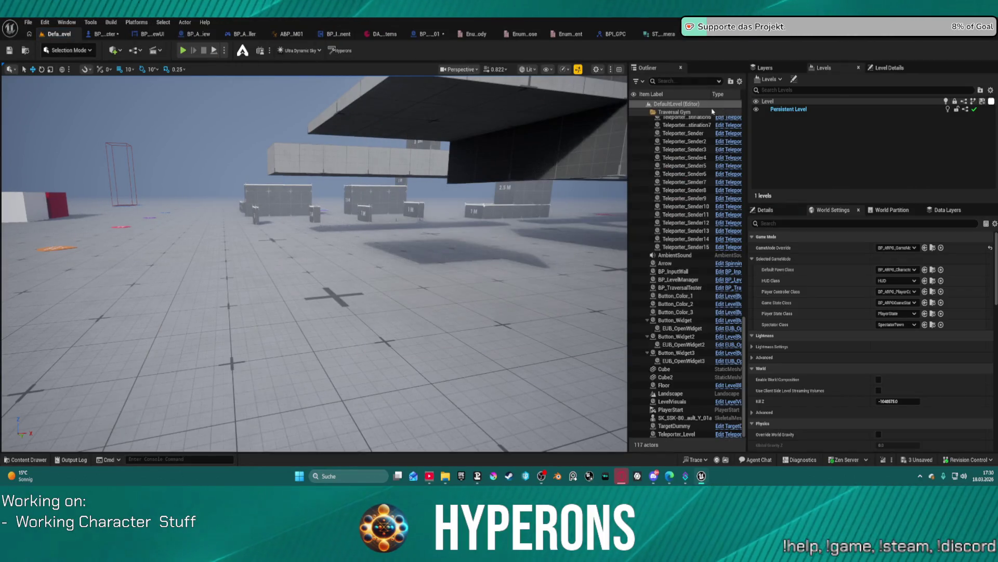
click(291, 34)
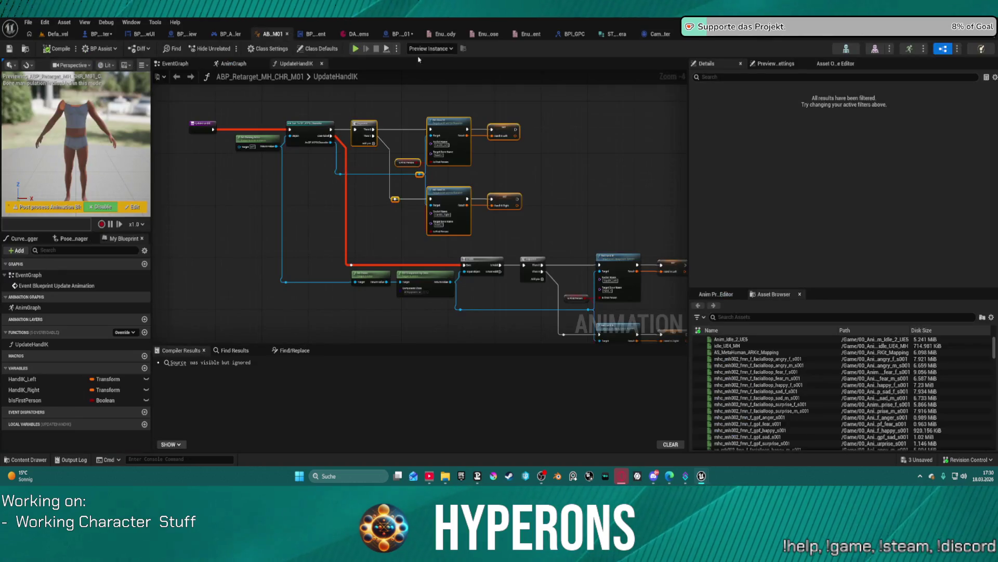
Look over the UpdateHandIK nodes, then close AB_M01 to return to the WeaponSystem EventGraph.
drag(398, 211, 385, 222)
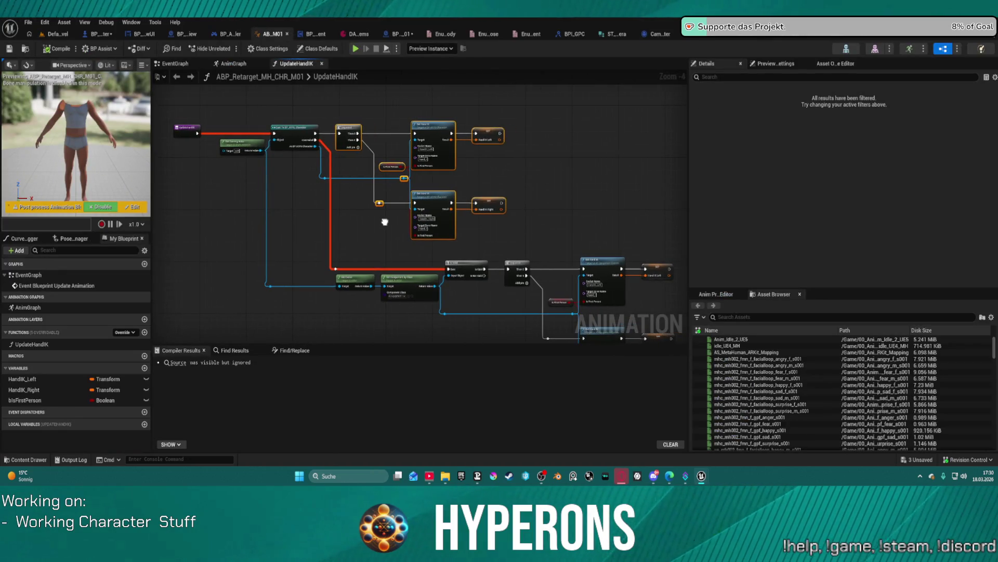
scroll(375, 156, up, 4)
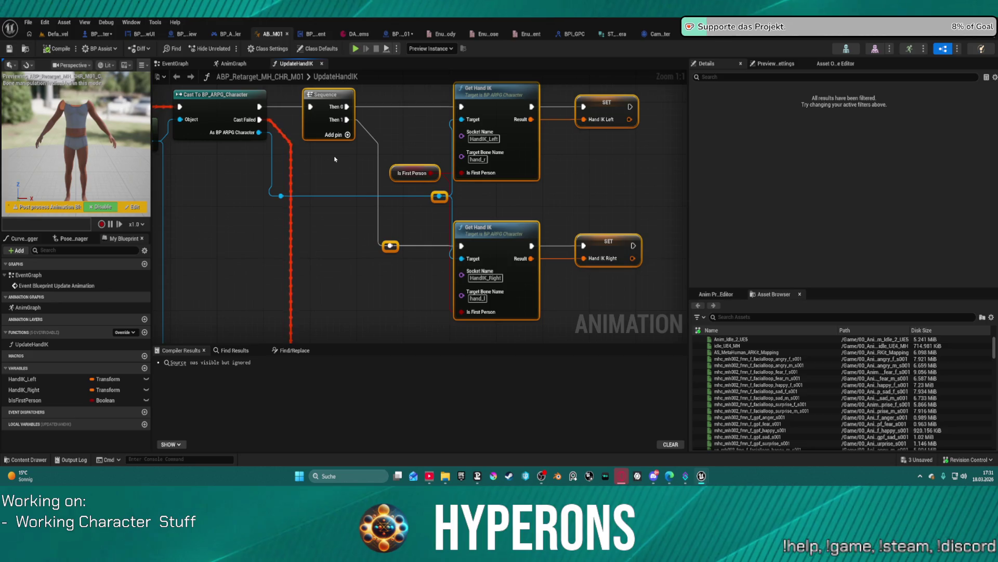
drag(330, 161, 320, 182)
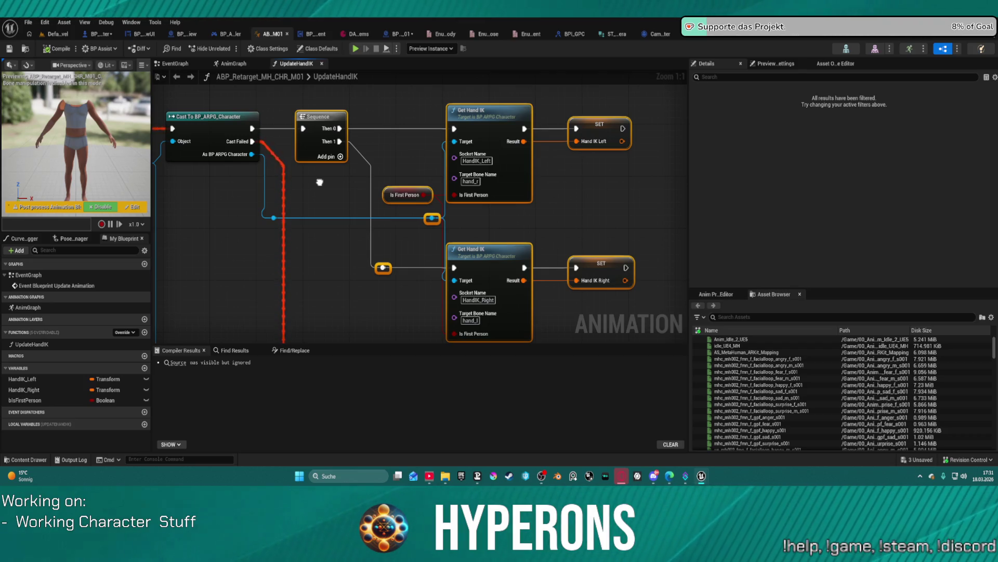
mouse_move(320, 182)
mouse_down()
mouse_move(418, 177)
mouse_move(318, 113)
mouse_move(314, 40)
mouse_move(398, 133)
mouse_move(392, 142)
mouse_move(501, 146)
mouse_move(469, 159)
mouse_up()
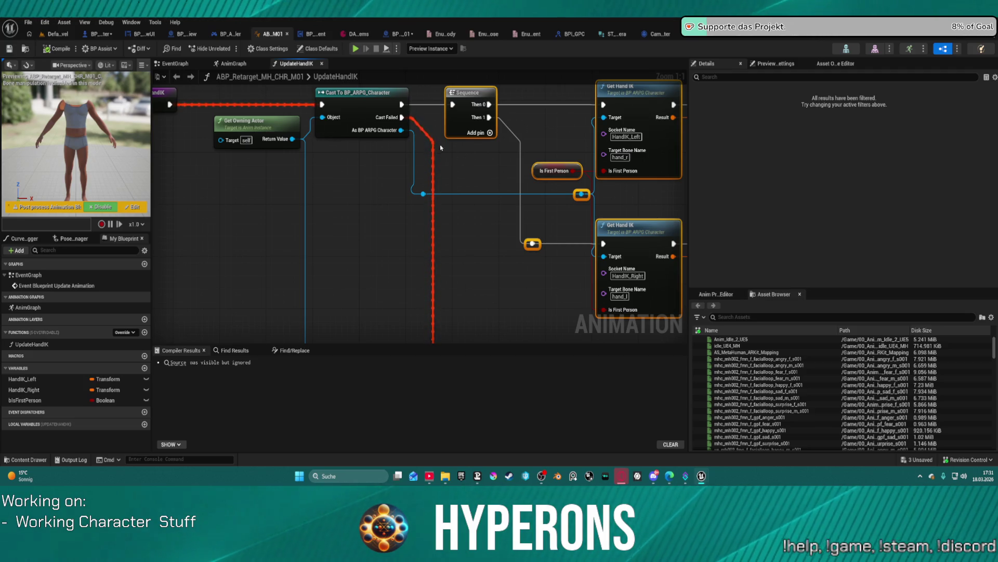
click(287, 34)
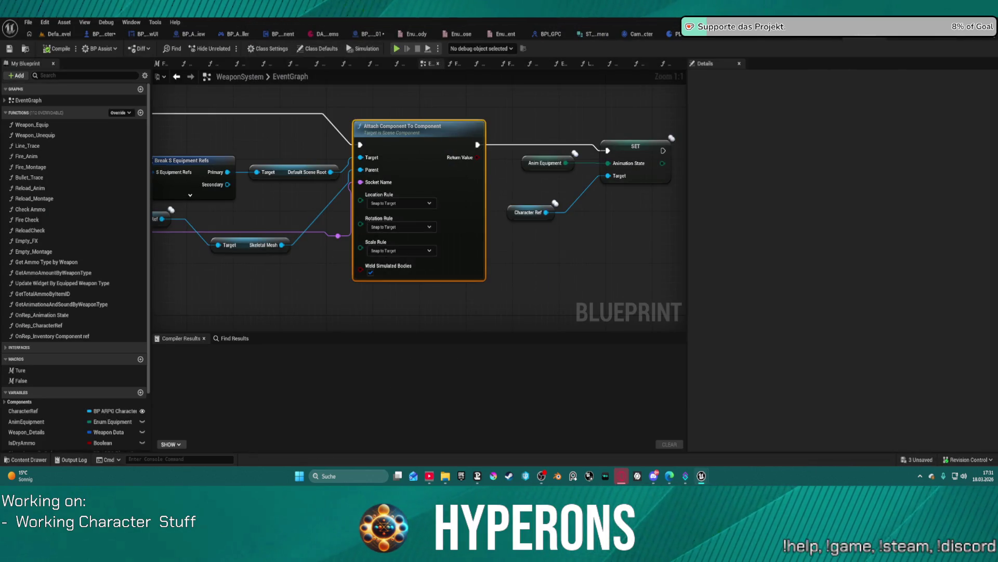
Play-test the level briefly, walking the character forward, then stop the session.
click(64, 34)
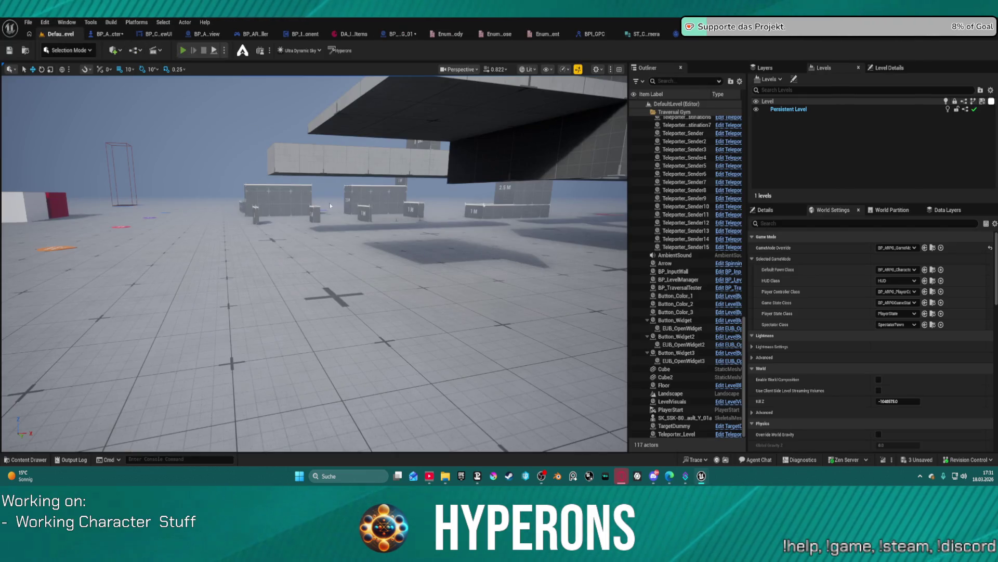
key(alt+p)
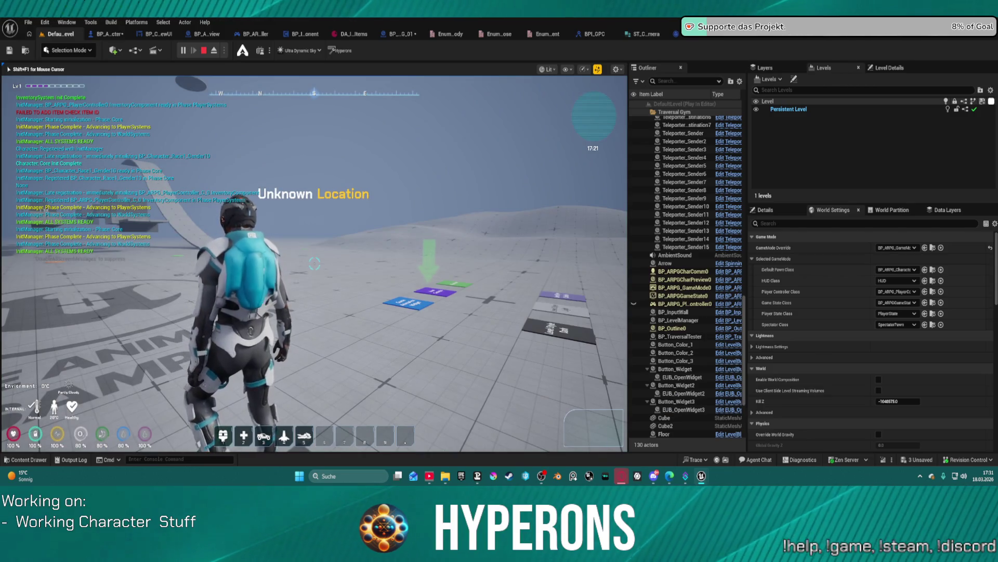
key(w)
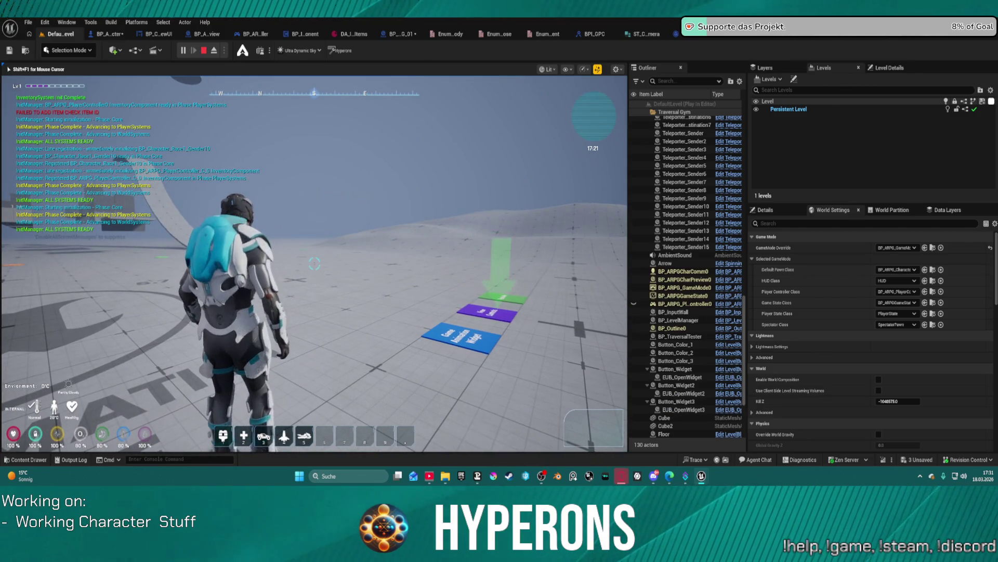
key(Escape)
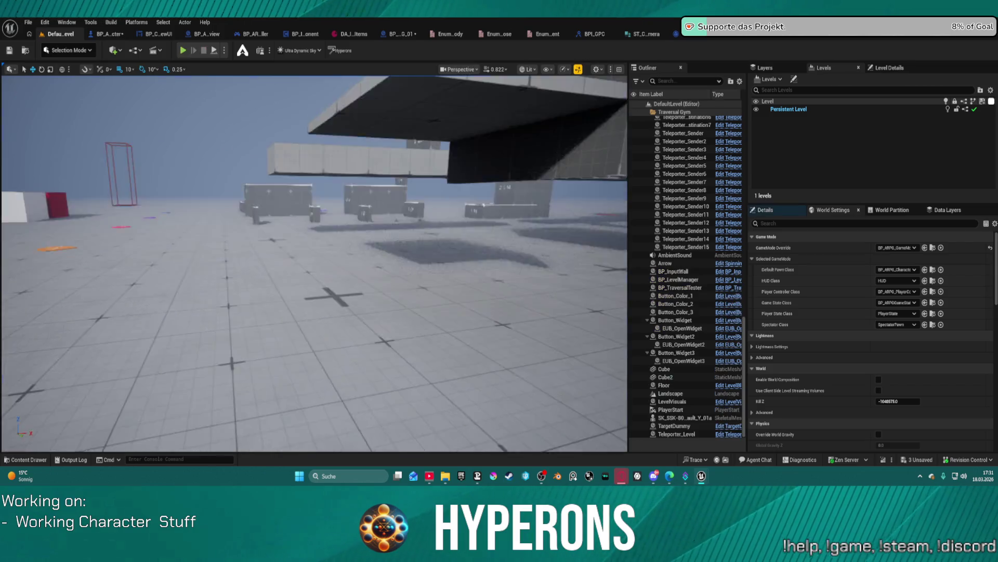
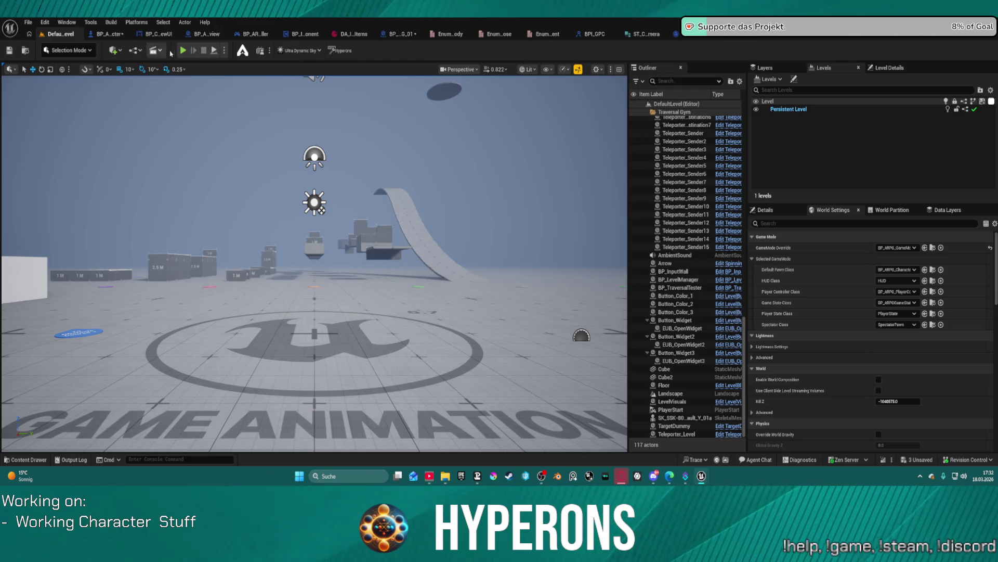
Run a play test, equip MG 01 from the inventory so the rifle appears, and end the session.
key(alt+p)
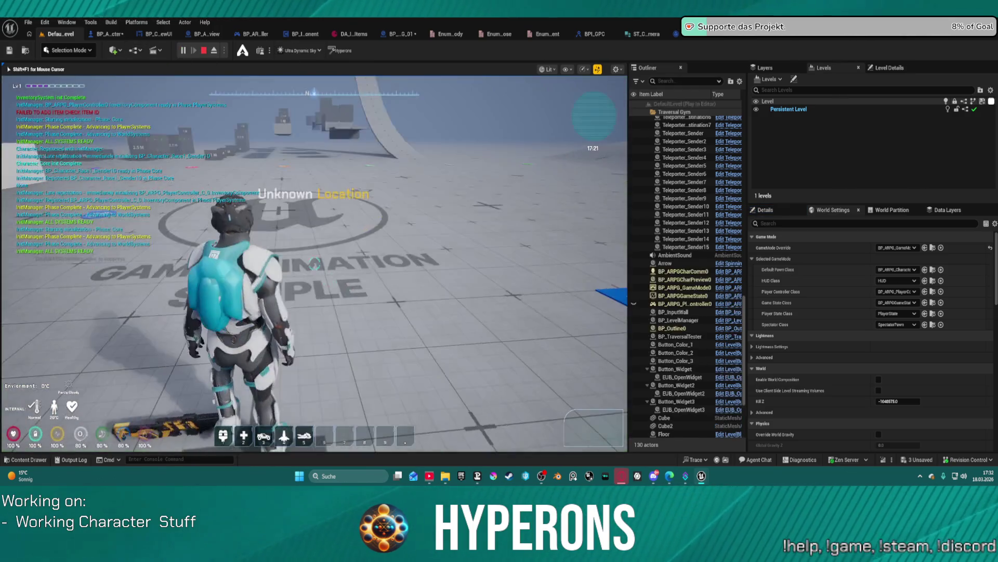
key(i)
right_click(530, 299)
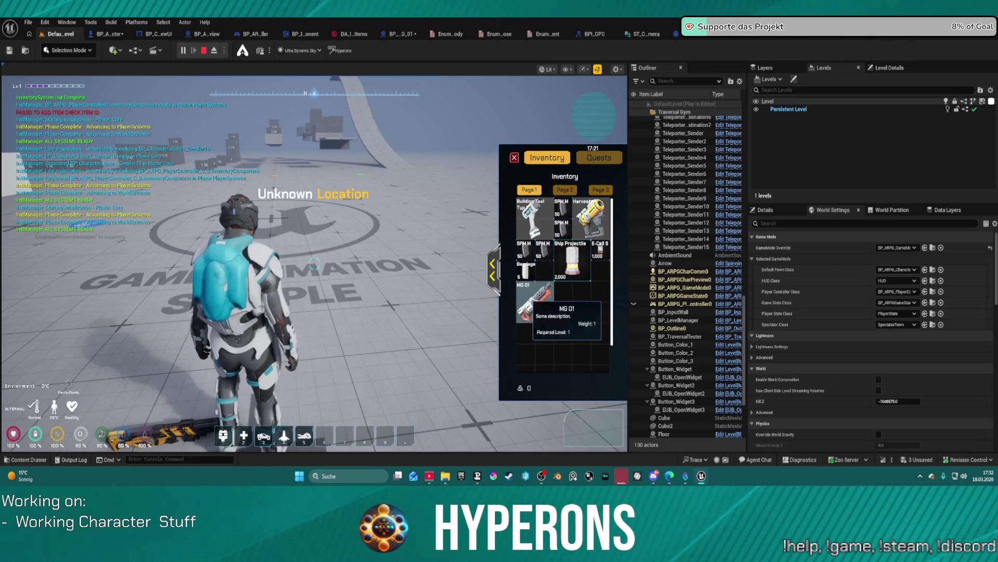
click(541, 308)
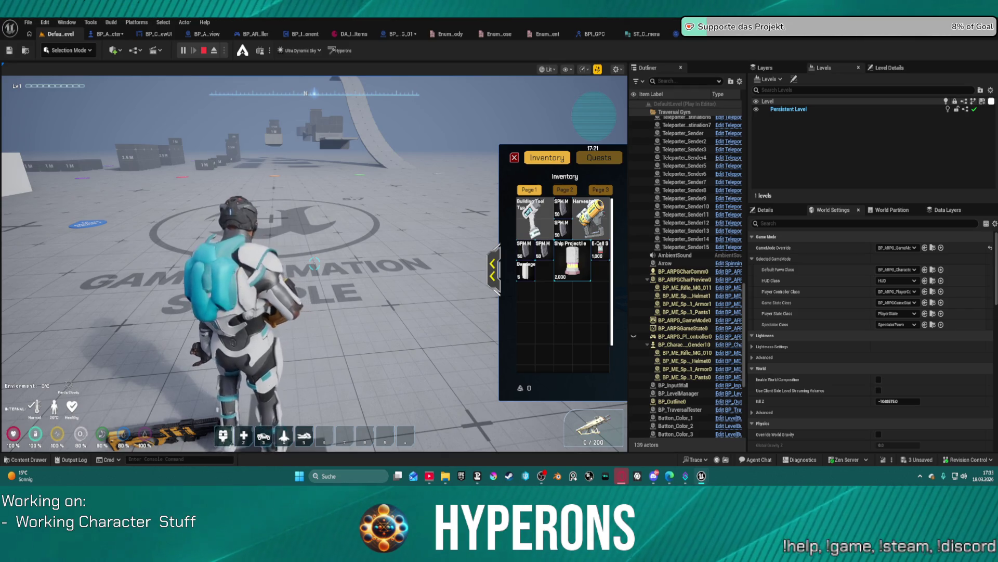
key(Escape)
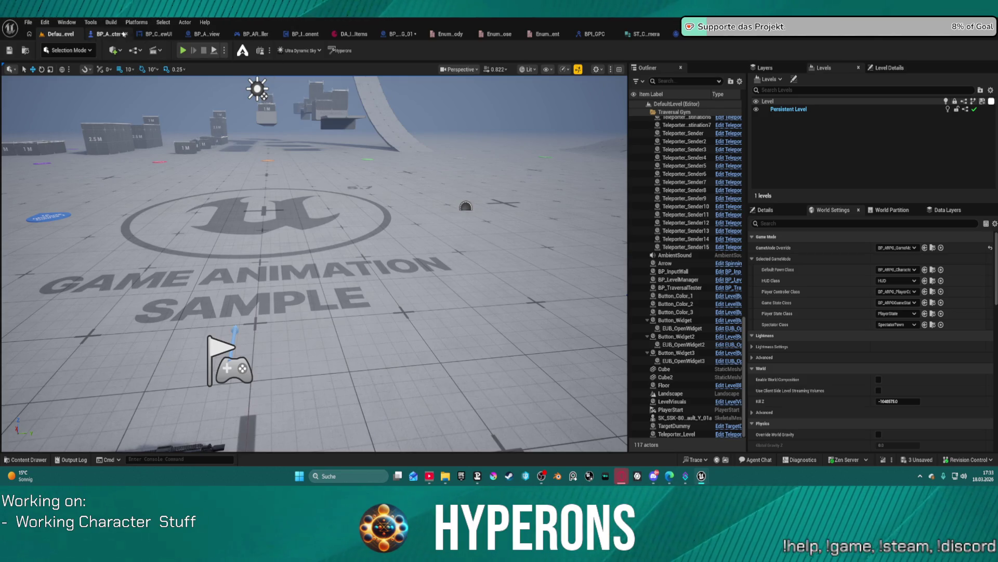
click(115, 34)
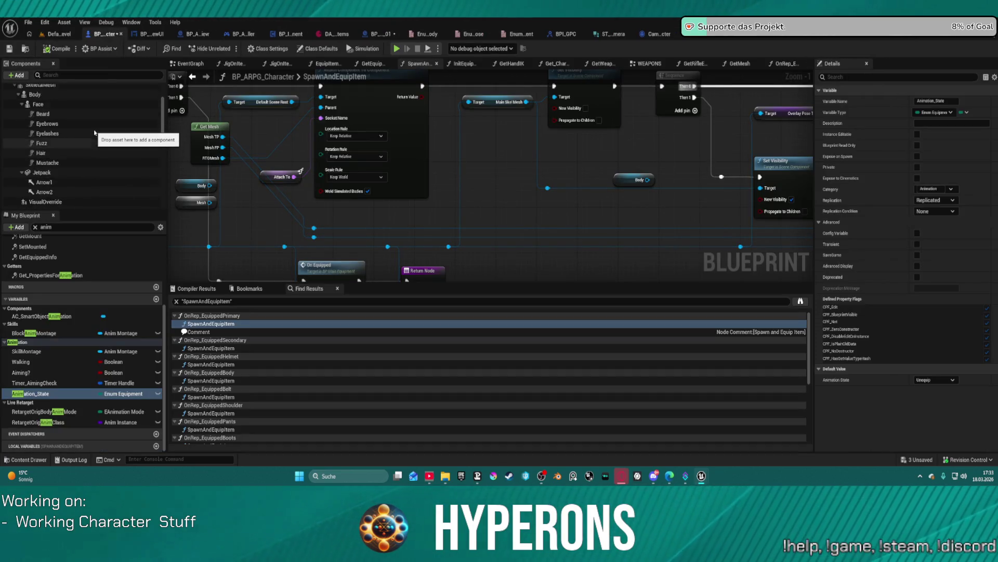
Select the SkeletalMesh component and open its HyperCharacter_Mover_ABP1 Anim Class blueprint.
click(96, 139)
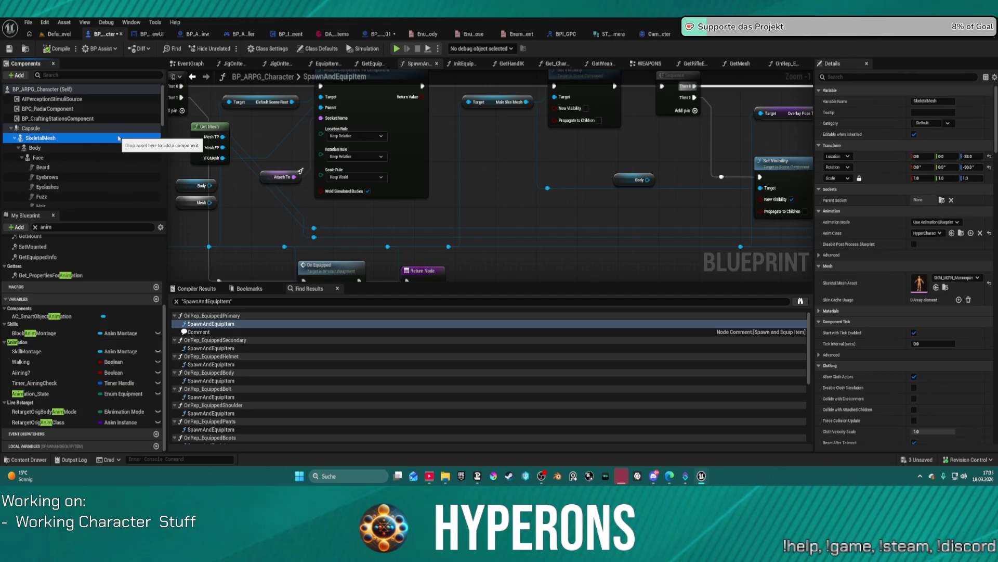
click(961, 234)
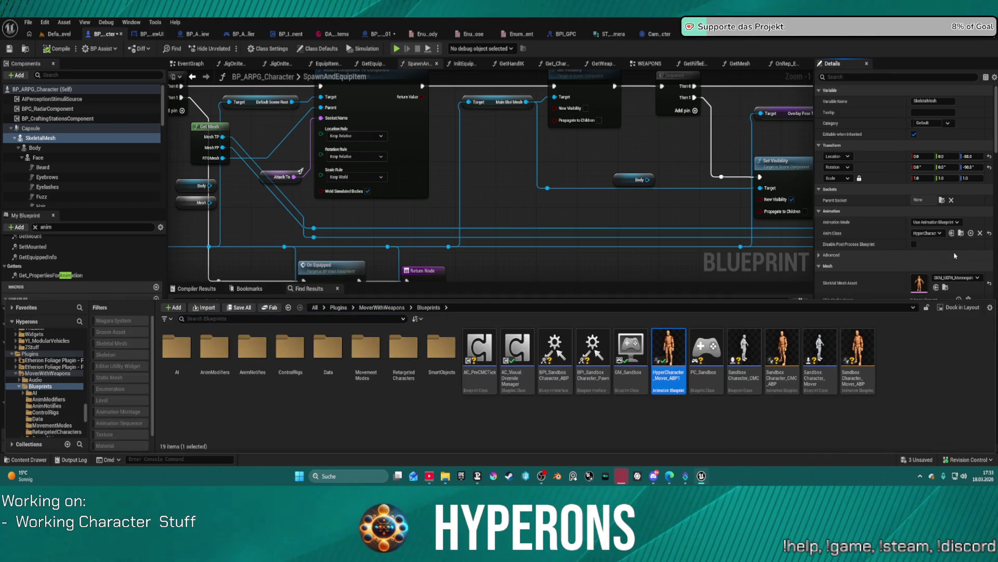
double_click(669, 349)
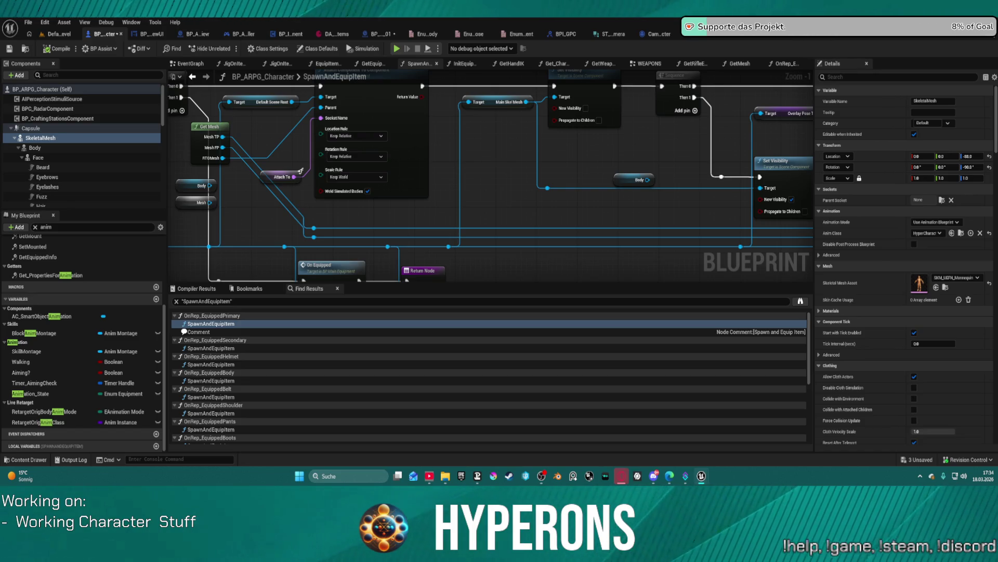
scroll(37, 312, up, 1)
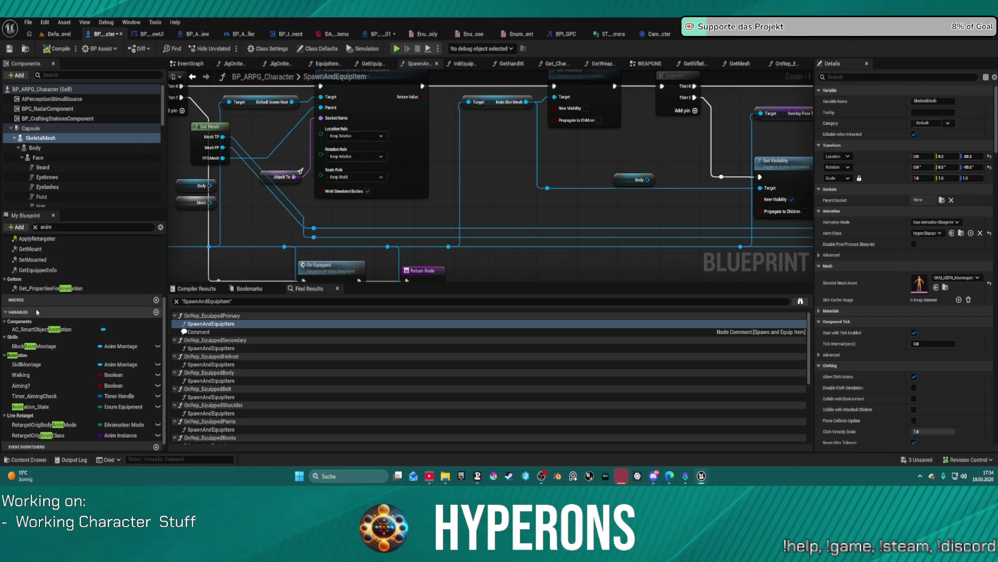
Clear the anim filter from My Blueprint and expand the Interfaces category.
scroll(36, 312, down, 2)
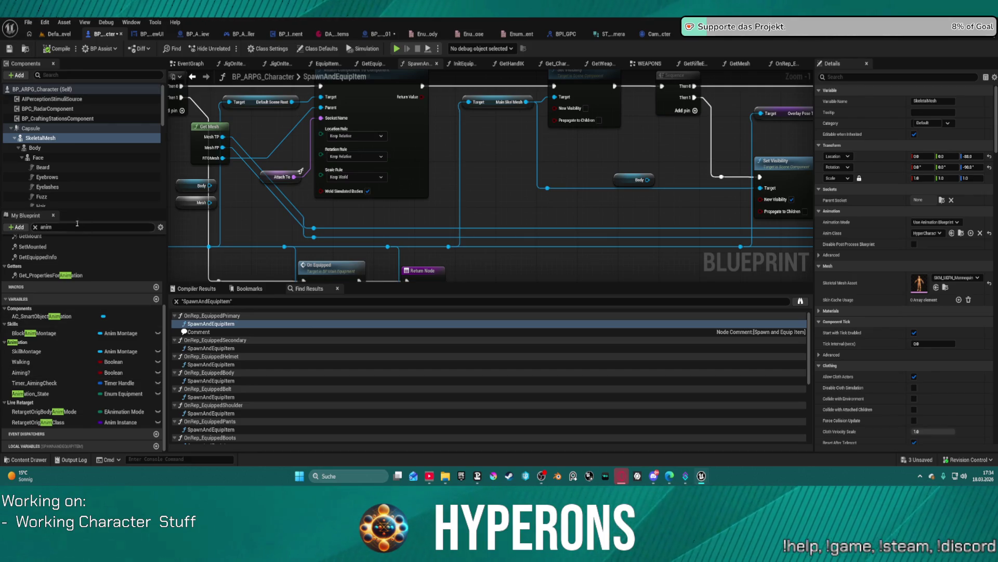
scroll(42, 281, up, 2)
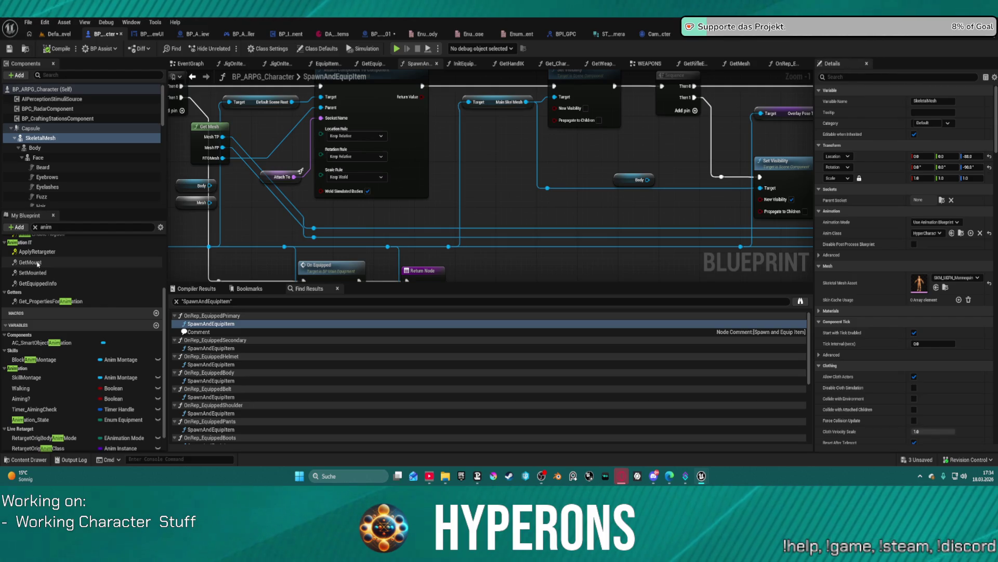
scroll(45, 260, up, 5)
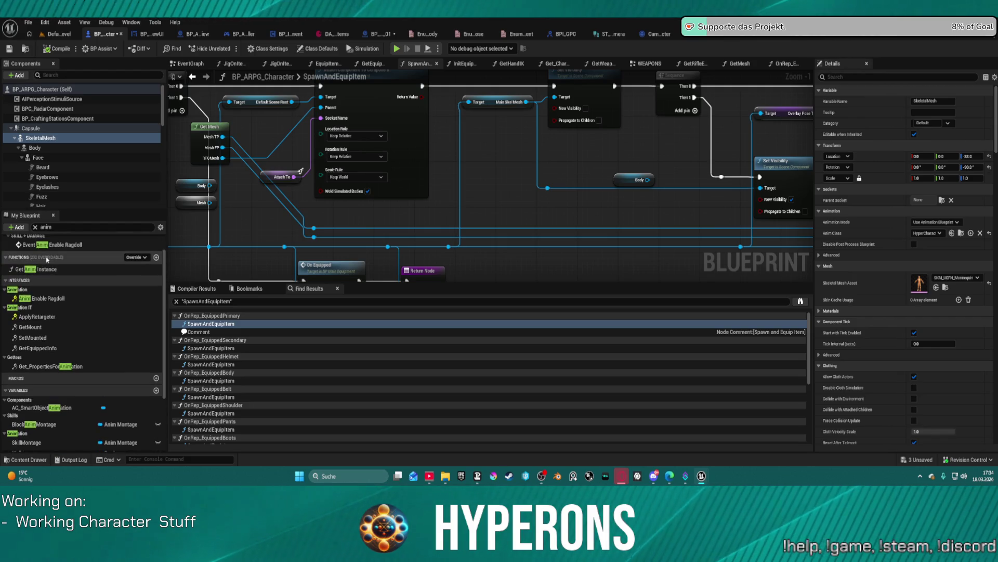
scroll(45, 255, up, 2)
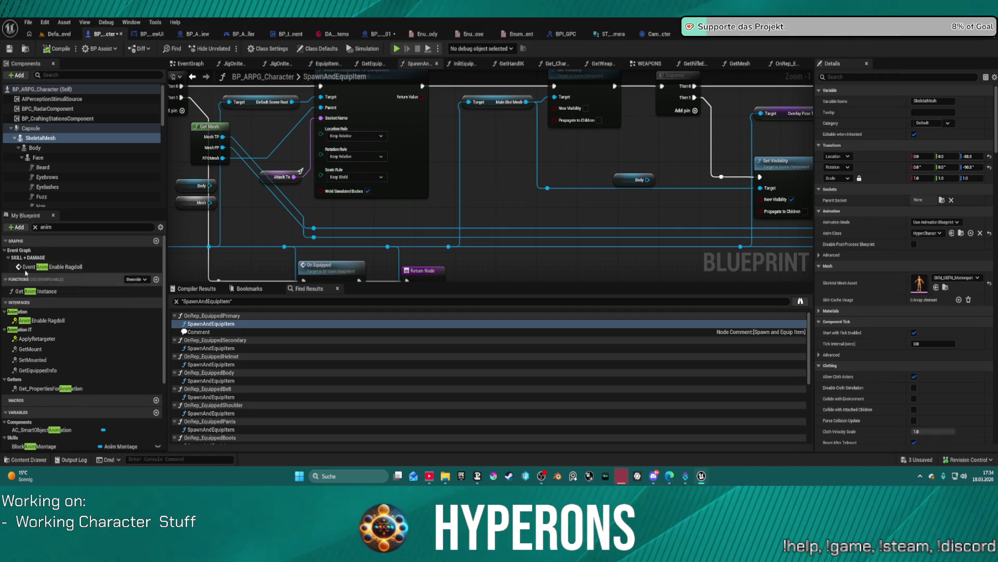
click(17, 227)
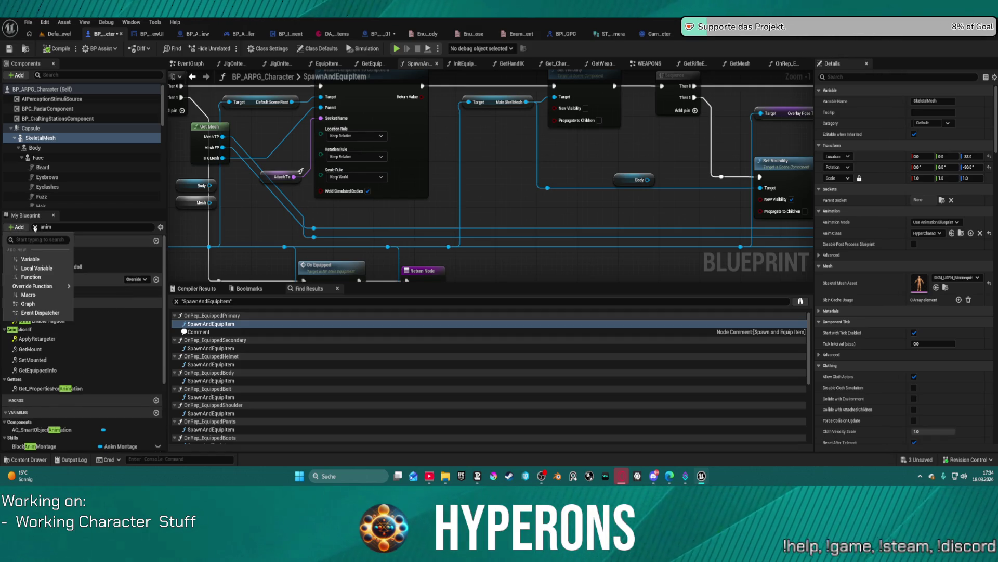
click(35, 227)
click(20, 266)
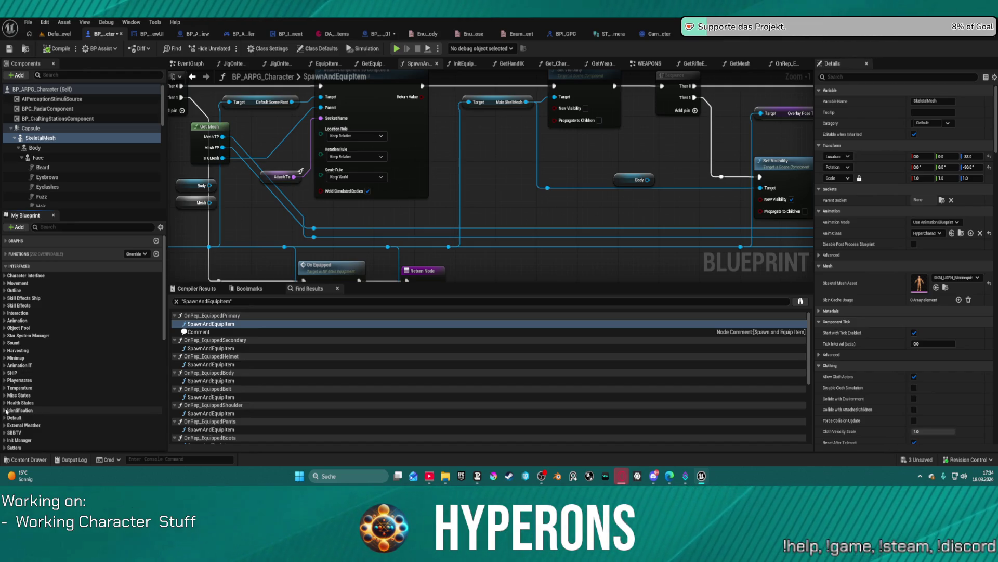
Expand the Getters group and open the Get_PropertiesForAnimation function graph.
scroll(6, 411, down, 3)
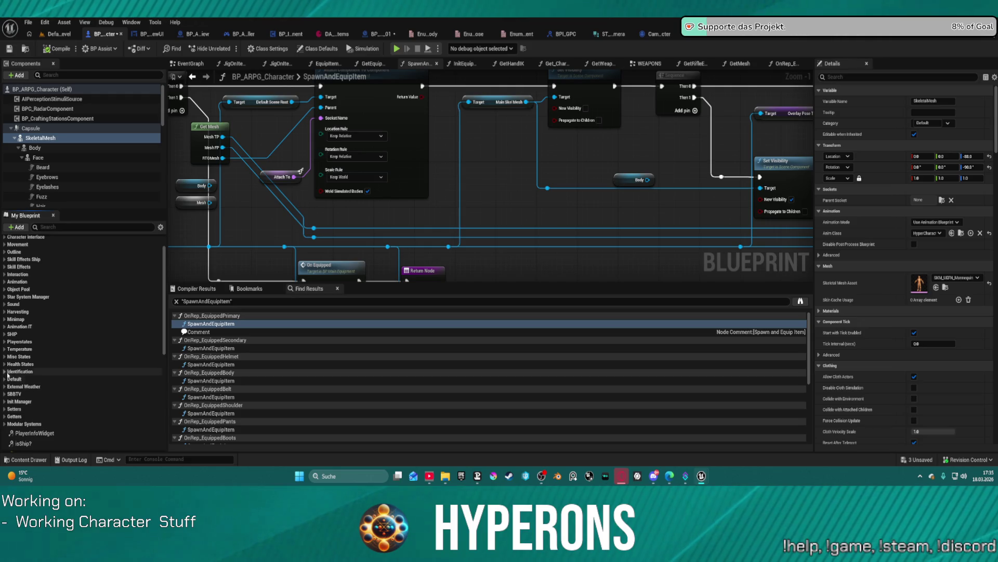
scroll(7, 364, down, 5)
scroll(8, 359, down, 10)
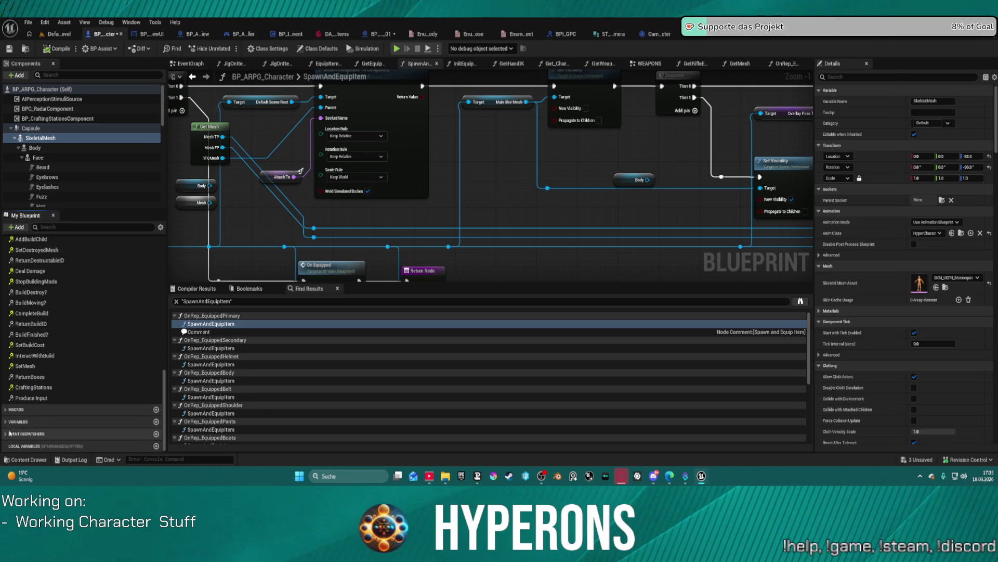
scroll(8, 412, up, 3)
scroll(8, 413, up, 10)
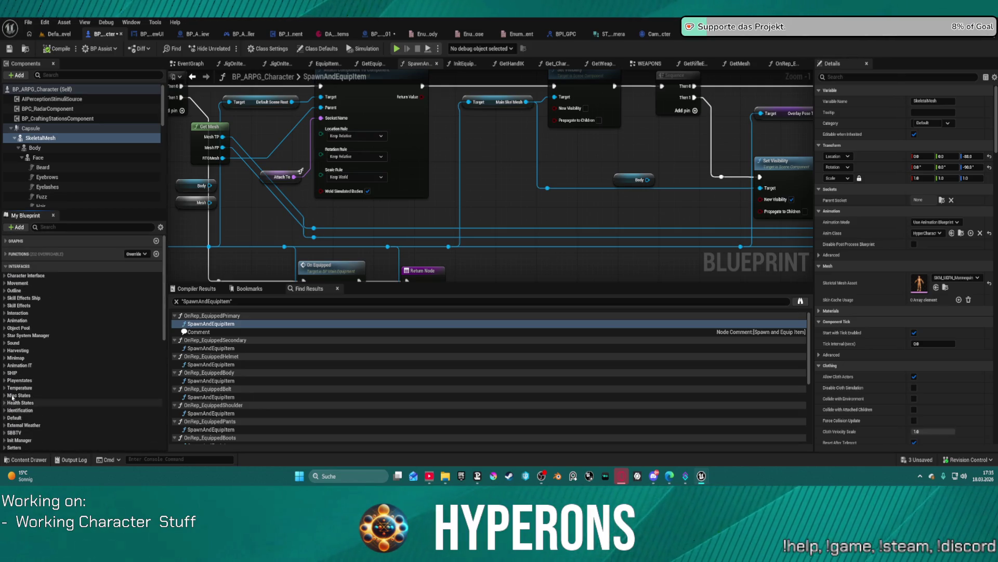
scroll(23, 377, down, 3)
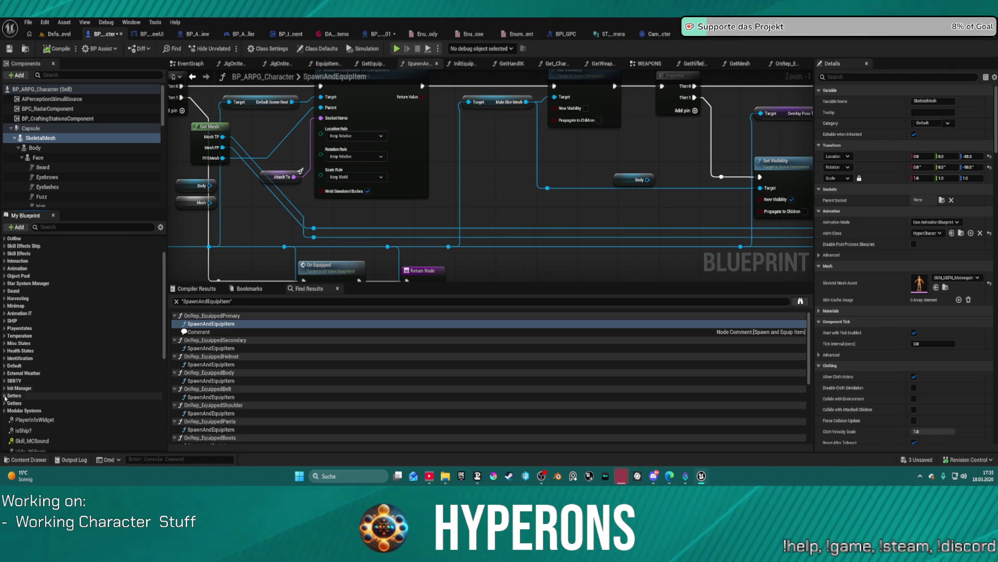
click(5, 396)
click(5, 395)
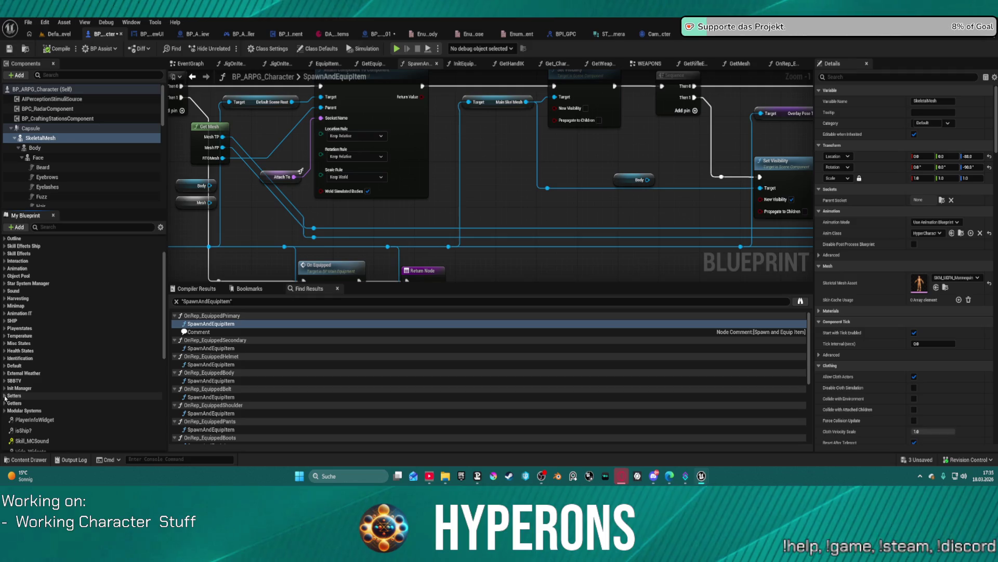
click(5, 403)
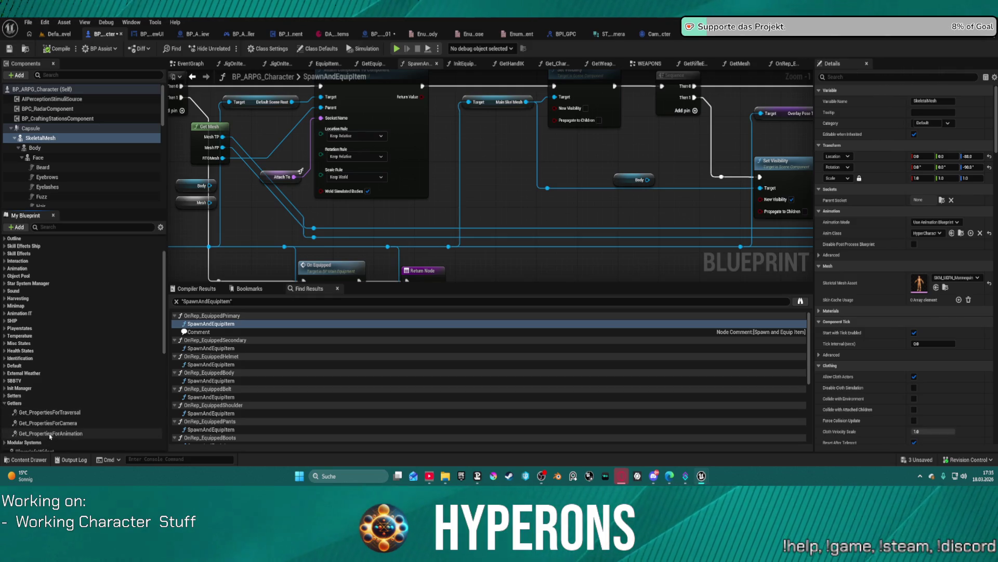
double_click(51, 433)
Pan across Floor Location, Select, Is Crouching, Break S Mover and Get Velocity nodes.
scroll(461, 226, up, 5)
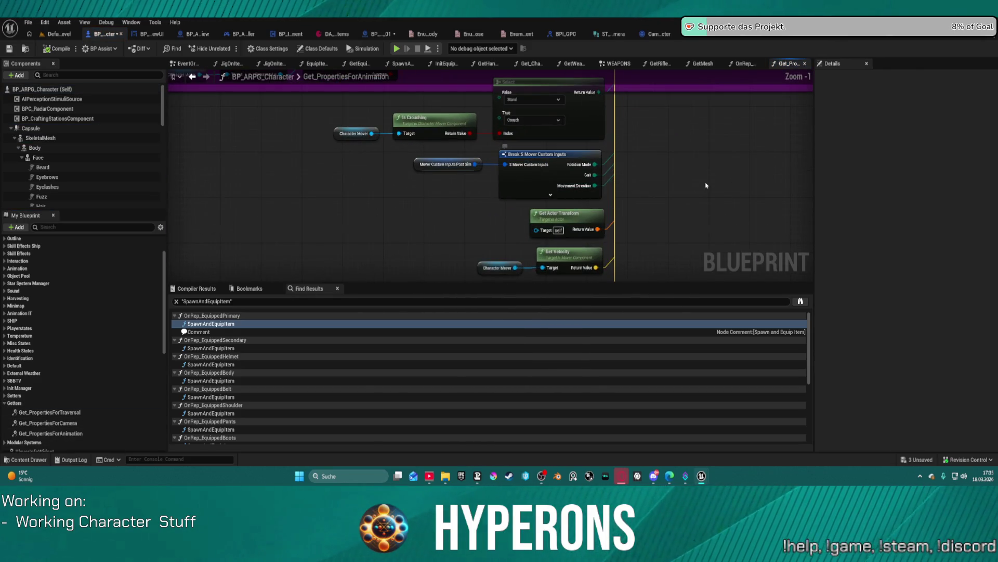
mouse_move(713, 172)
mouse_down()
mouse_move(673, 173)
mouse_move(627, 11)
mouse_up()
drag(627, 83, 616, 309)
drag(717, 228, 731, 273)
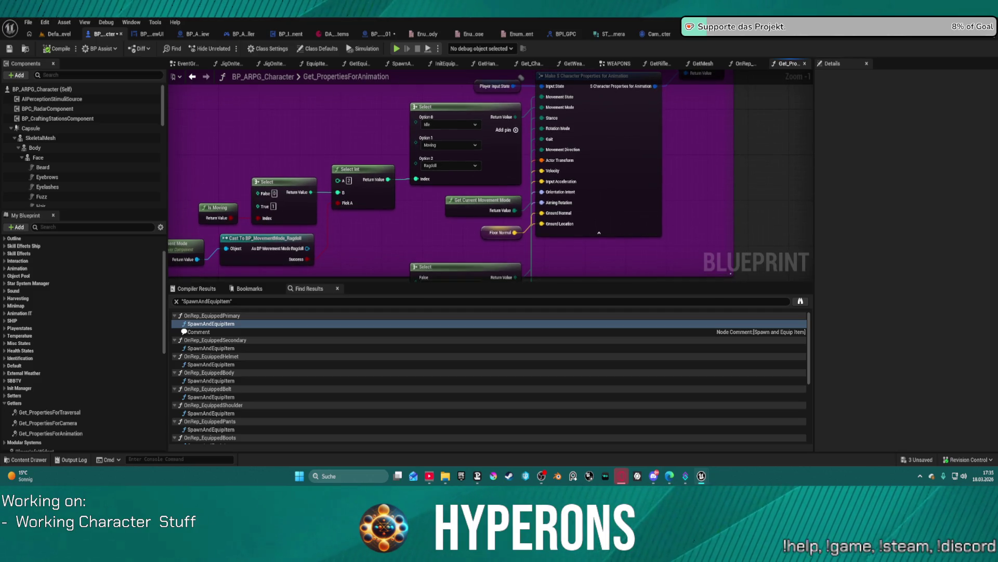
mouse_move(731, 273)
mouse_down()
mouse_move(666, 250)
mouse_move(631, 122)
mouse_move(562, 240)
mouse_move(546, 295)
mouse_up()
mouse_move(540, 116)
mouse_down()
mouse_move(541, 152)
mouse_move(570, 201)
mouse_move(585, 267)
mouse_move(604, 277)
mouse_move(605, 150)
mouse_move(601, 226)
mouse_move(582, 241)
mouse_up()
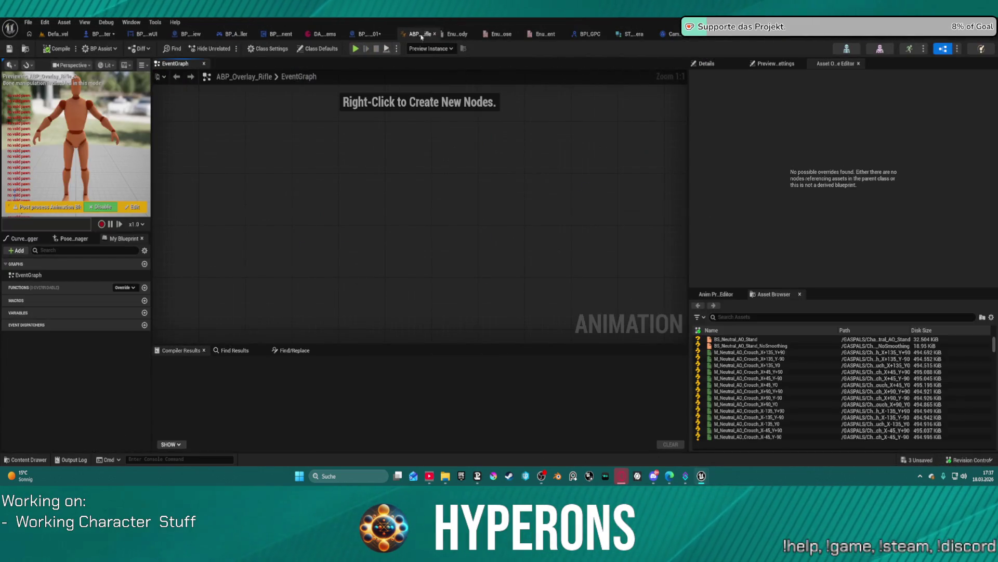
Inspect the empty ABP_Overlay_Rifle EventGraph in the Details and Pose Manager panels.
click(23, 274)
scroll(364, 215, up, 1)
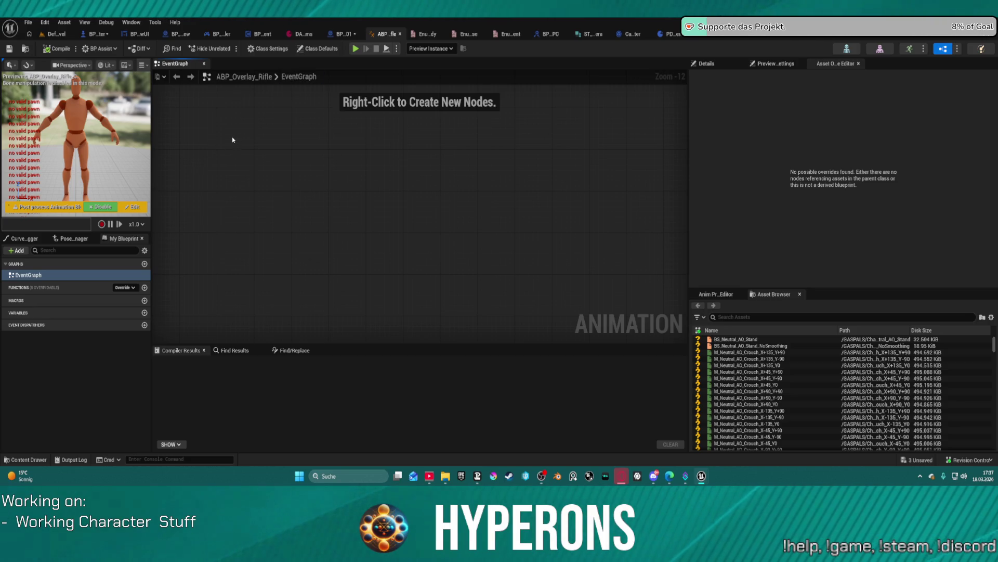
click(713, 64)
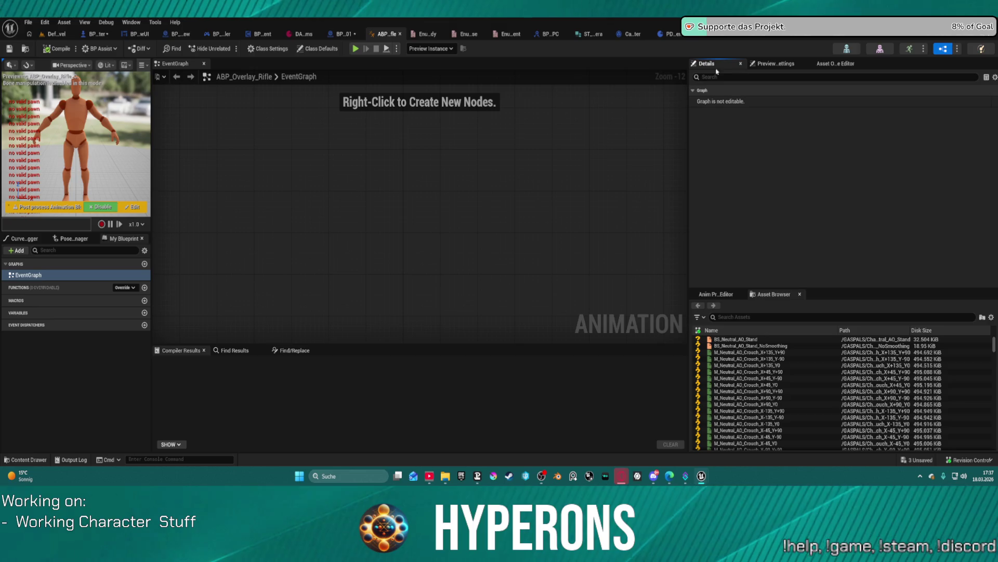
click(66, 239)
click(23, 239)
click(124, 238)
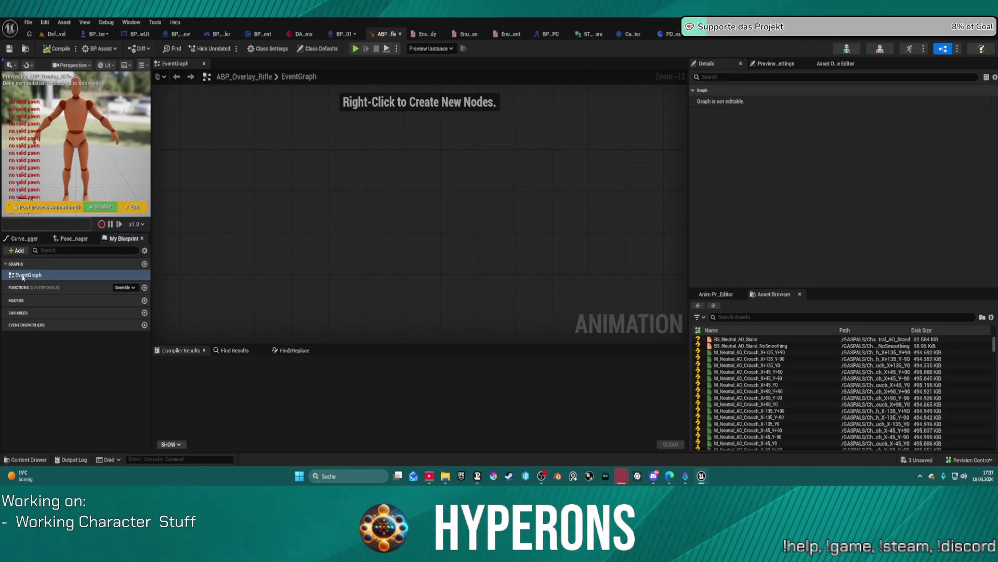
click(454, 81)
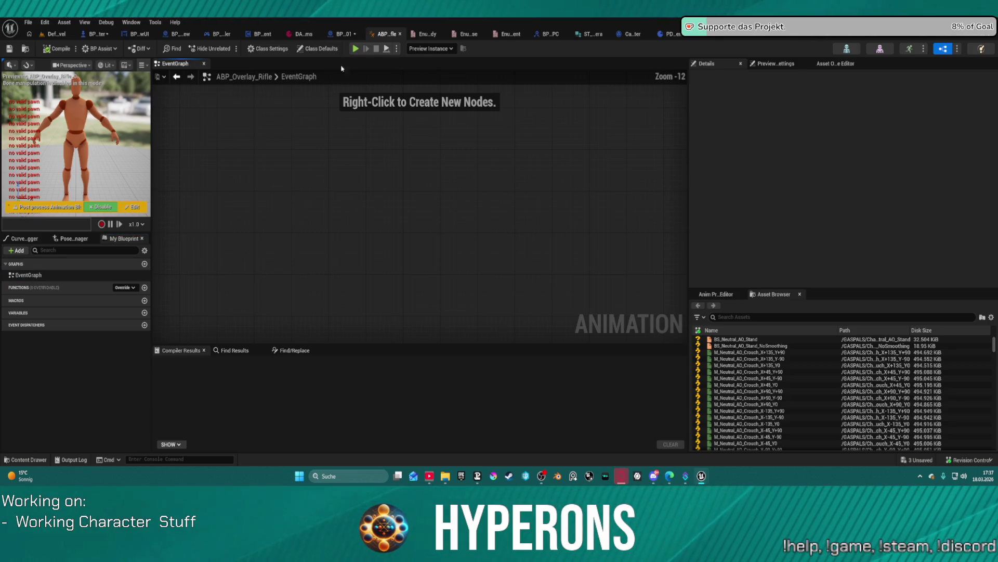
click(427, 34)
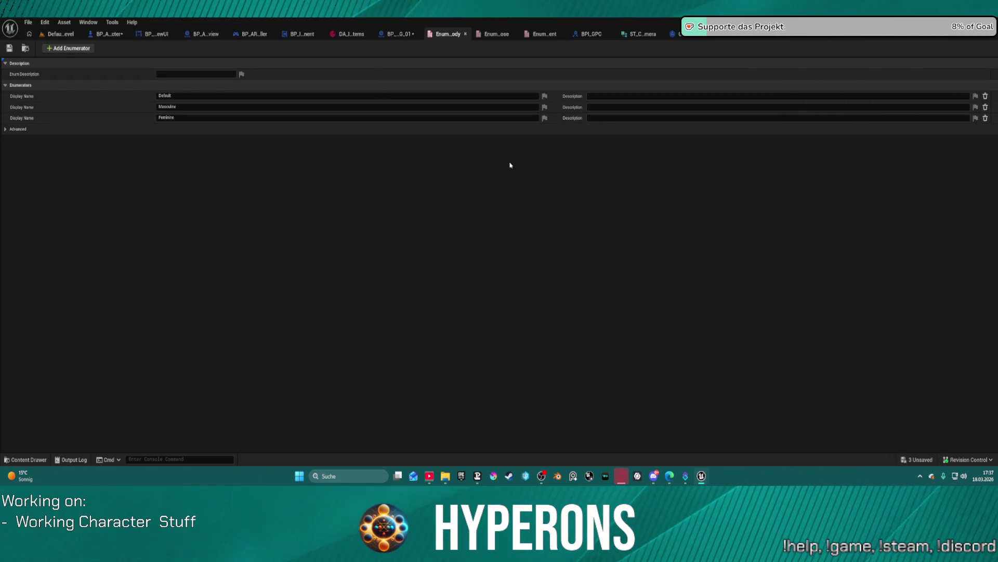
Close both overlay enum tabs and locate ABP_Overlay_Default from PDA_Equipment's Overlay Pose TP.
middle_click(451, 38)
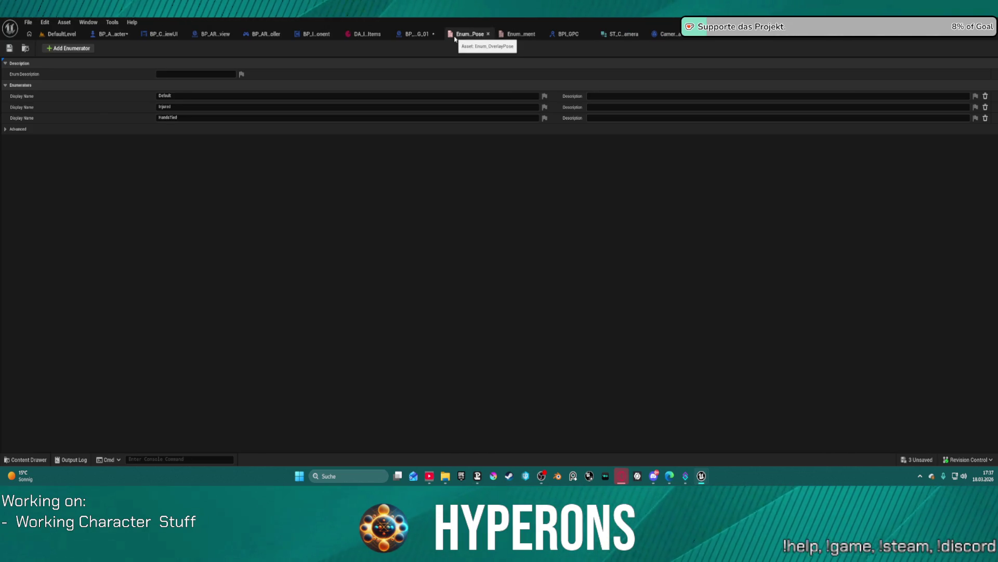
middle_click(454, 38)
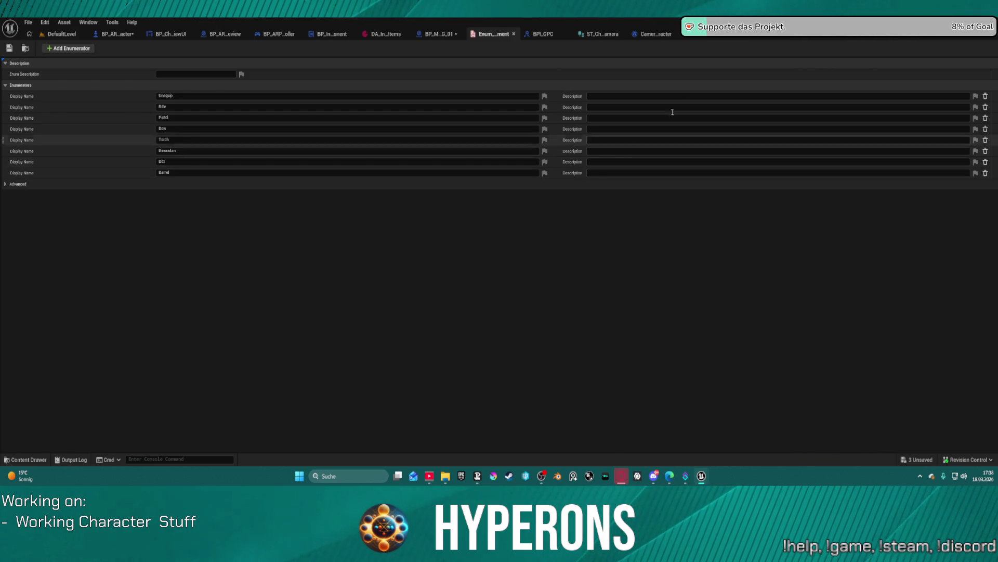
click(718, 37)
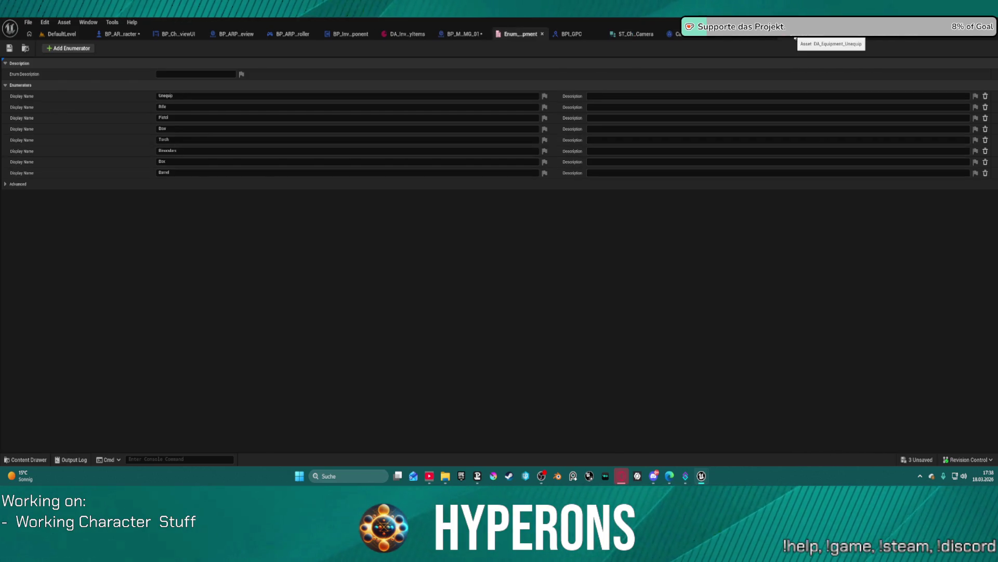
click(468, 112)
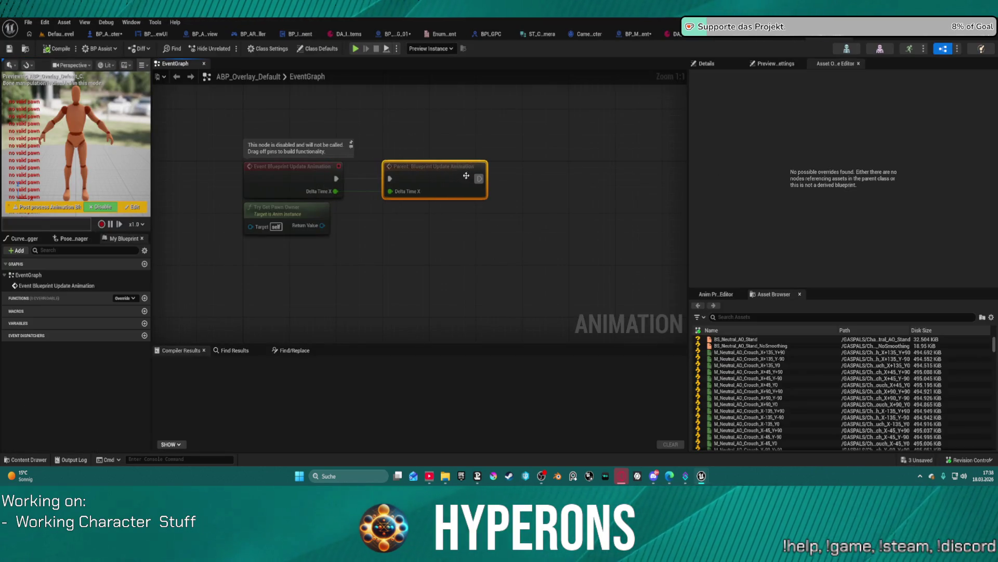
Shift the Parent: Blueprint Update Animation node right, then go back to DefaultLevel via WeaponSystem.
drag(380, 166, 445, 166)
click(131, 22)
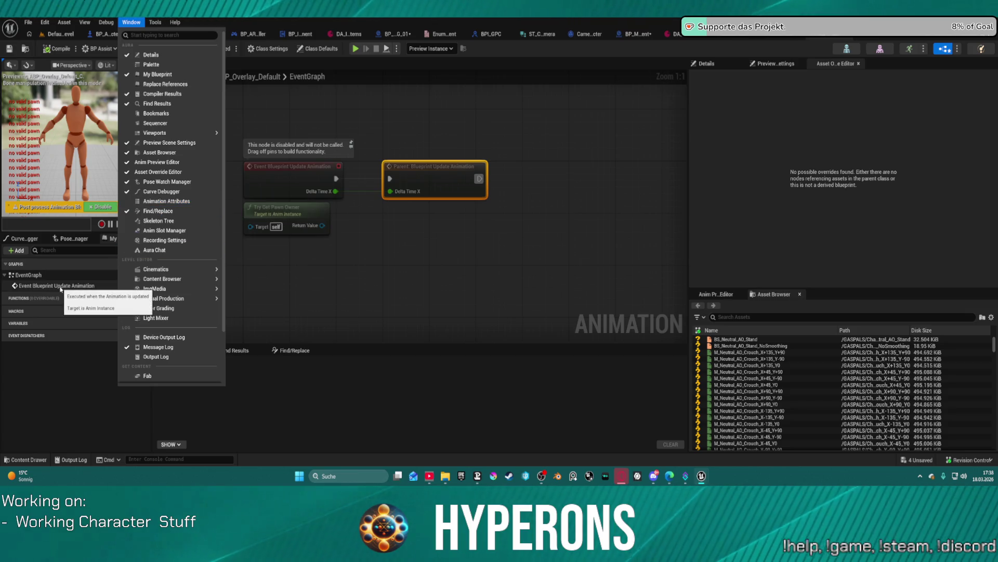
click(536, 230)
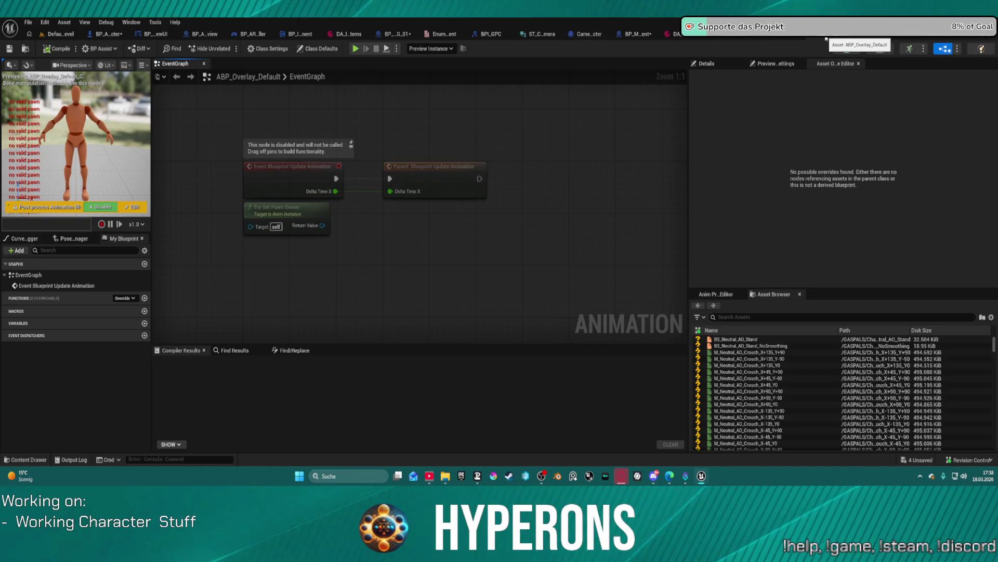
click(780, 34)
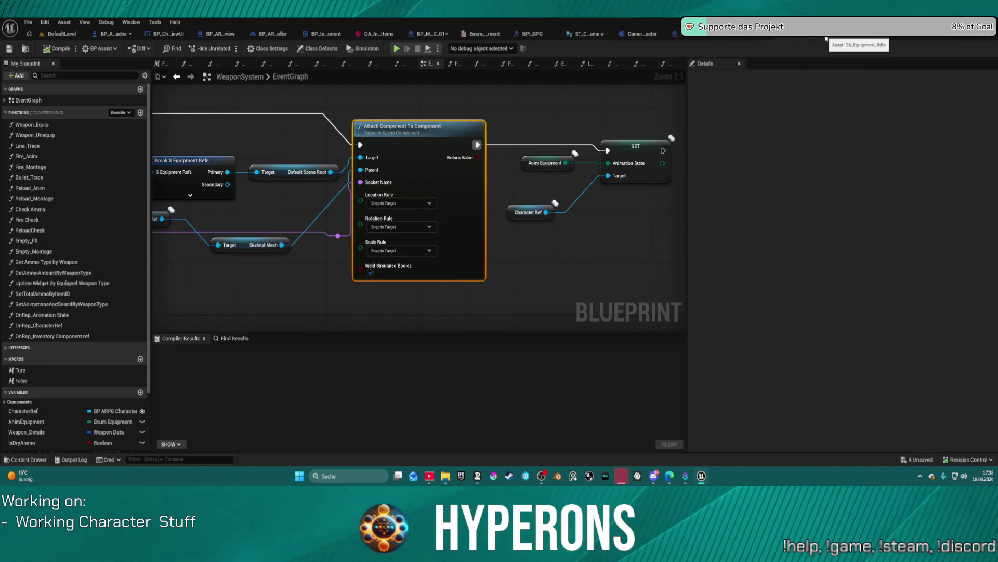
click(60, 34)
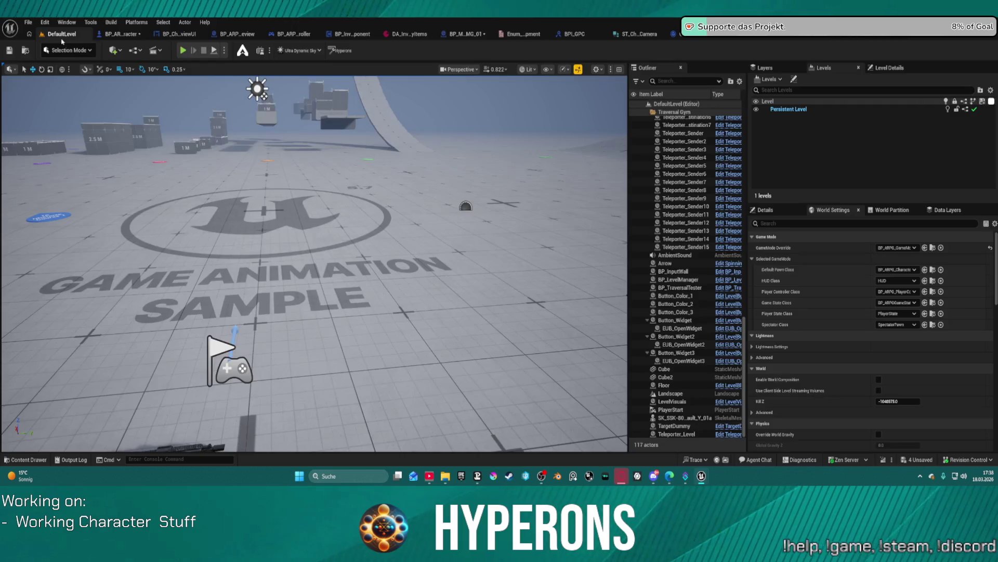
Play-test running the character forward, then review BP_ARPG_Character's SpawnAndEquipItem search results.
click(183, 51)
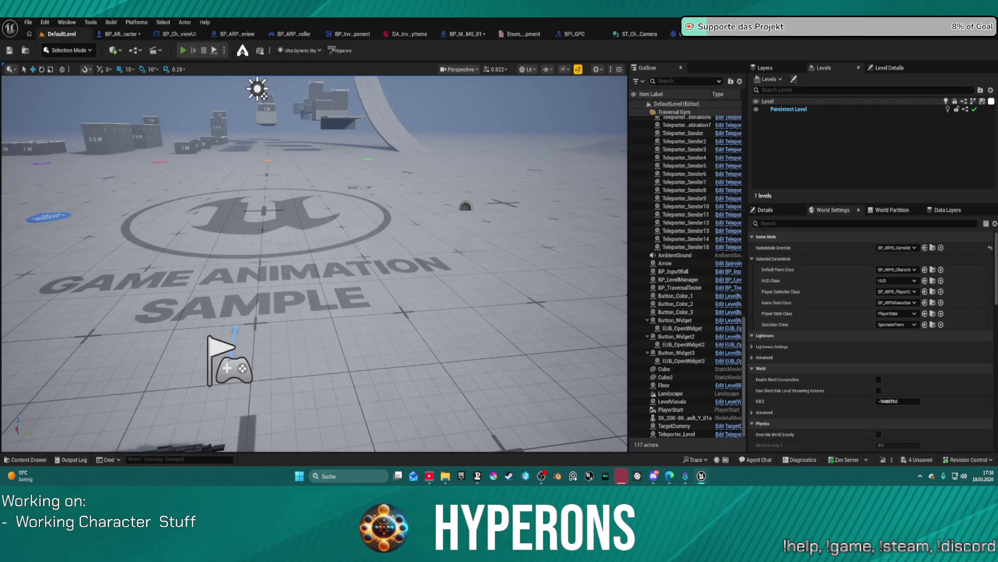
key(w)
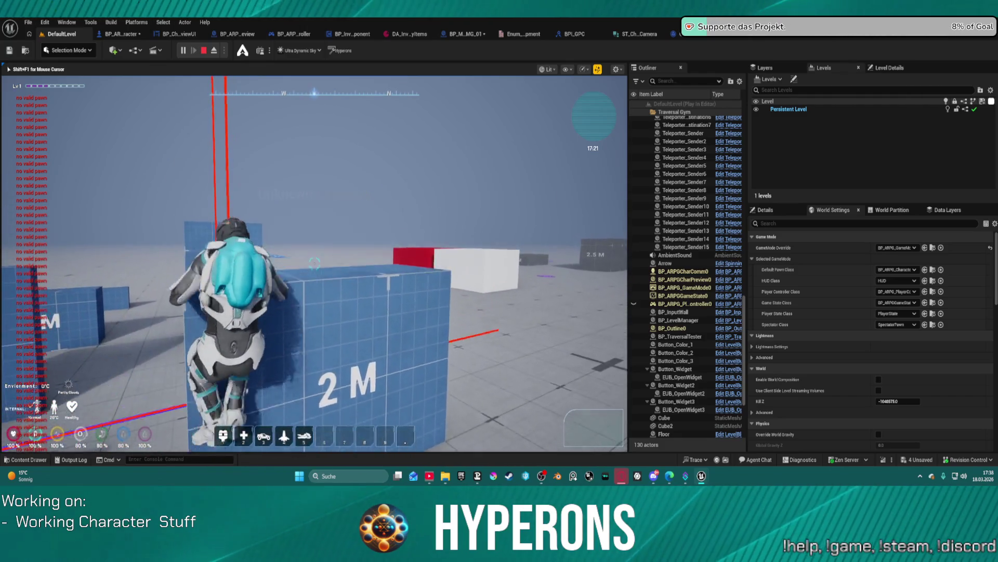
key(Escape)
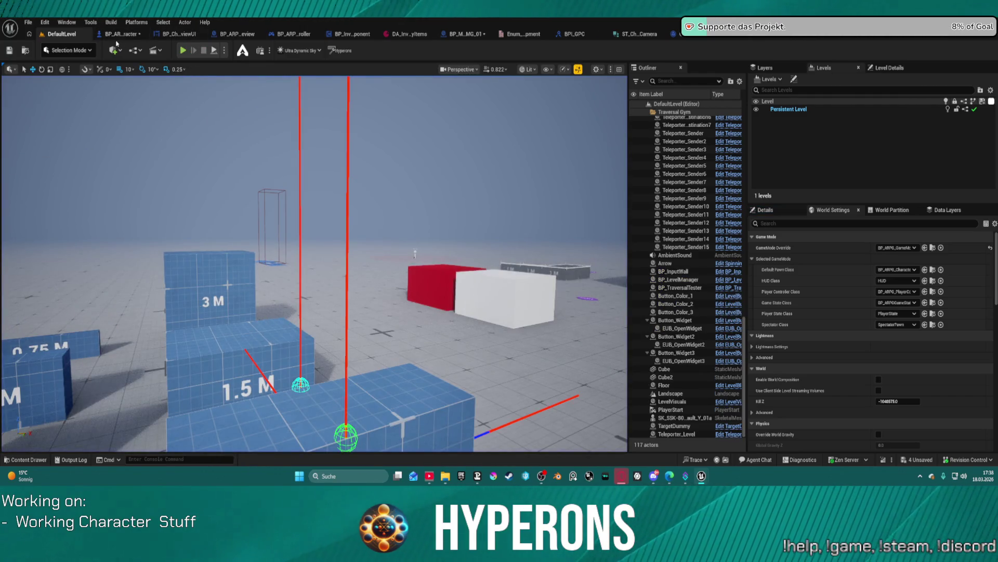
click(125, 34)
scroll(66, 352, down, 5)
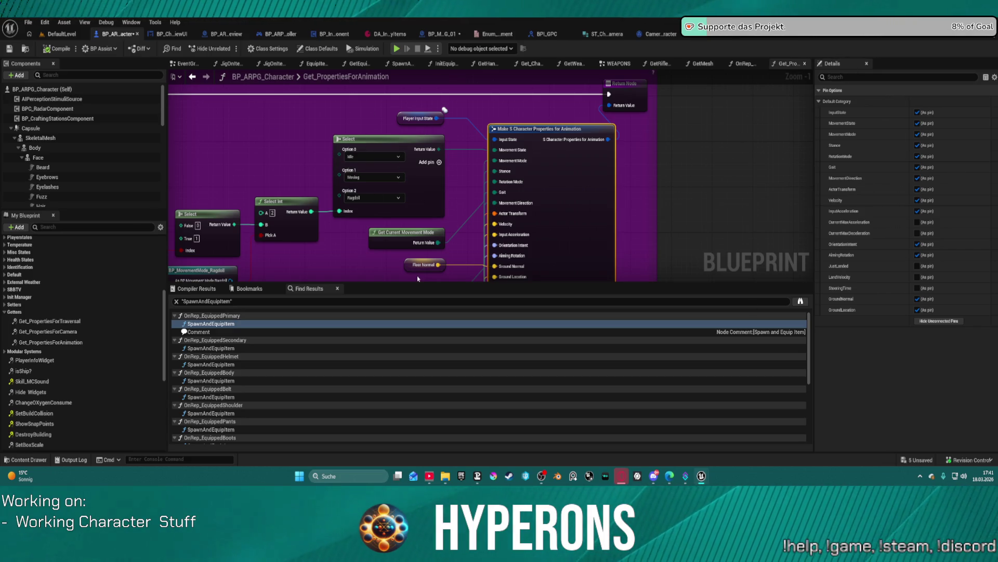
Zoom in and out on the Get_PropertiesForAnimation graph.
scroll(432, 232, up, 1)
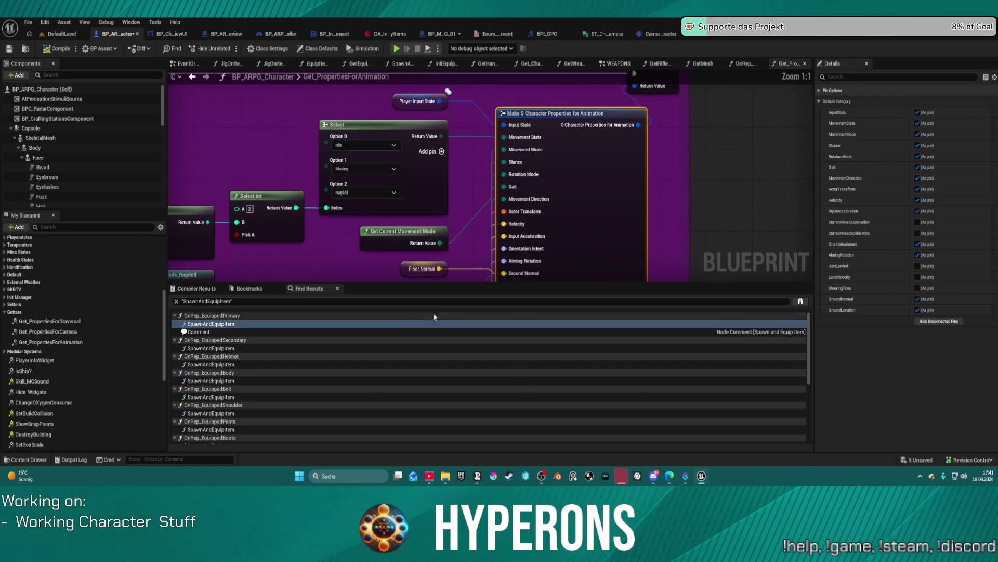
scroll(471, 192, down, 7)
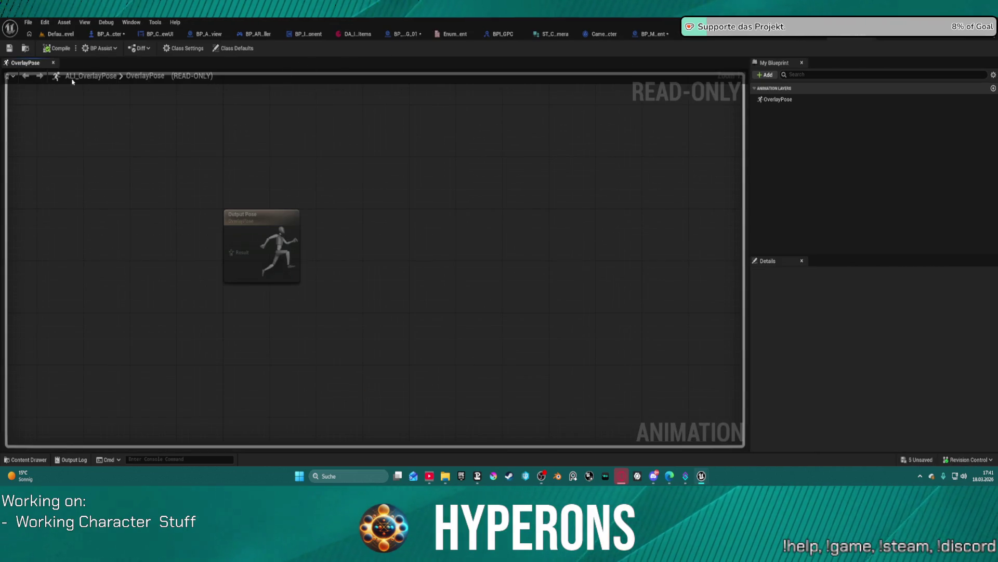
Inspect the OverlayPose layer, then open ABP_OverlayPose_Base from the Content Drawer.
click(775, 99)
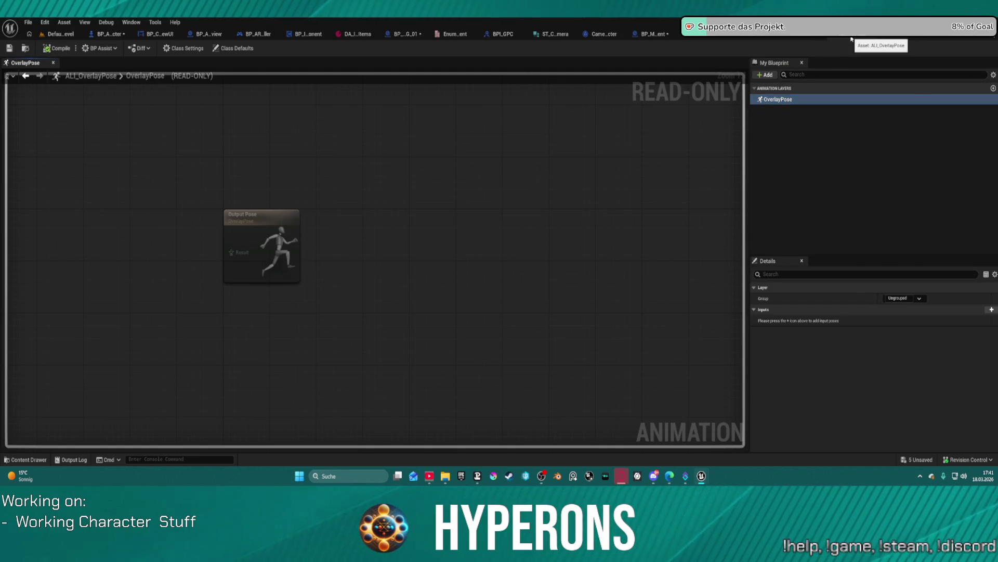
click(851, 38)
key(ctrl+space)
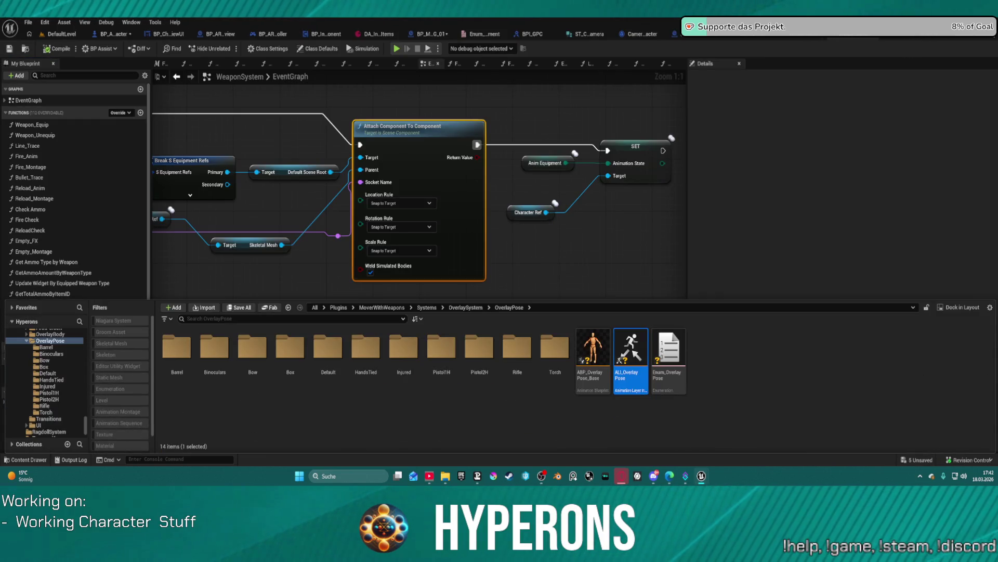
click(593, 353)
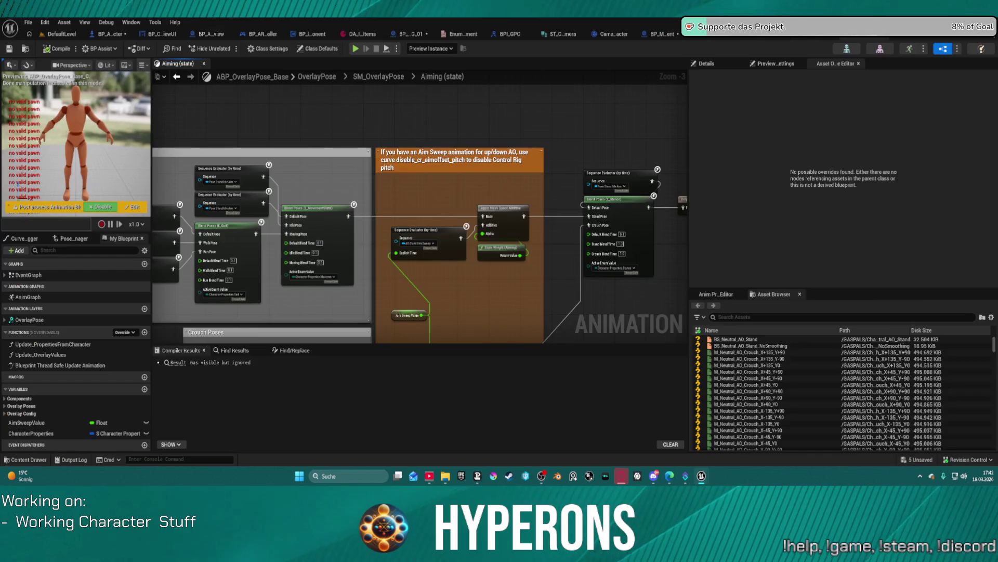
Recentre the Aiming state nodes and expand the EventGraph, Overlay Config, Overlay Poses and Components groups.
scroll(387, 130, down, 5)
drag(386, 130, 445, 134)
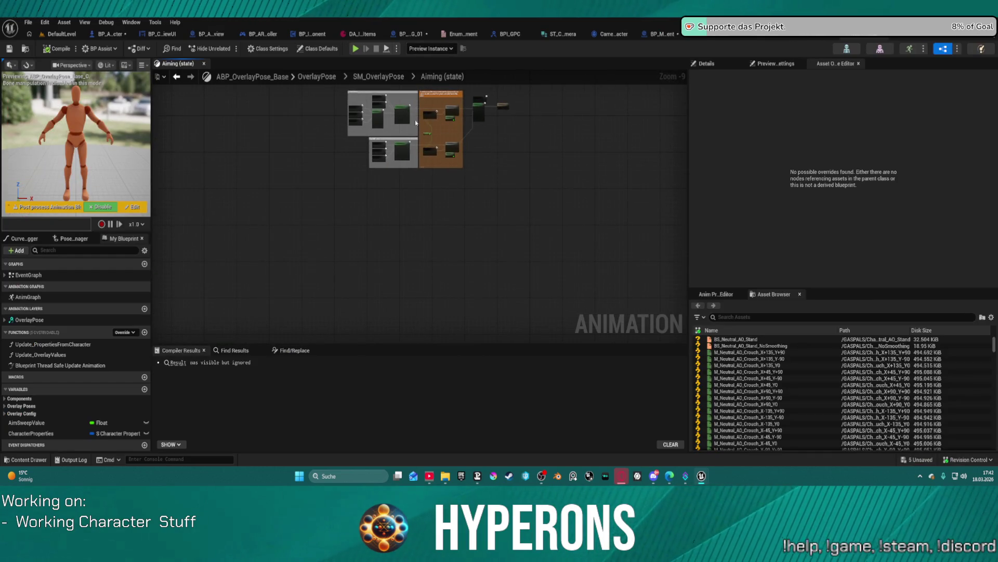
click(5, 275)
scroll(11, 330, down, 2)
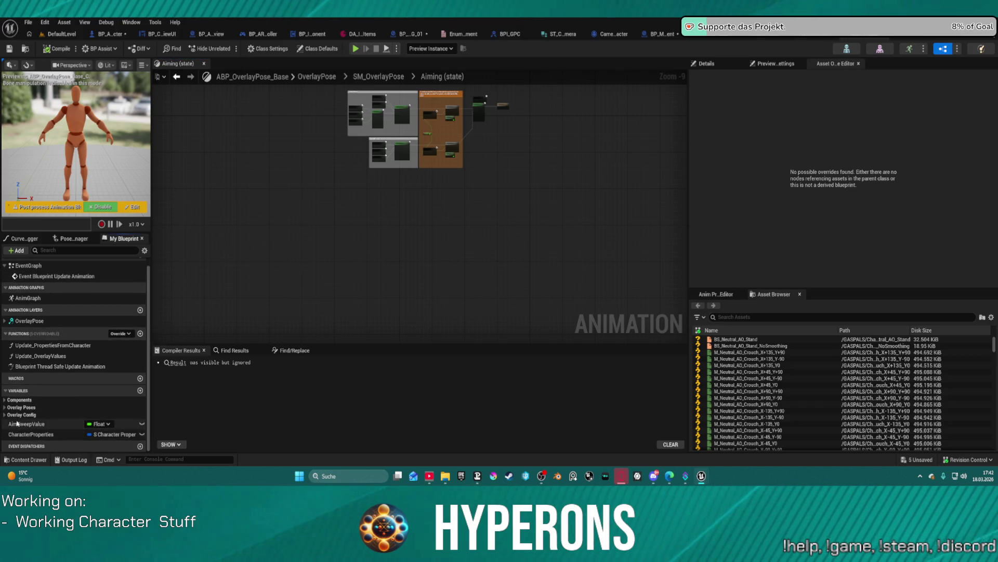
click(8, 416)
click(4, 406)
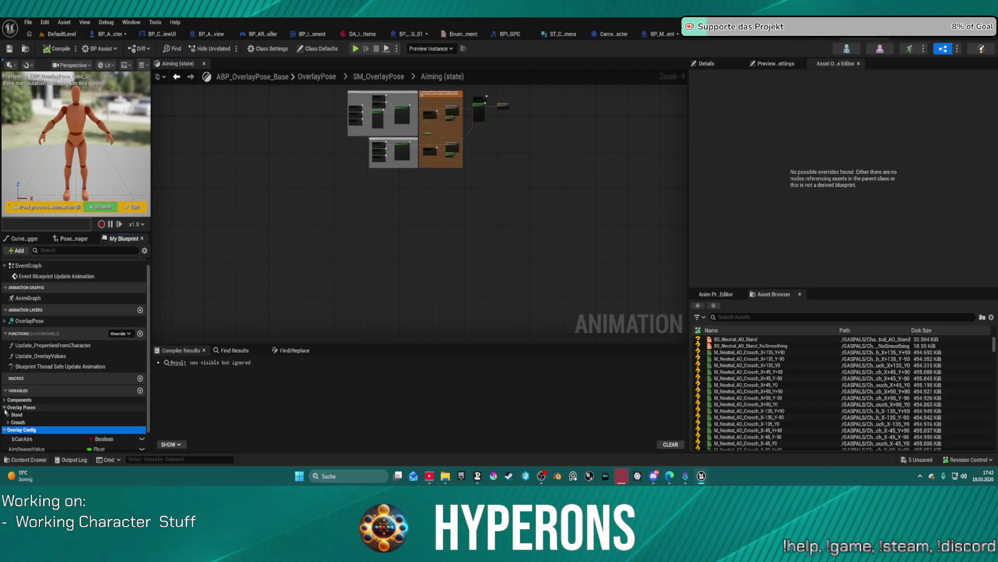
click(5, 400)
Expand the Stand and Crouch pose groups with their Aim, Ready and Relax pose variables.
click(8, 431)
click(8, 424)
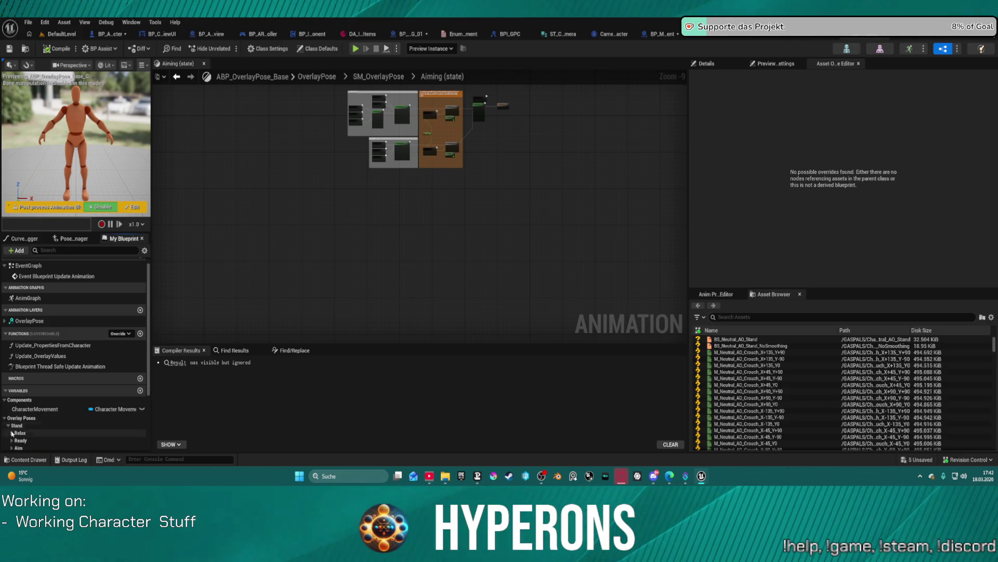
scroll(25, 414, down, 3)
click(11, 367)
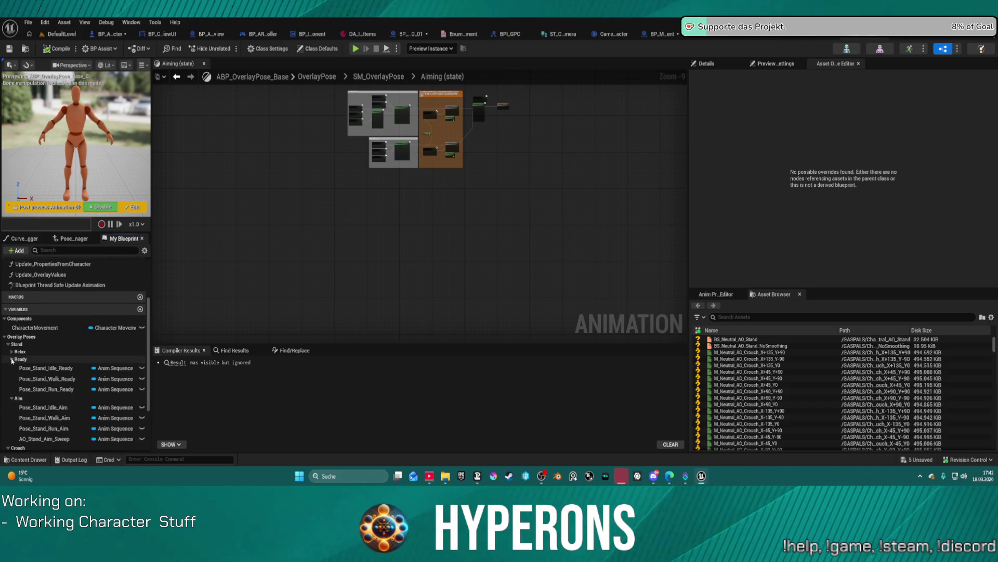
click(11, 359)
click(12, 352)
scroll(13, 387, down, 4)
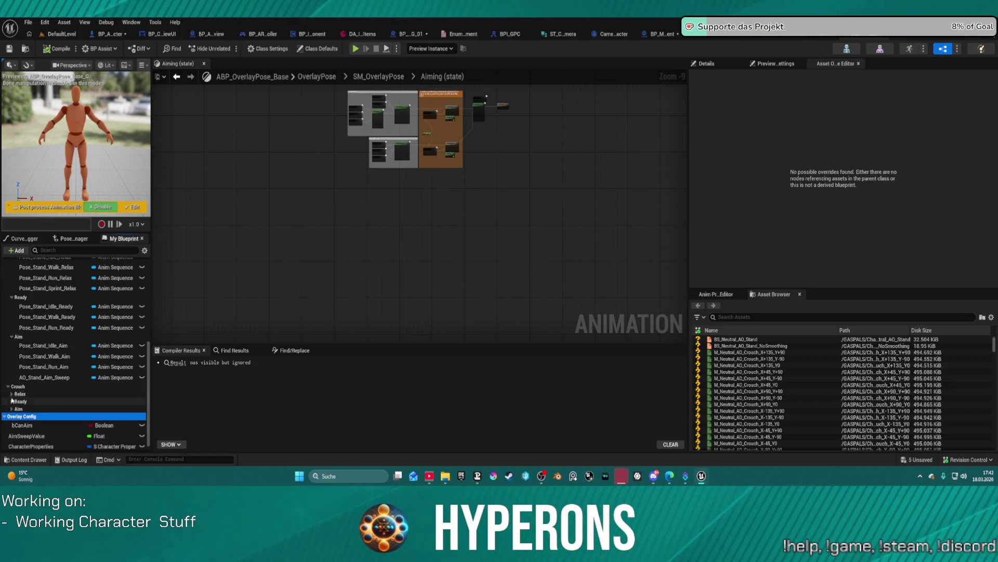
click(12, 394)
click(11, 422)
scroll(9, 411, down, 2)
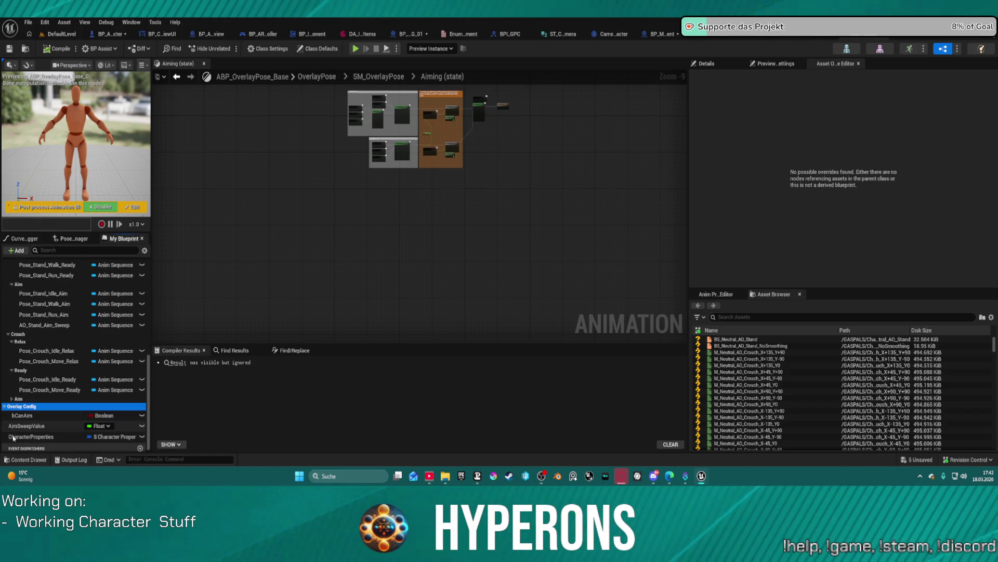
click(12, 396)
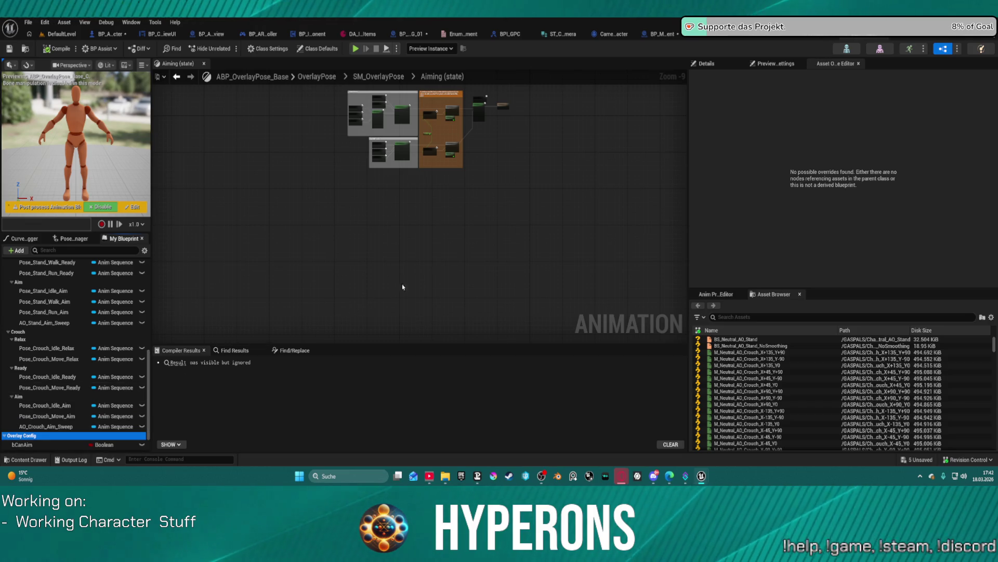
Pan the graph over the Sequence Evaluator and Blend Poses nodes, then return to WeaponSystem.
scroll(446, 271, up, 4)
scroll(40, 274, down, 1)
scroll(452, 150, down, 3)
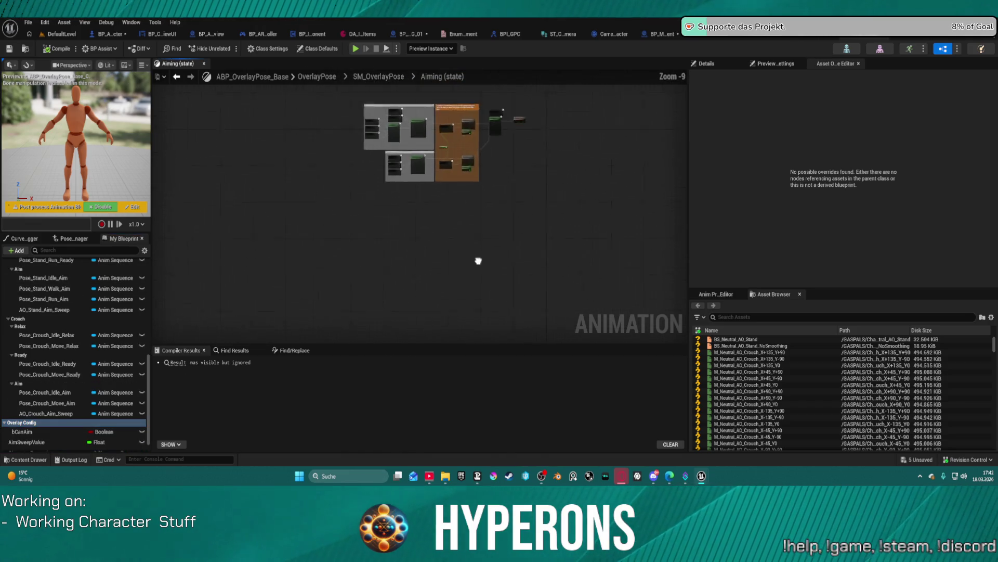
scroll(439, 154, up, 2)
scroll(439, 154, up, 6)
drag(439, 154, 249, 166)
drag(593, 245, 624, 102)
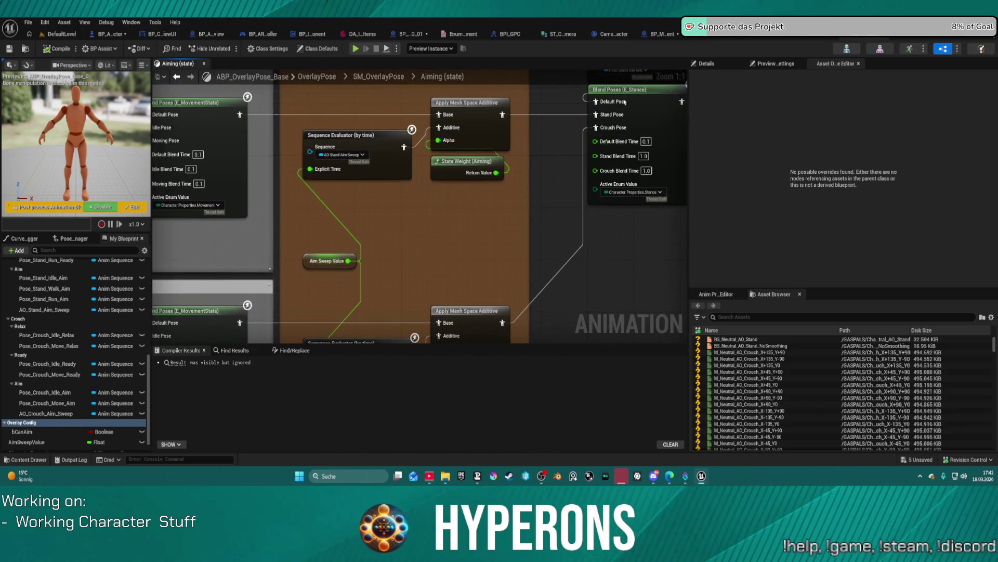
click(848, 46)
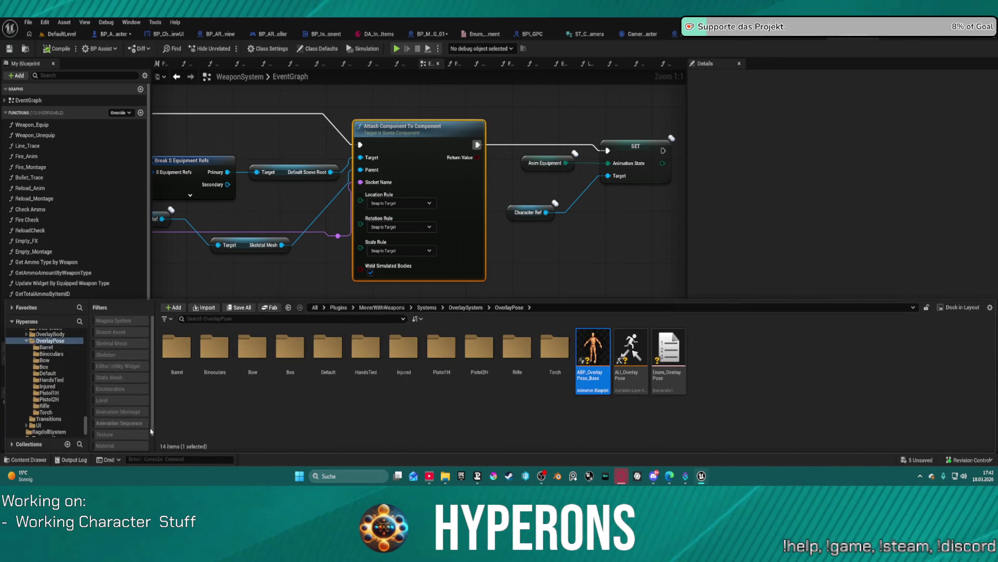
Browse FirstPerson > OverlayBody and open ABP_OverlayBody_Base's AnimGraph.
mouse_move(583, 363)
scroll(52, 353, up, 1)
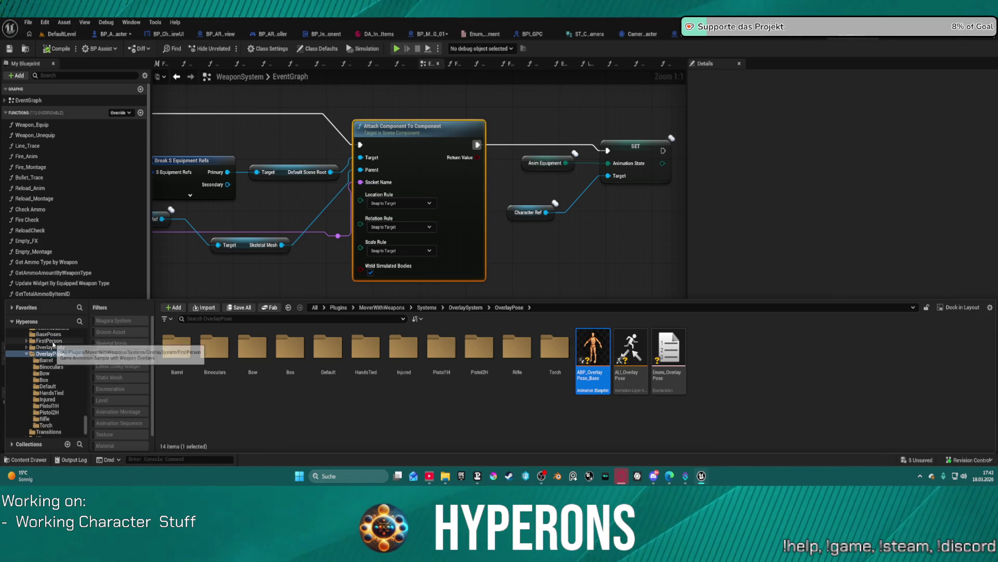
click(49, 340)
click(51, 346)
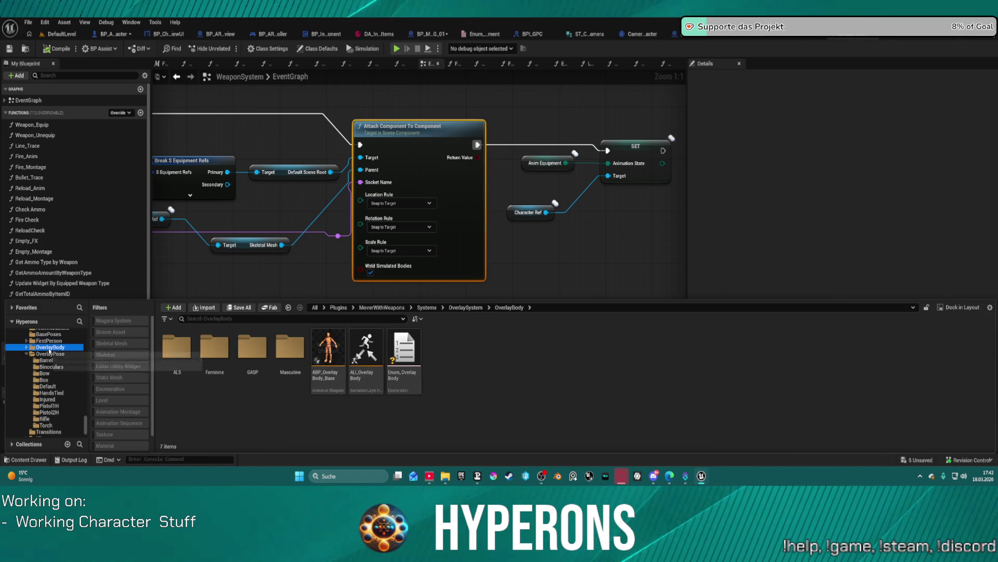
click(337, 342)
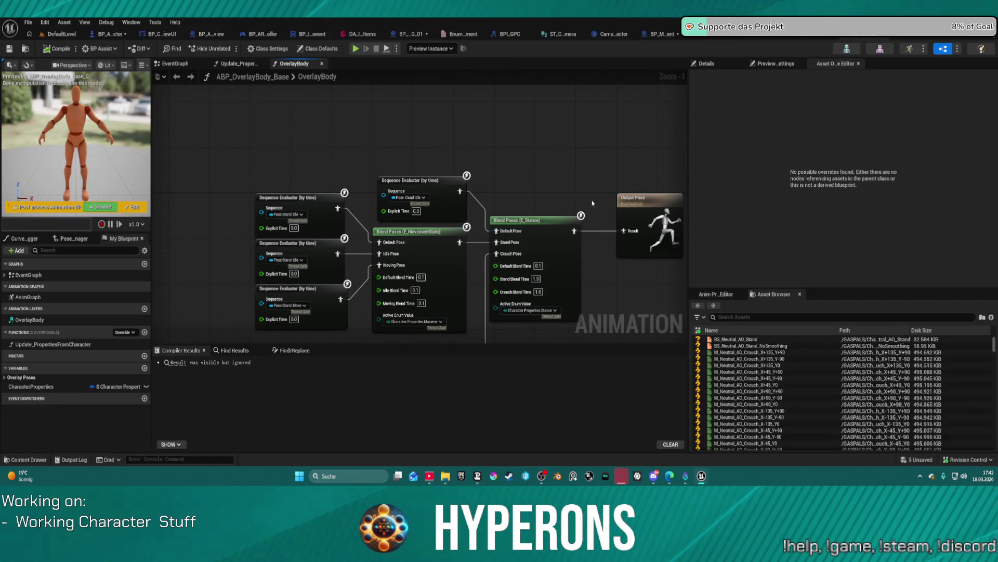
scroll(599, 201, down, 3)
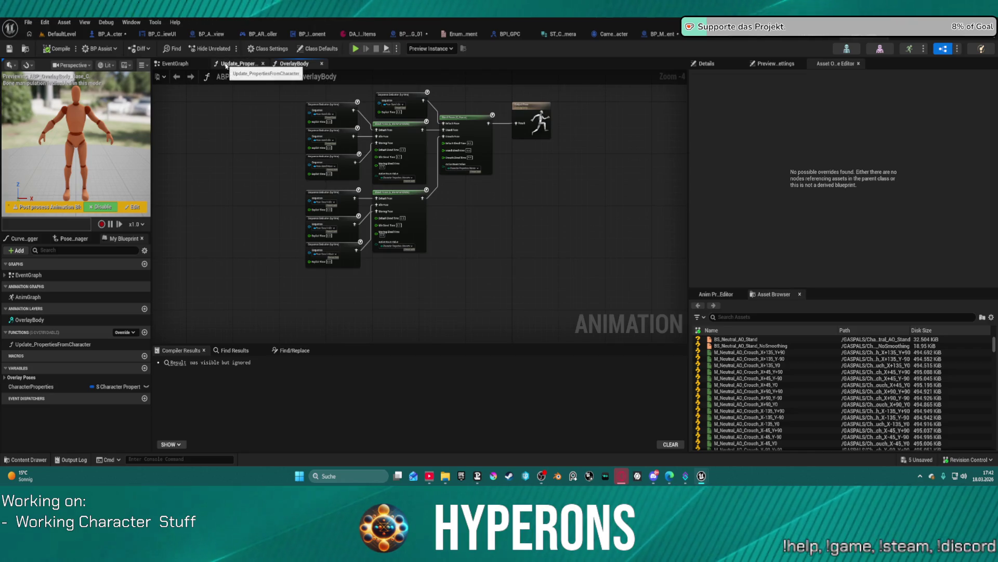
double_click(28, 297)
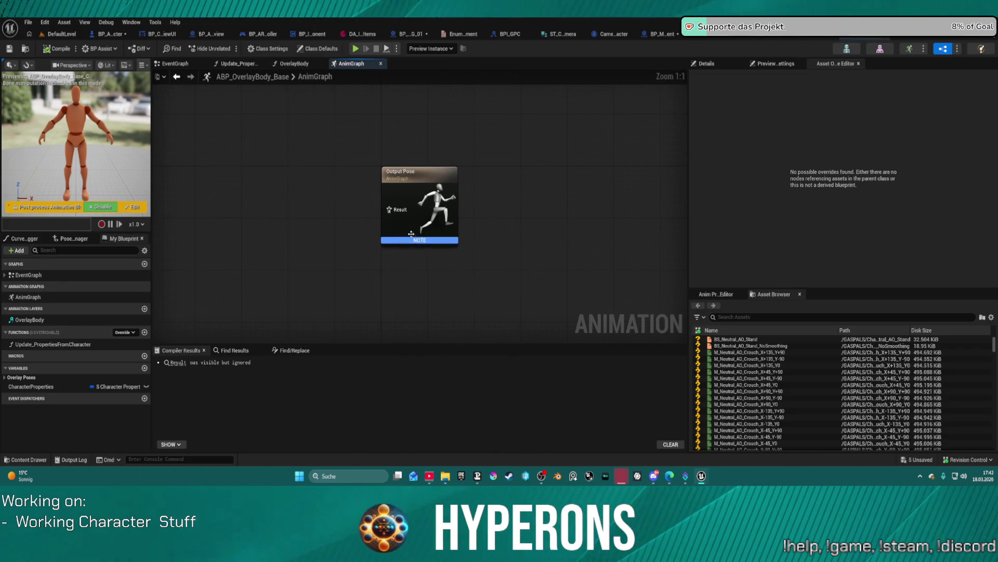
Inspect the OverlayBody layer graph's blend nodes and the Update_PropertiesFromCharacter function.
click(294, 63)
scroll(403, 159, up, 2)
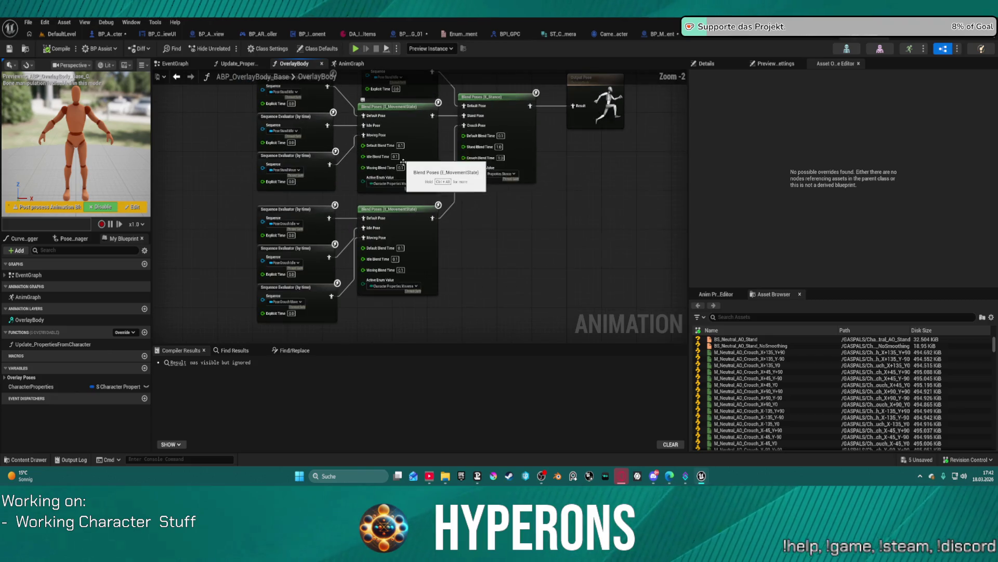
drag(440, 207, 491, 253)
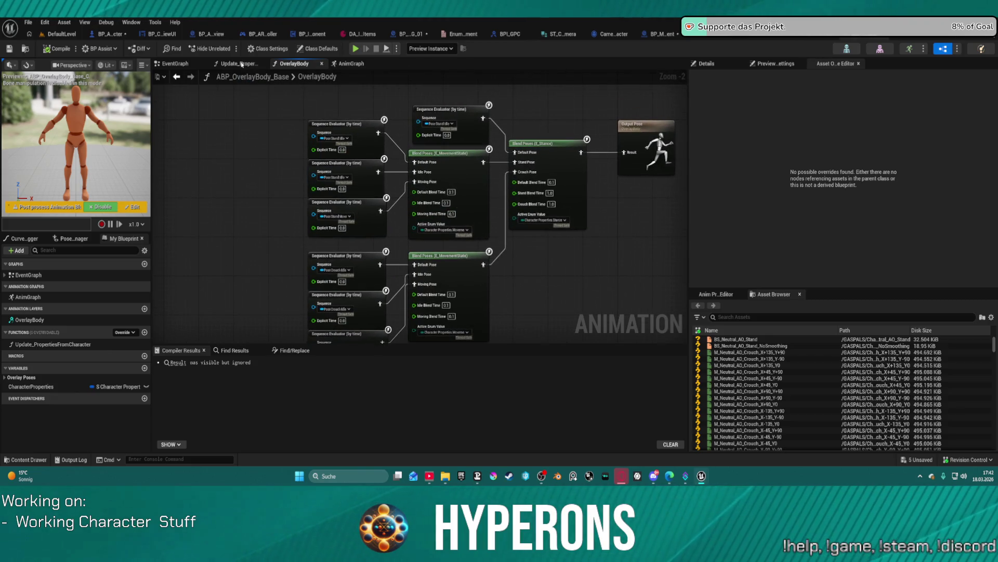
click(242, 64)
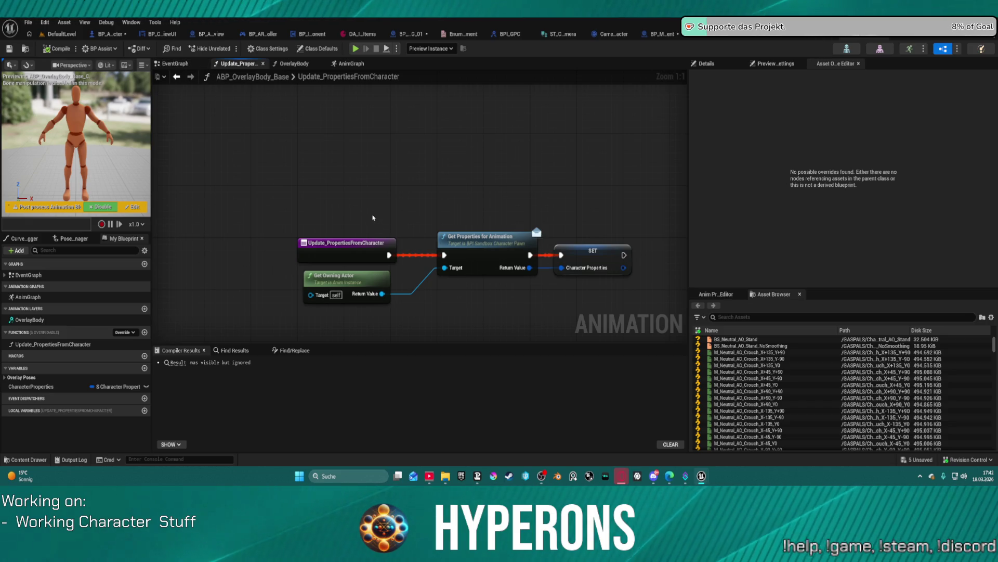
double_click(30, 319)
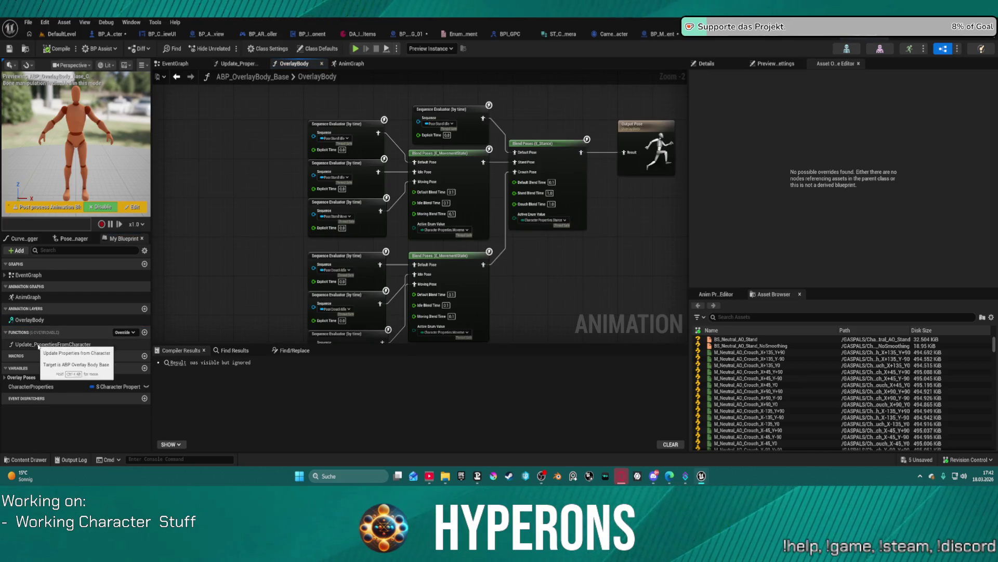
Browse the Content Drawer to the OverlayPose > Default folder.
key(ctrl+b)
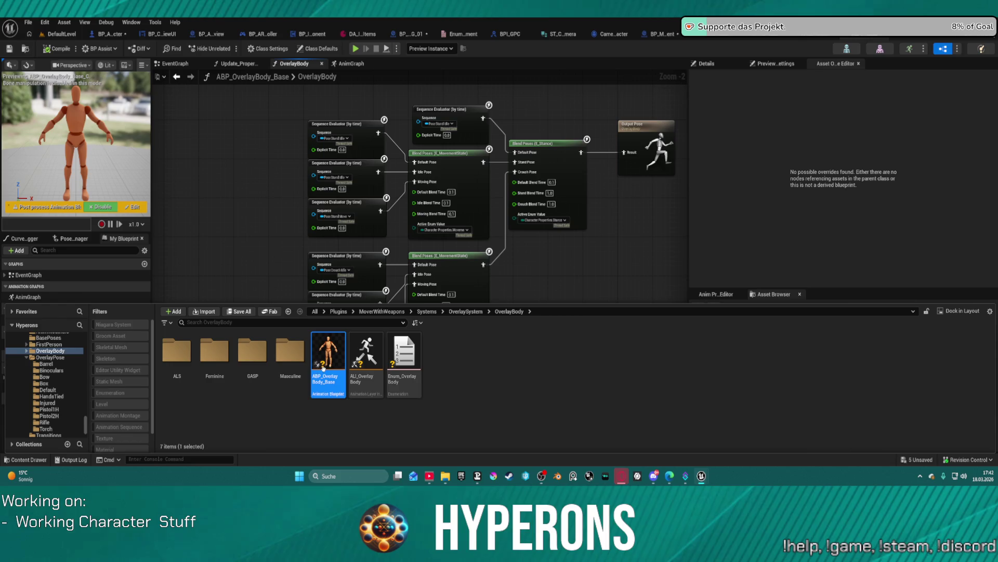
click(57, 357)
double_click(328, 353)
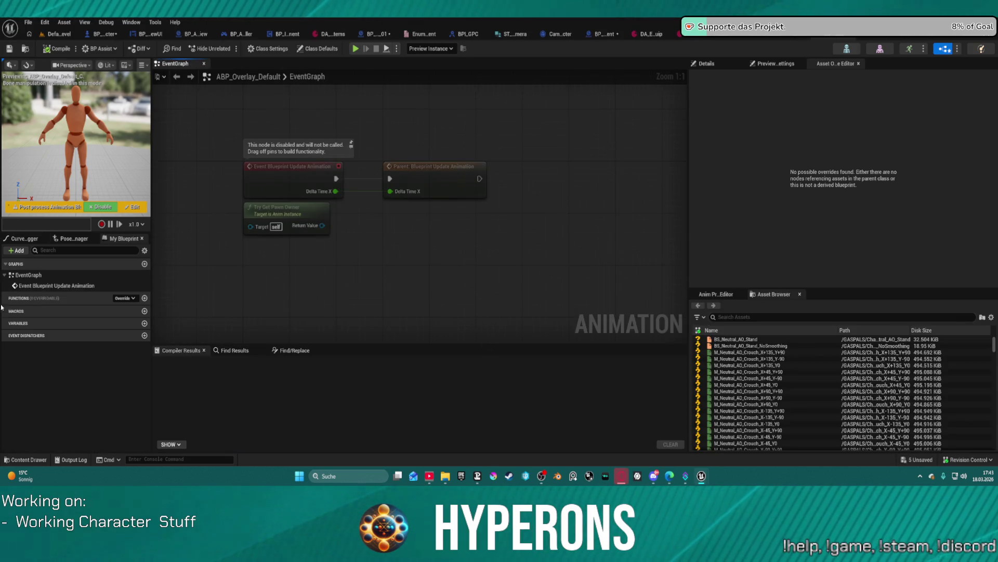
Switch to the Sandbox character ABP and pan its AnimGraph toward the overlay layer nodes.
click(862, 38)
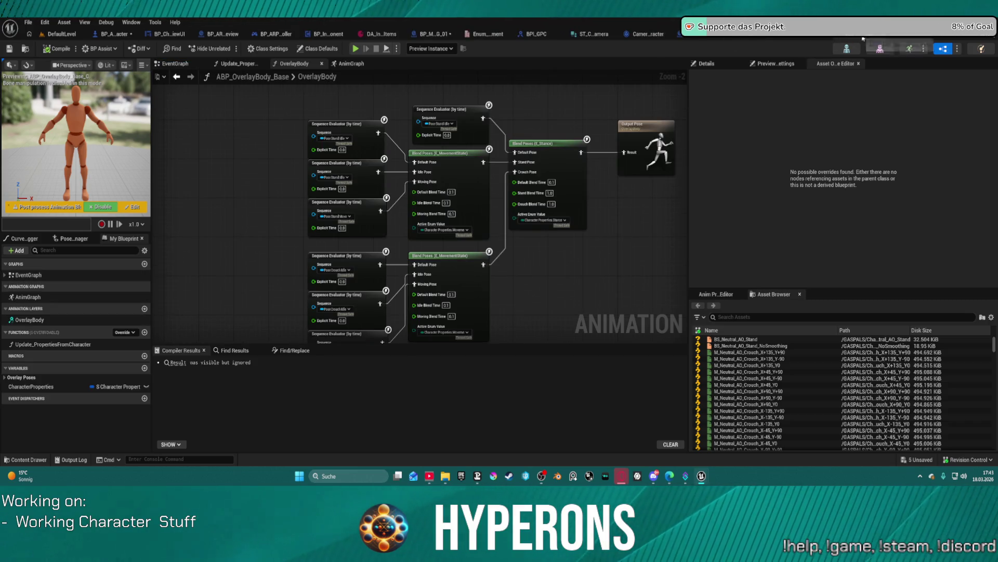
click(862, 38)
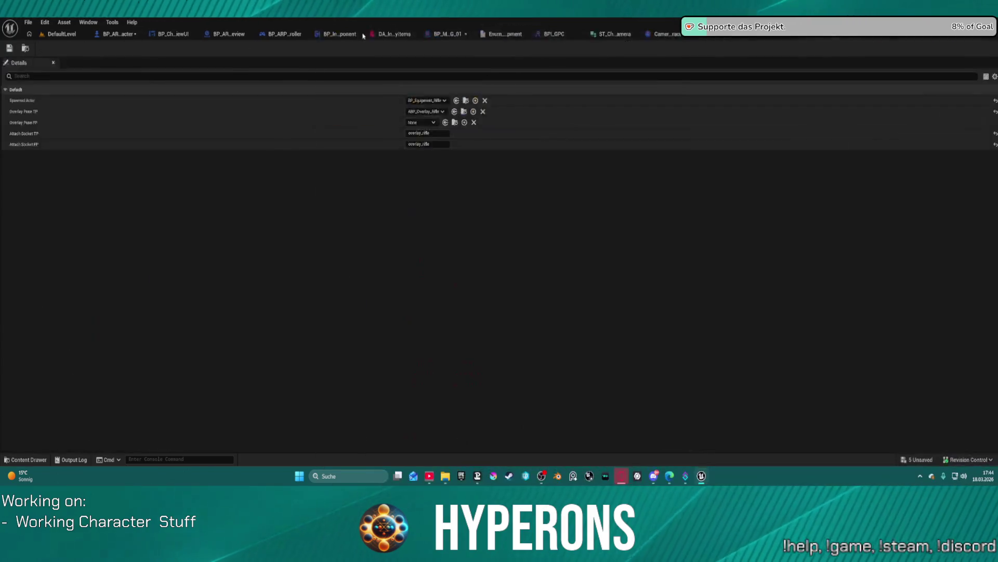
scroll(339, 177, down, 2)
mouse_move(348, 151)
mouse_down()
mouse_move(416, 150)
mouse_move(455, 172)
mouse_up()
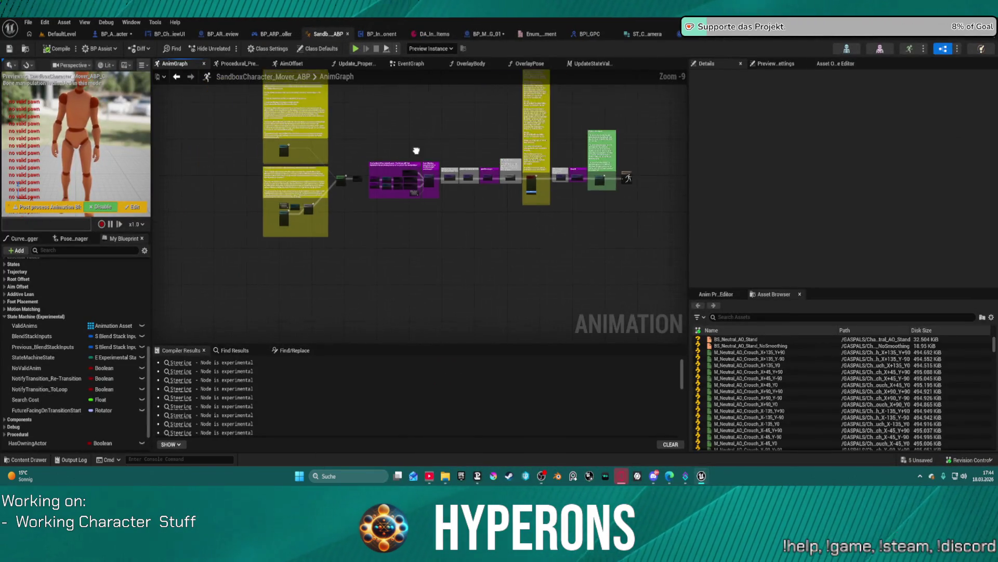
scroll(458, 198, up, 8)
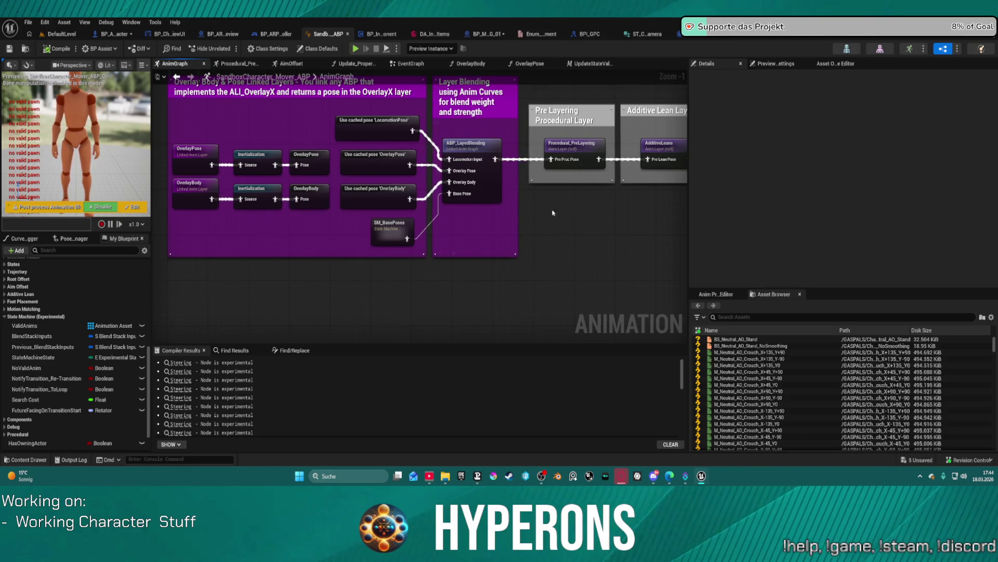
drag(544, 219, 574, 209)
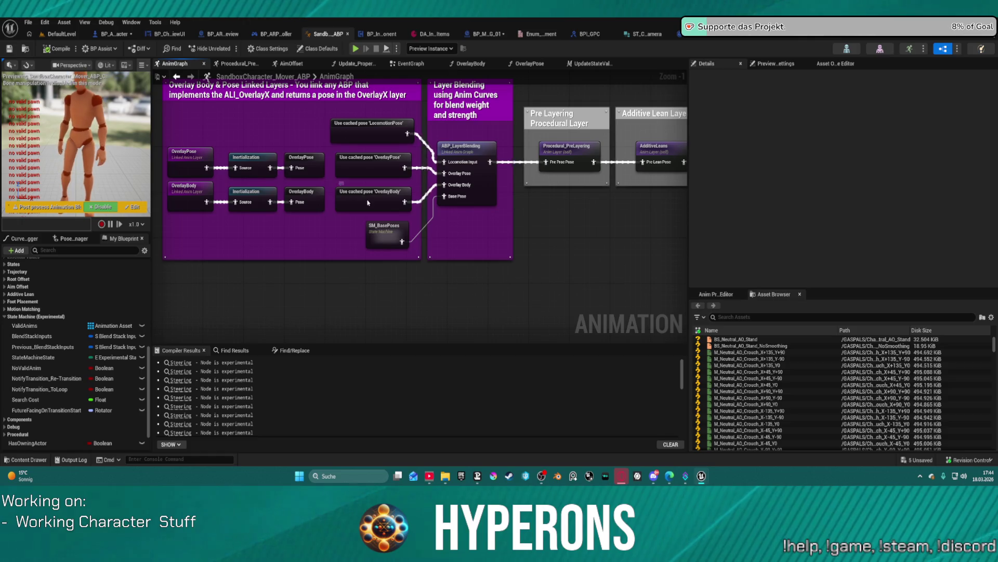
Peek into the OverlayBody linked layer graph, return, and open the ABP_LayerBlending node.
click(317, 198)
drag(317, 198, 367, 200)
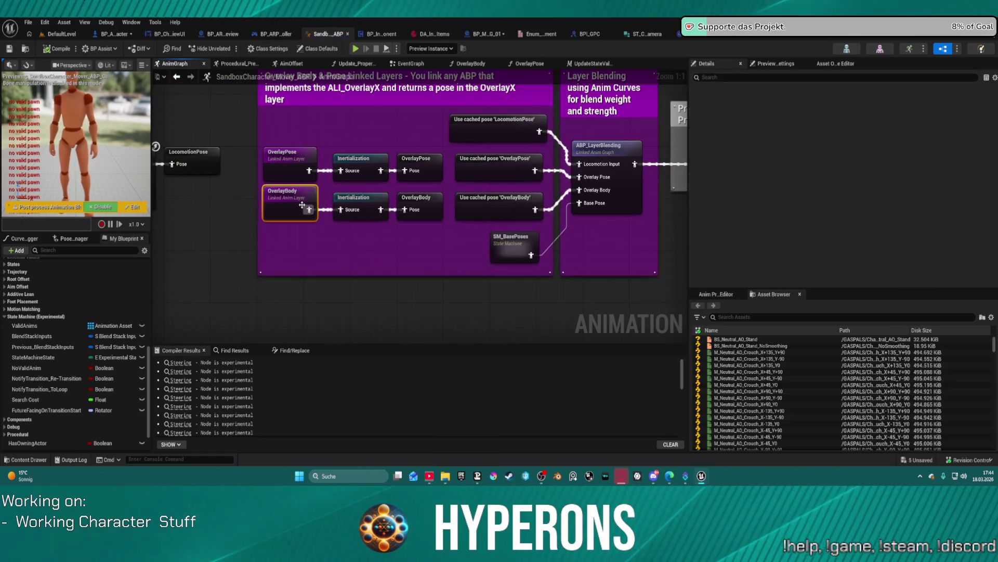
double_click(411, 207)
click(177, 76)
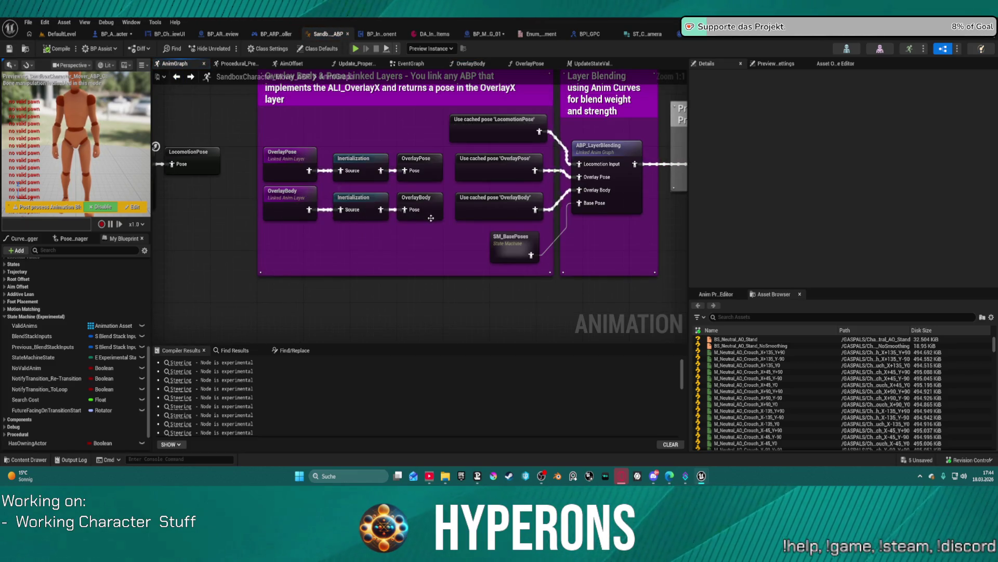
click(635, 193)
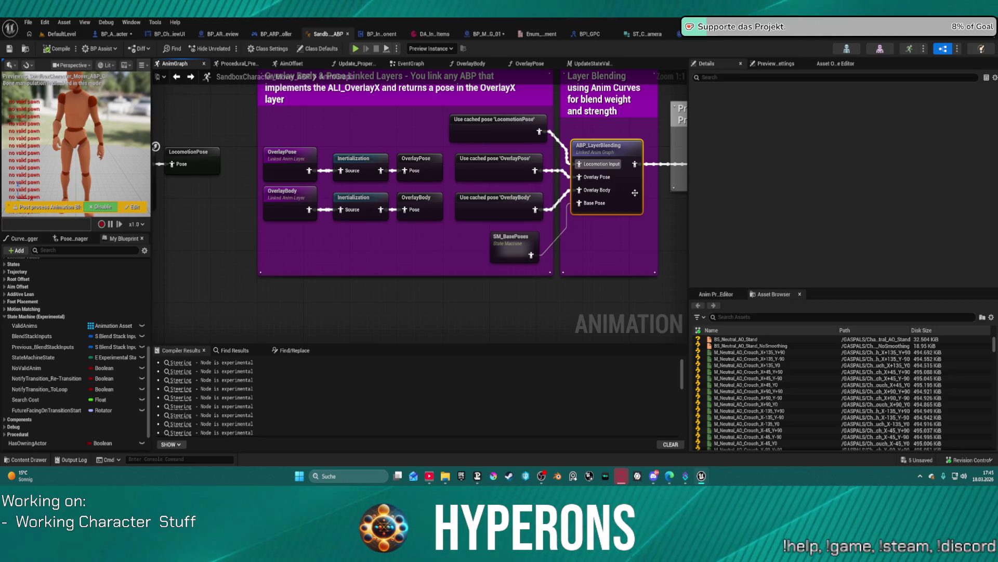
double_click(634, 192)
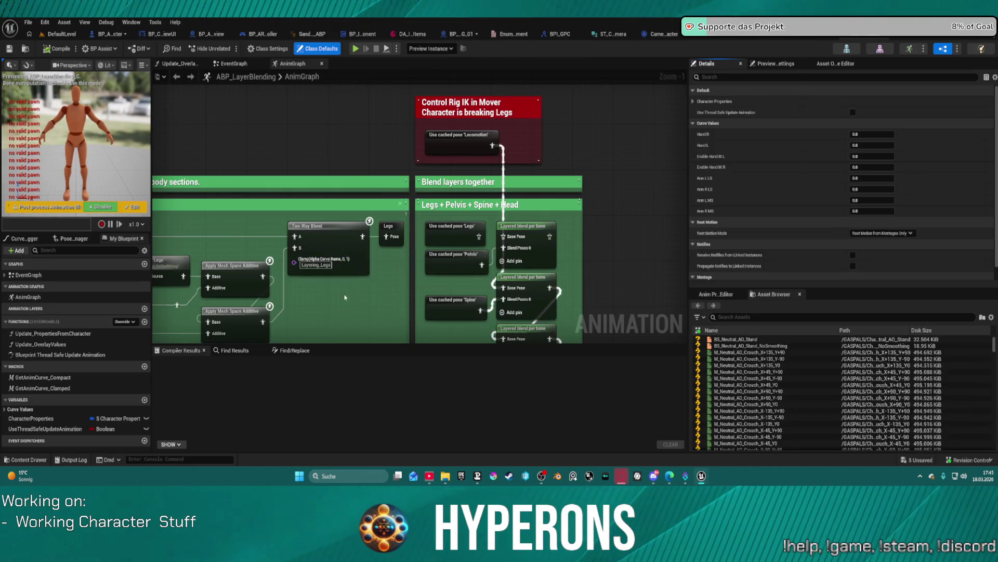
Survey the Arm R, Hands, Blend AnimCurves and Control Rig IK sections of the AnimGraph.
scroll(345, 297, down, 6)
scroll(428, 164, up, 3)
mouse_move(427, 164)
mouse_down()
mouse_move(453, 219)
mouse_move(676, 208)
mouse_move(640, 278)
mouse_move(654, 341)
mouse_up()
click(636, 284)
scroll(400, 247, up, 3)
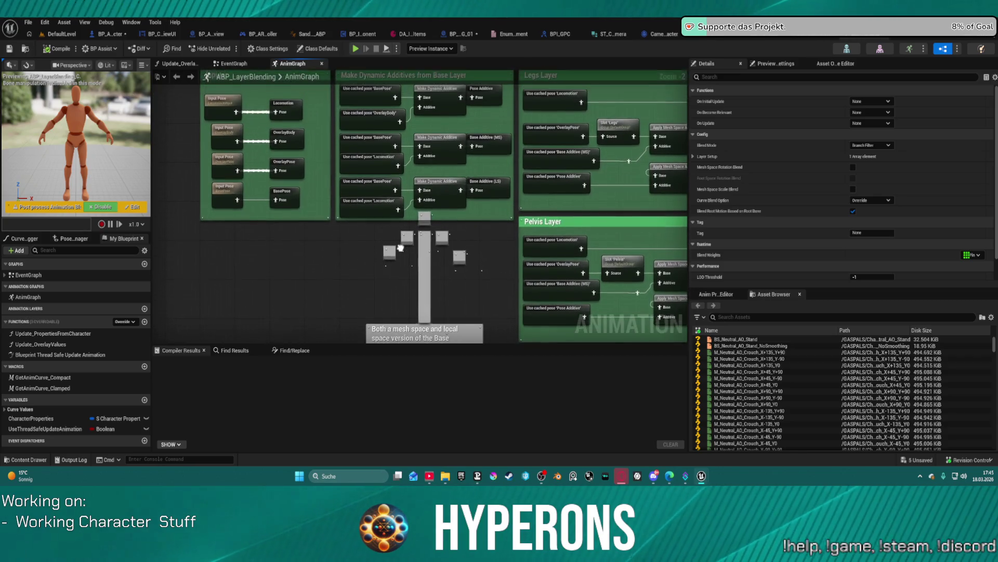
drag(400, 249, 62, 156)
mouse_move(364, 234)
mouse_down()
mouse_move(350, 203)
mouse_move(343, 104)
mouse_move(278, 109)
mouse_up()
mouse_move(343, 312)
mouse_down()
mouse_move(338, 130)
mouse_move(364, 156)
mouse_move(395, 135)
mouse_move(364, 239)
mouse_move(364, 143)
mouse_up()
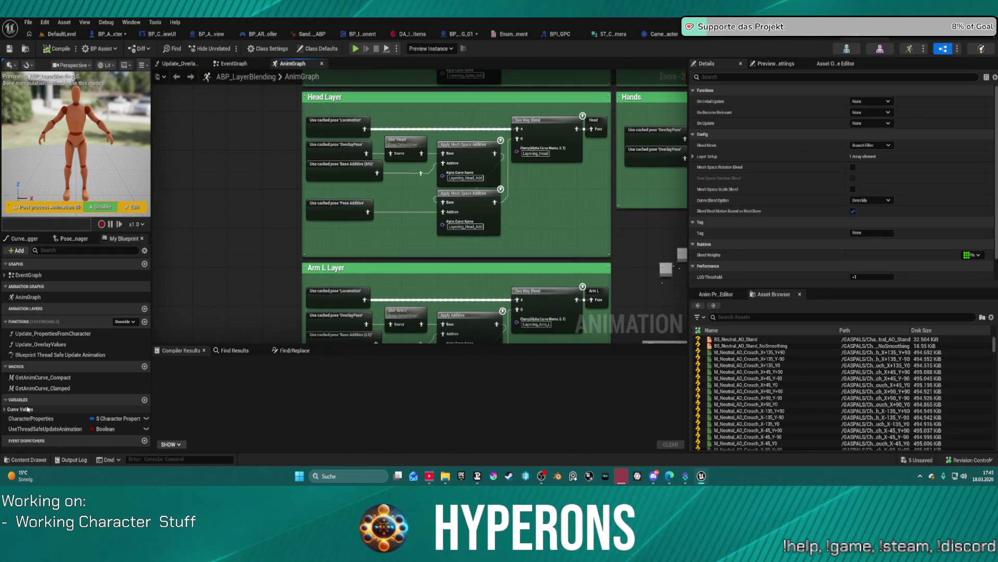
Expand Curve Values and view the Update_OverlayValues and Update_PropertiesFromCharacter functions.
click(5, 410)
scroll(31, 416, down, 3)
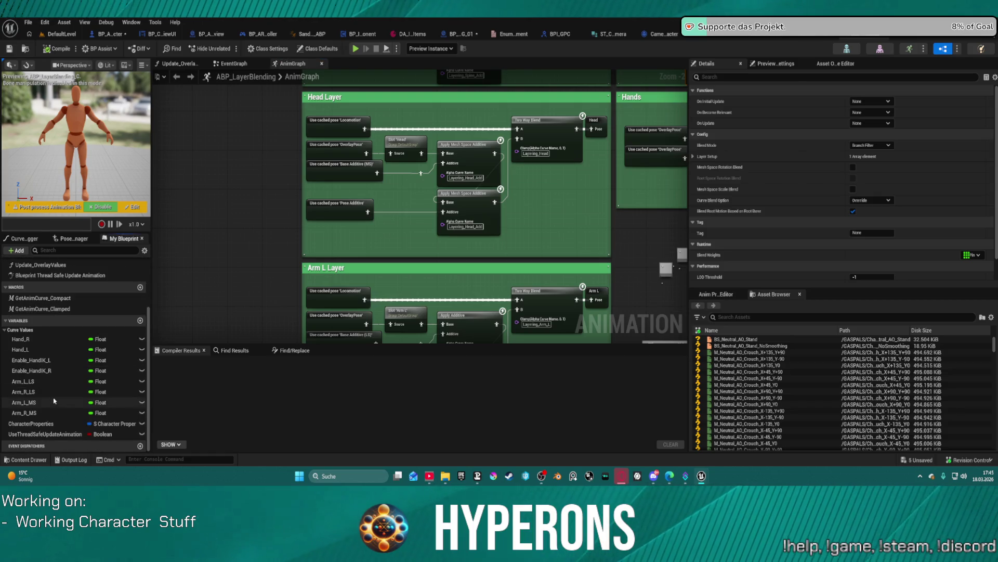
scroll(37, 427, up, 2)
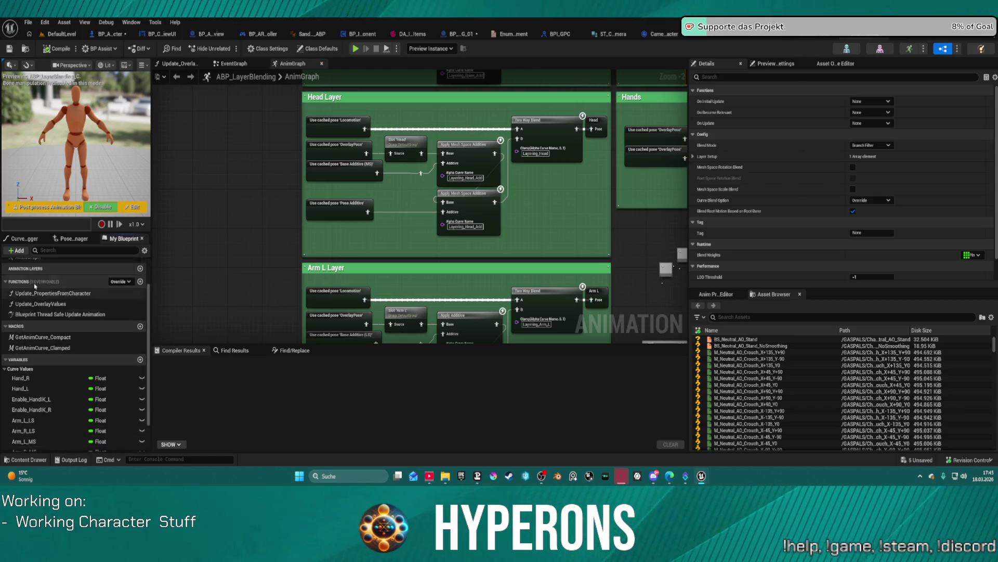
double_click(43, 317)
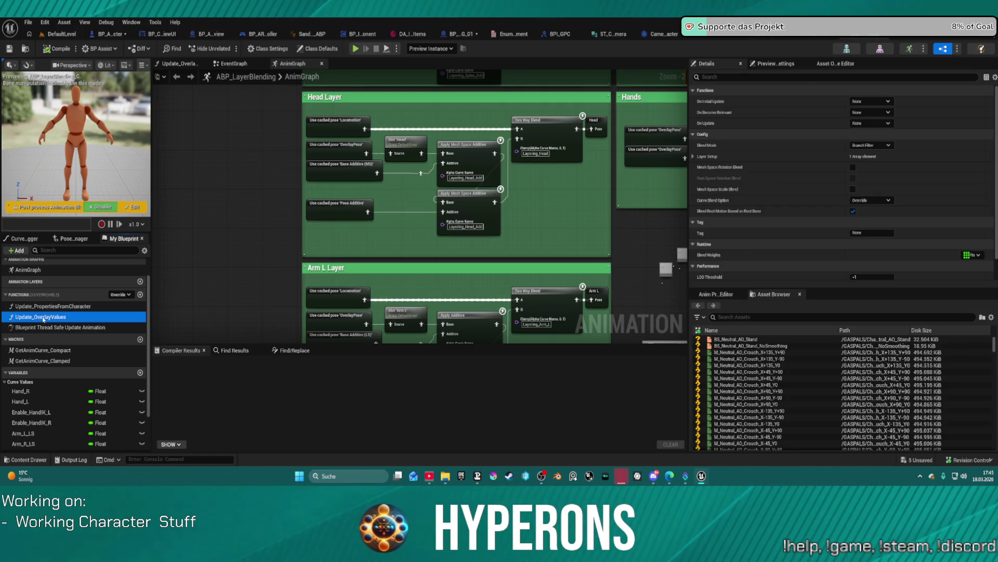
mouse_move(339, 249)
mouse_down()
mouse_move(251, 178)
mouse_move(338, 327)
mouse_up()
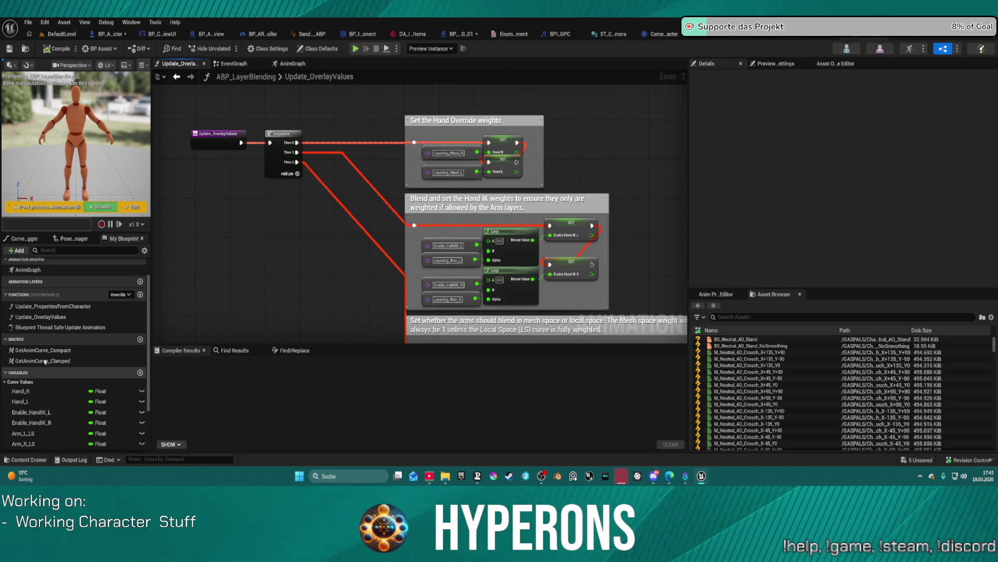
double_click(45, 306)
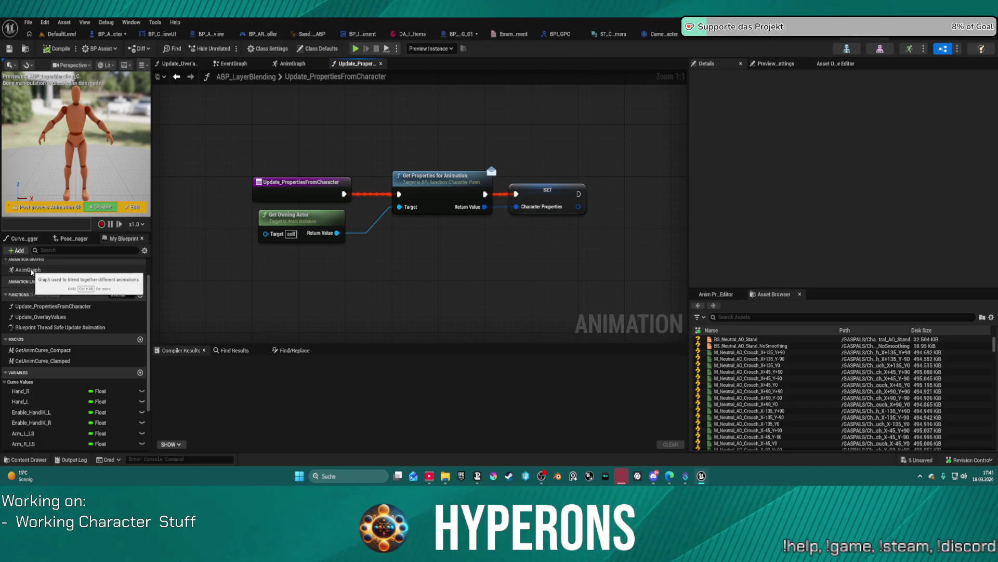
double_click(31, 270)
Step back to the Head Layer view and close the sandbox character blueprint.
scroll(431, 189, down, 10)
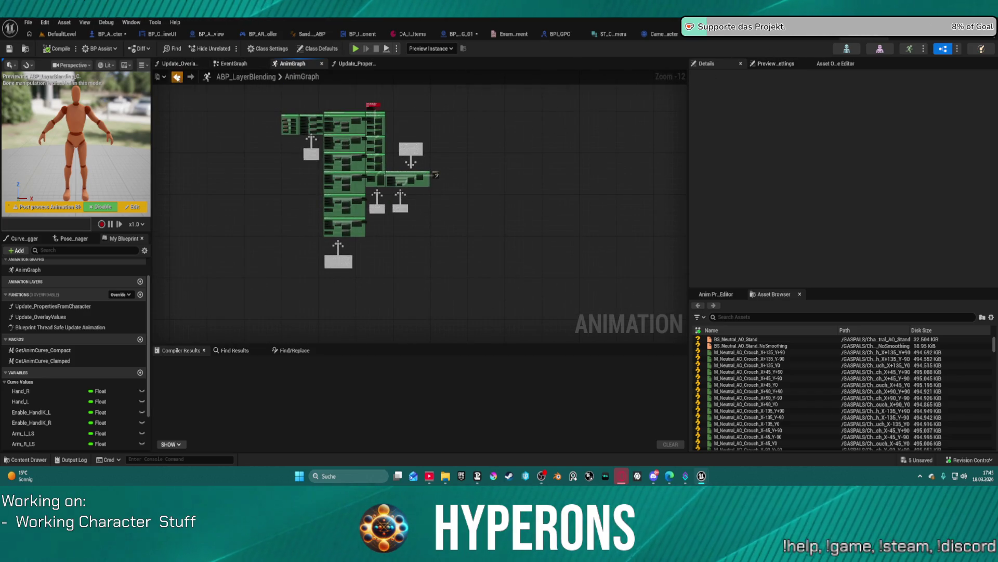
click(177, 77)
click(177, 77)
click(177, 77)
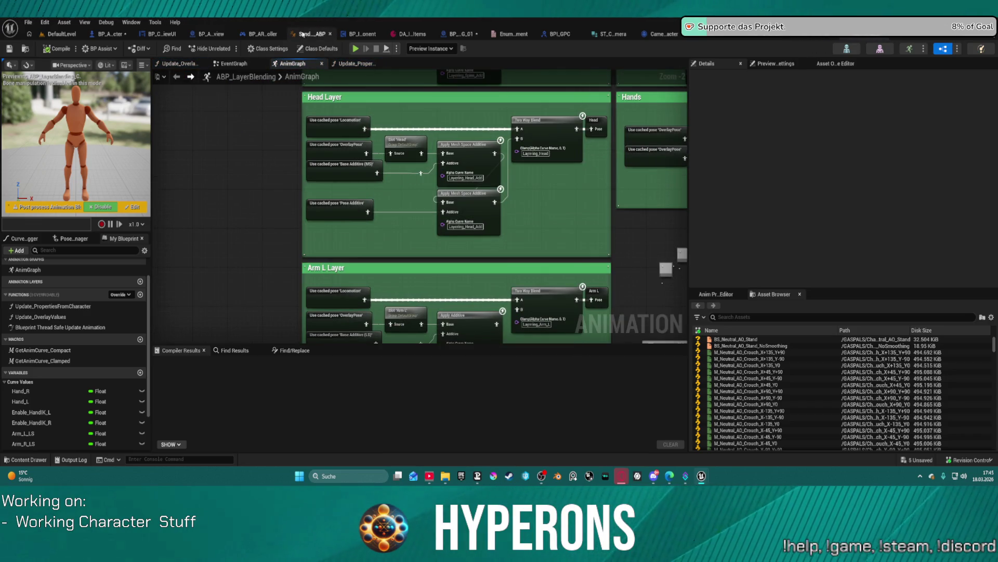
middle_click(304, 36)
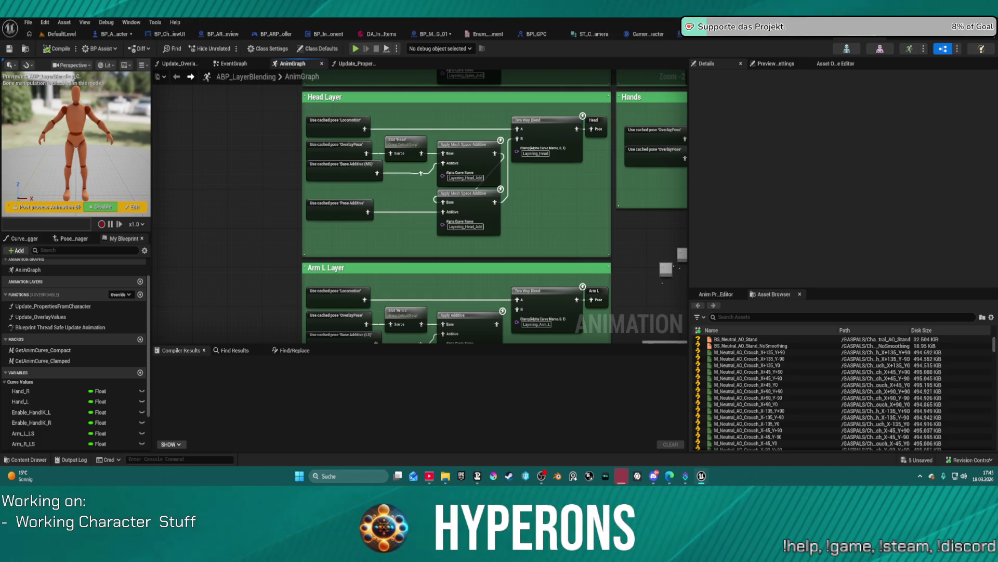
View HyperCharacter_Mover_ABP1's Update_PropertiesFromCharacter function and its State Machine (Experimental) variables.
drag(686, 33, 416, 34)
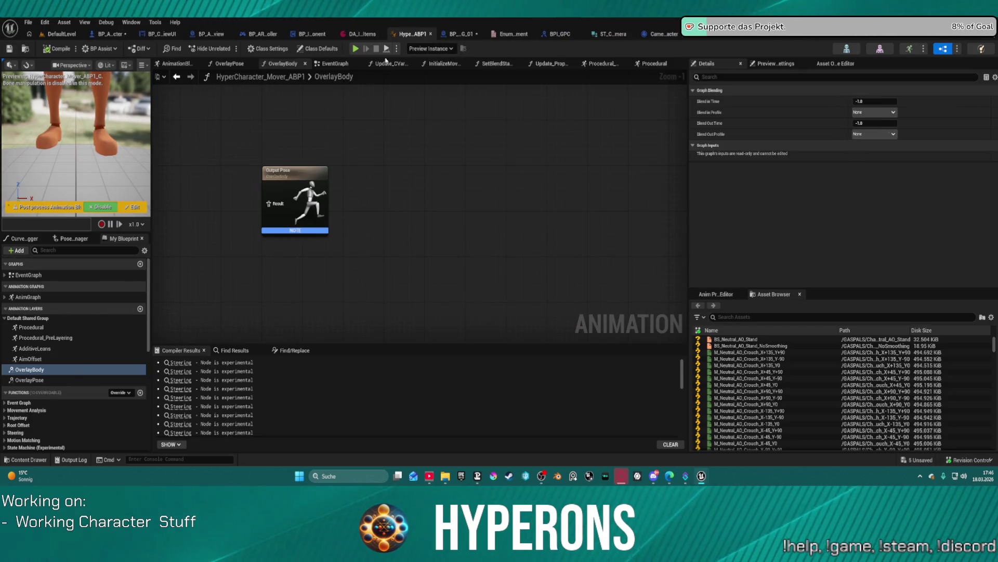
click(333, 64)
mouse_move(385, 249)
mouse_down()
mouse_move(546, 218)
mouse_move(572, 226)
mouse_move(484, 250)
mouse_up()
double_click(445, 206)
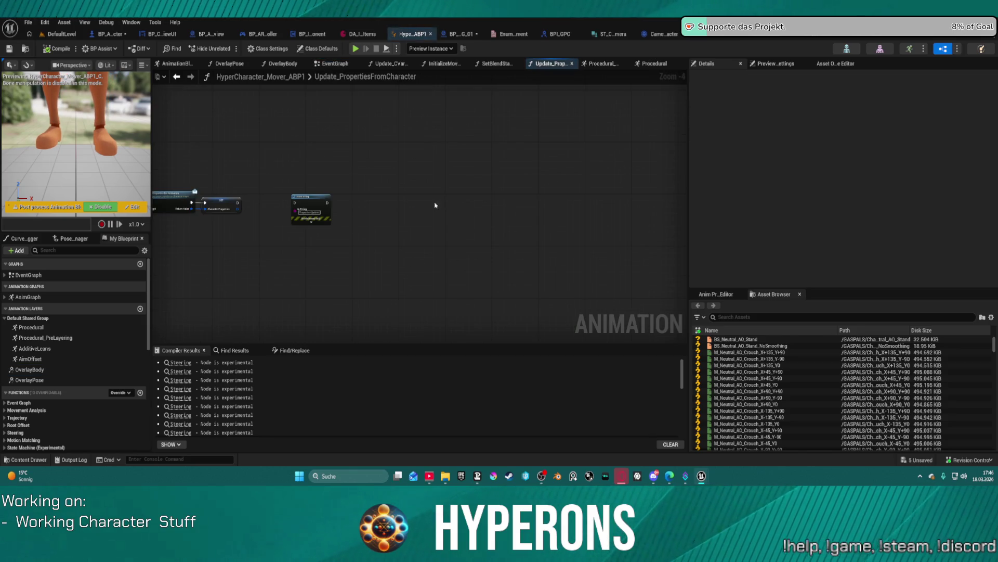
scroll(124, 369, down, 5)
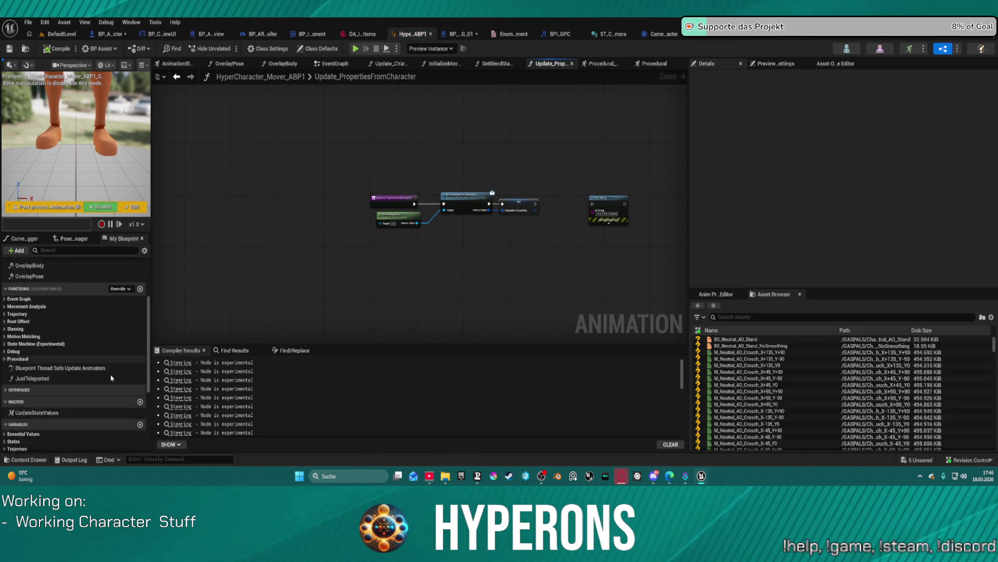
scroll(105, 378, down, 1)
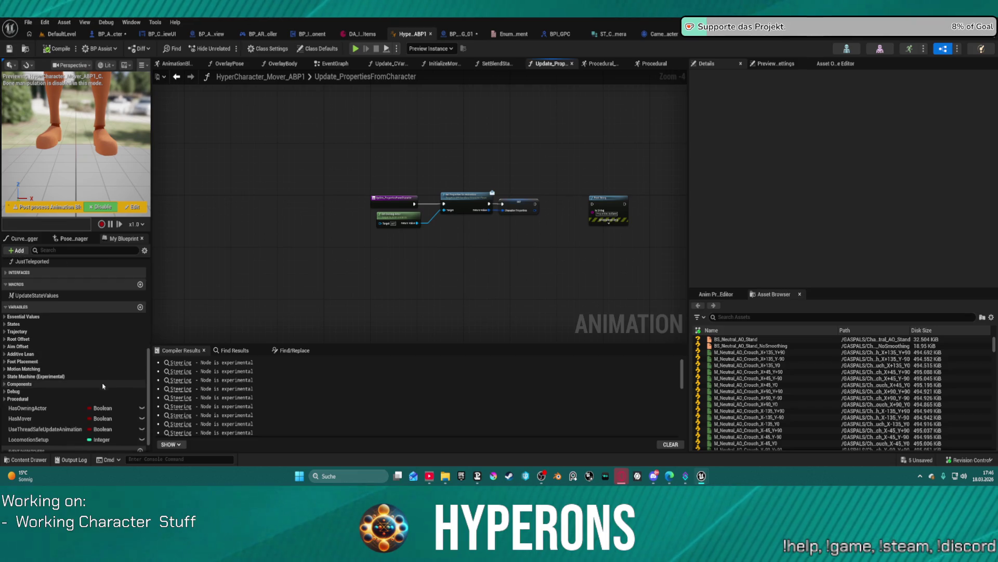
click(56, 376)
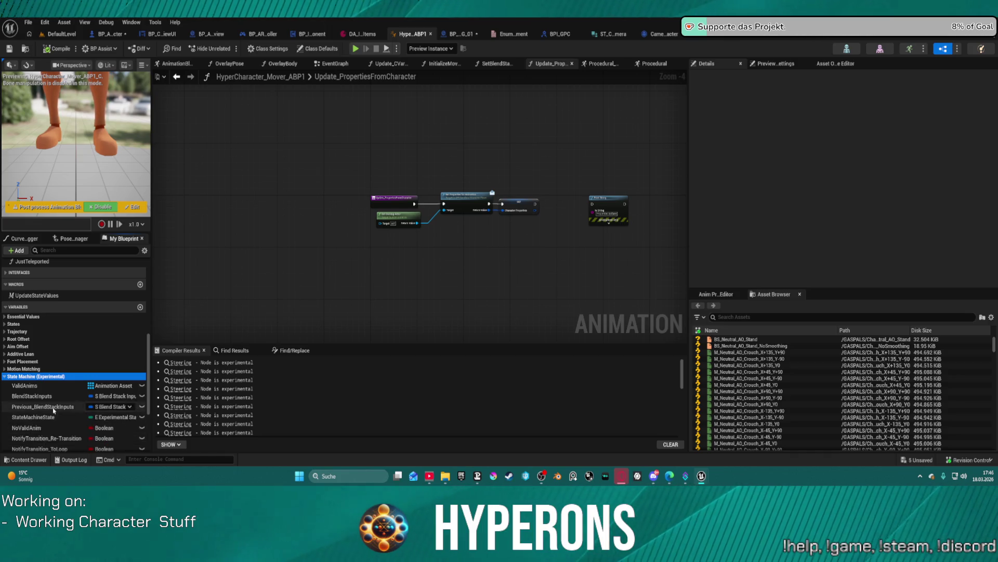
scroll(52, 411, down, 3)
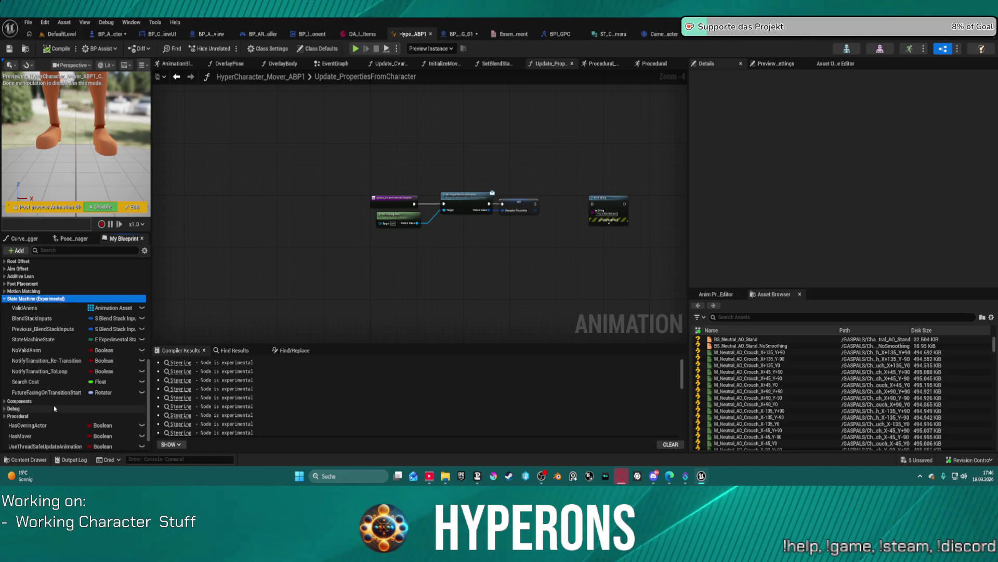
Inspect the blend stack graph's Steering node, Orientation Warping and Output Pose.
click(178, 77)
scroll(515, 221, down, 3)
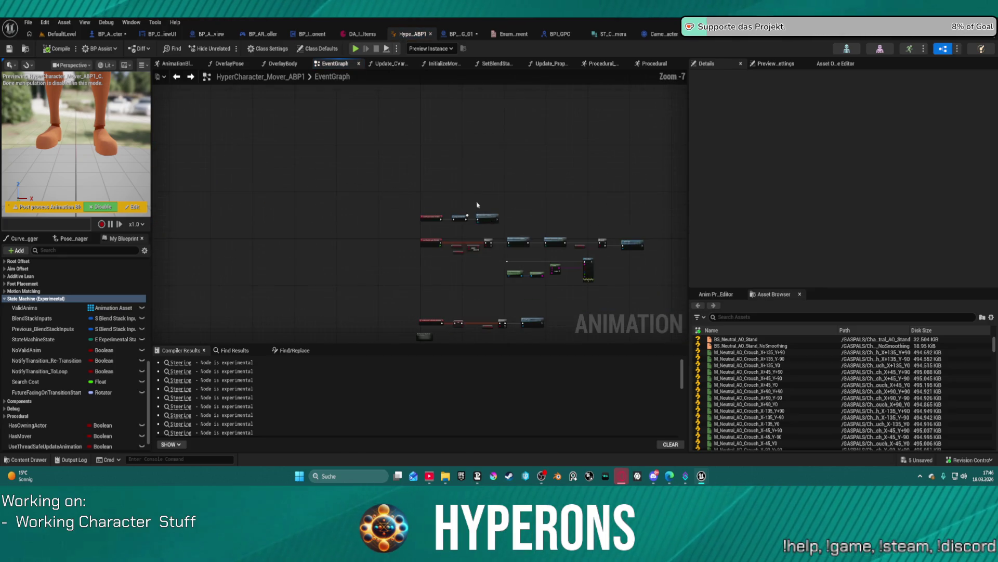
click(177, 63)
scroll(467, 236, down, 4)
scroll(468, 237, up, 5)
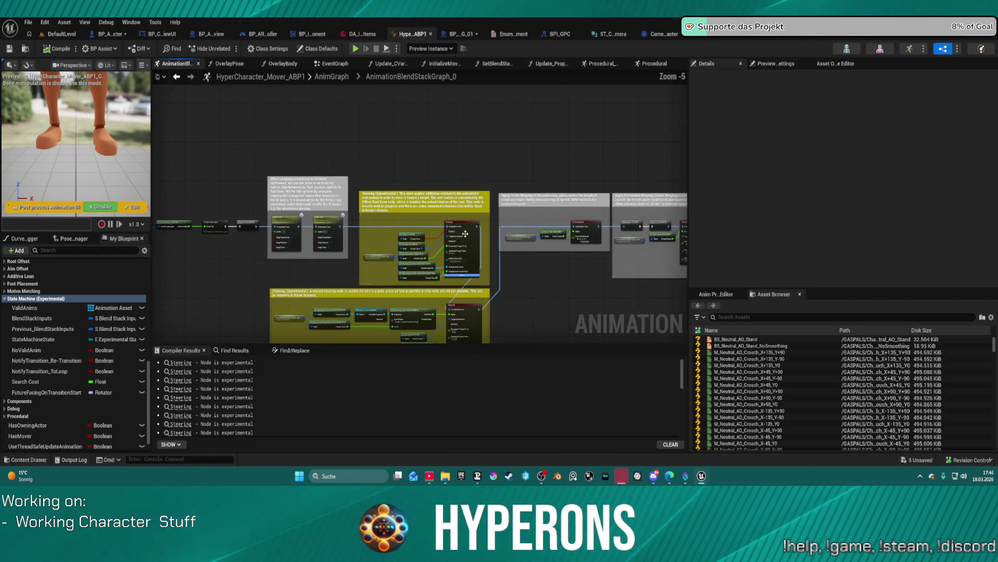
click(470, 223)
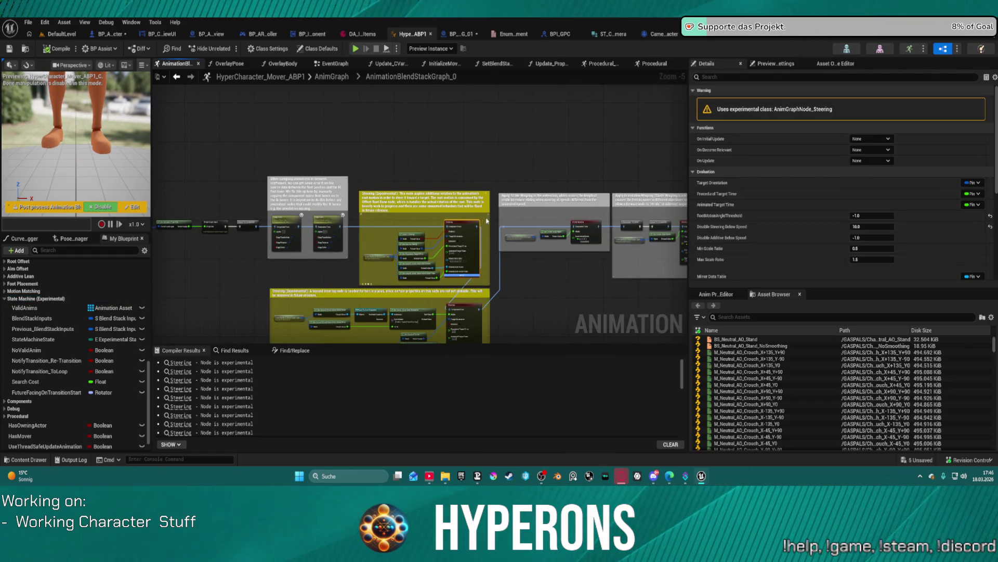
scroll(352, 250, up, 5)
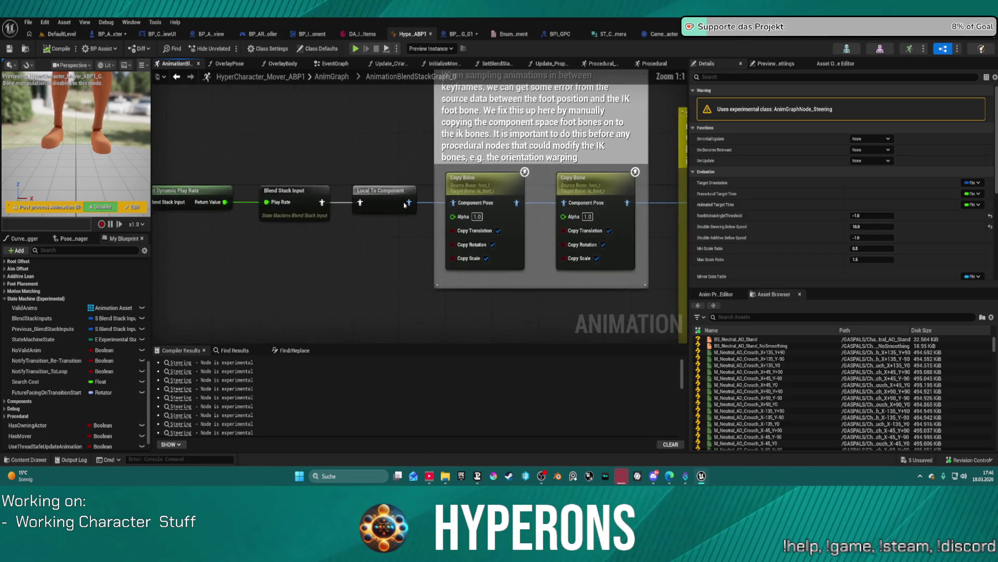
mouse_move(351, 250)
mouse_down()
mouse_move(254, 257)
mouse_move(253, 244)
mouse_up()
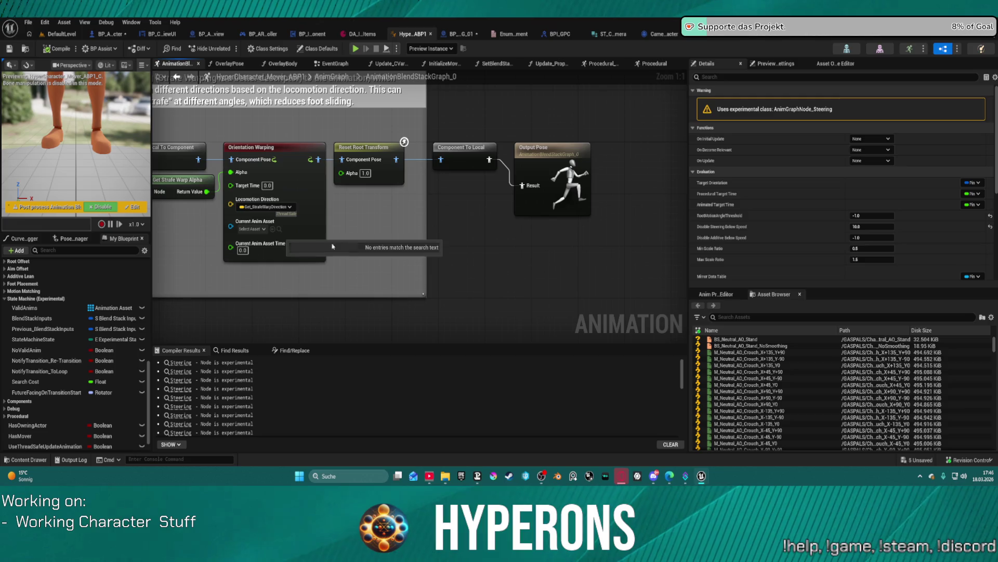
drag(446, 198, 454, 228)
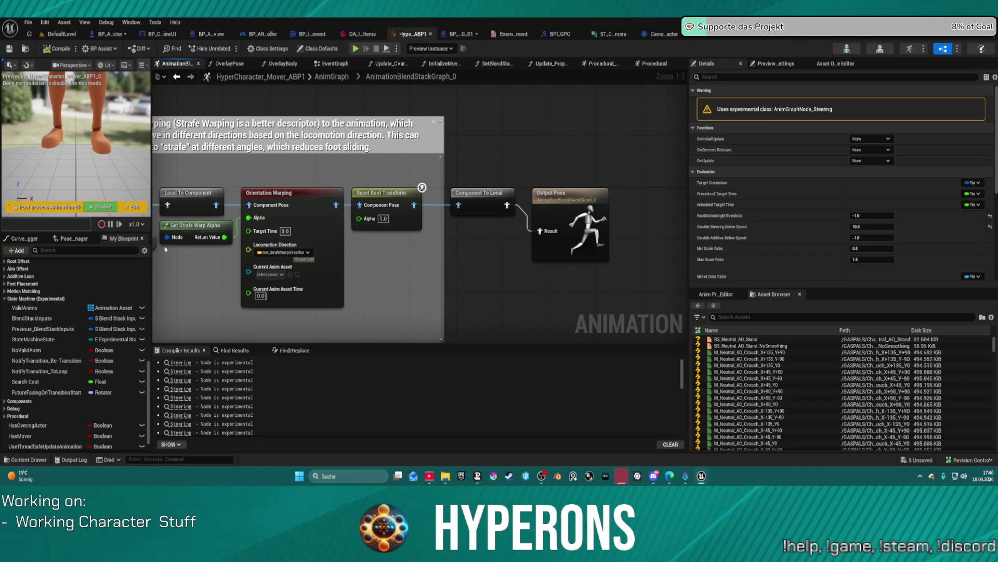
Expand the Motion Matching, Steering and Root Offset function categories.
scroll(31, 285, up, 5)
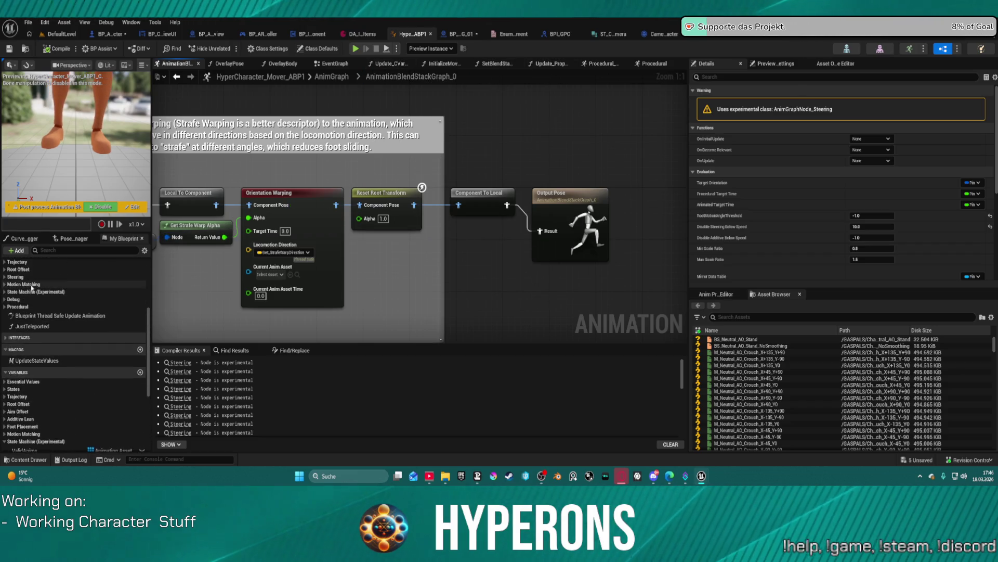
scroll(31, 286, up, 2)
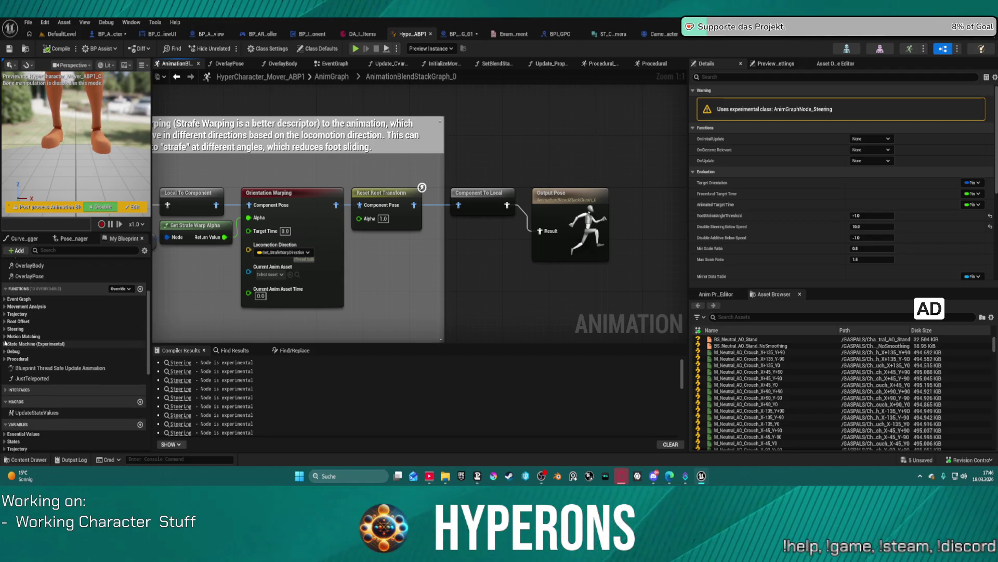
click(4, 336)
click(4, 328)
click(6, 321)
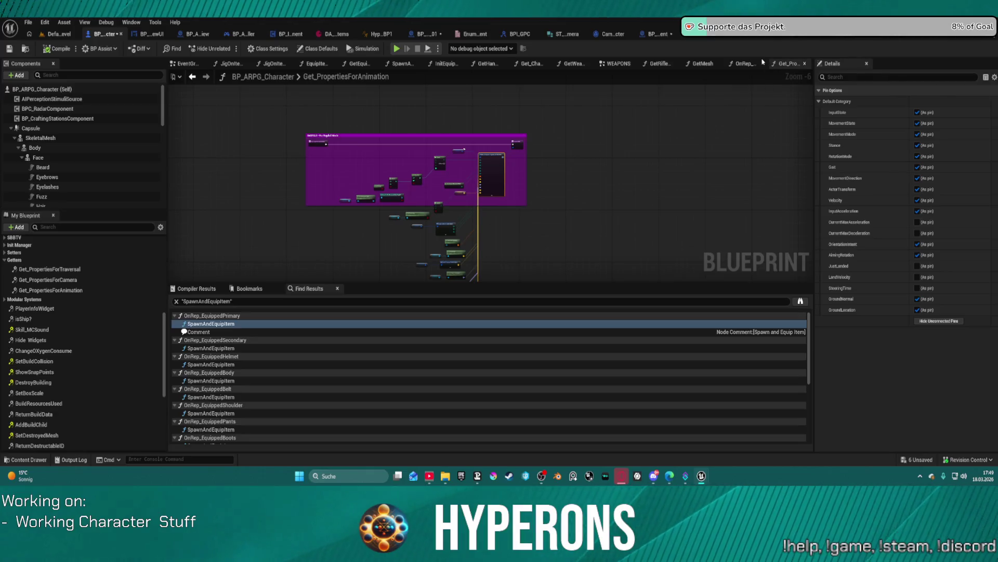
Shift the Get Current Movement Mode, Select, Is Crouching and Character Mover nodes left.
scroll(464, 197, up, 6)
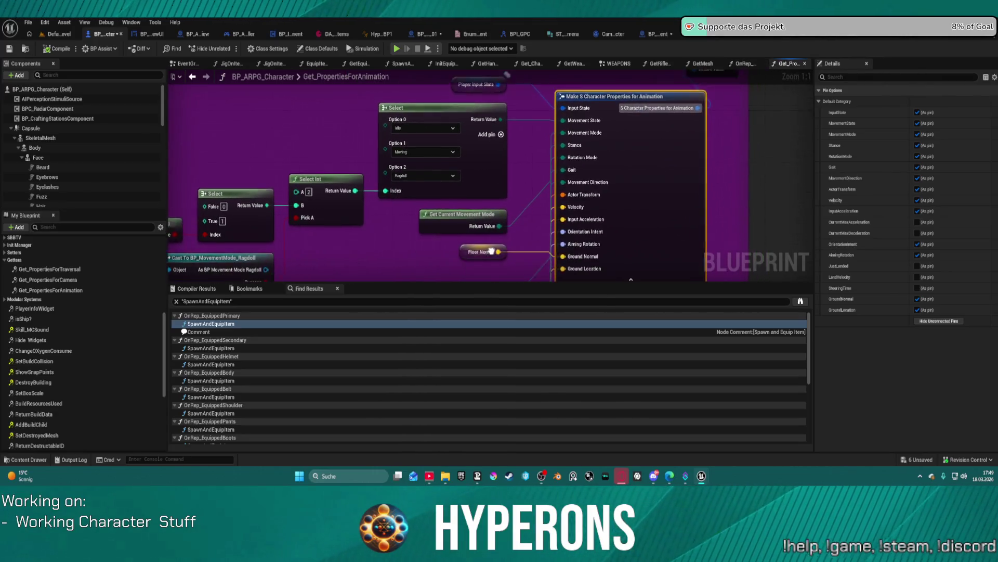
drag(614, 148, 638, 163)
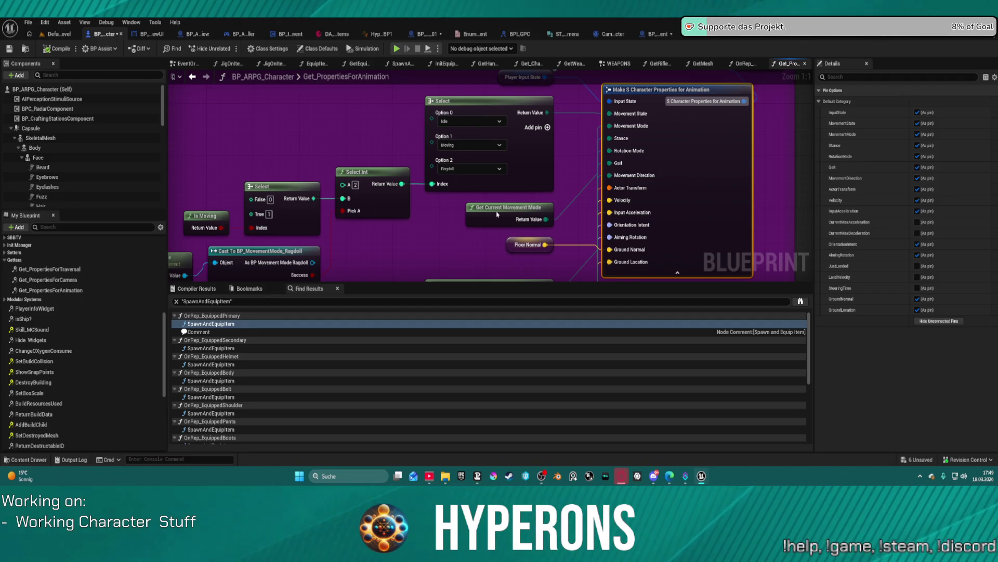
drag(502, 213, 458, 214)
mouse_move(486, 169)
mouse_down()
mouse_move(418, 150)
mouse_move(465, 158)
mouse_up()
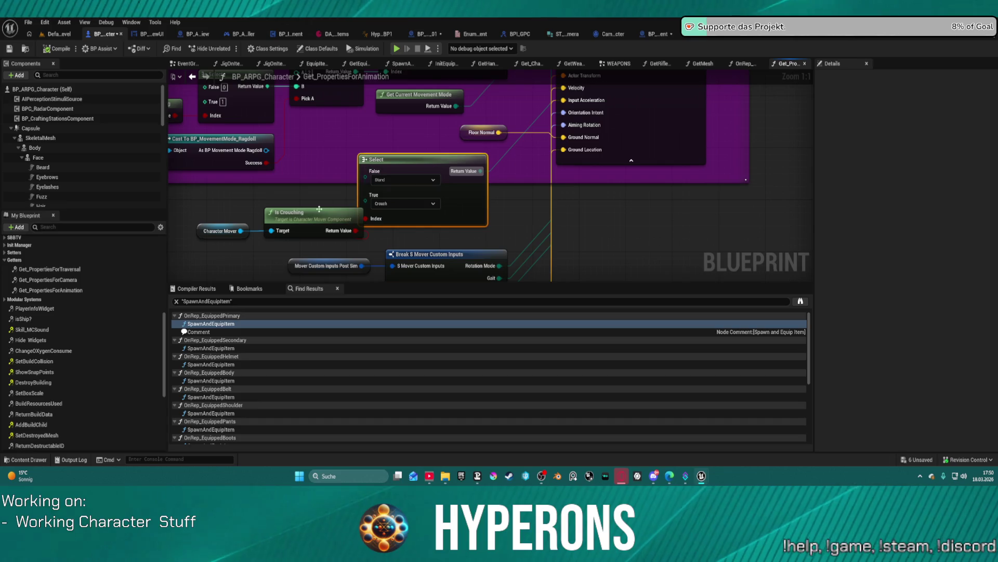
drag(322, 211, 291, 204)
drag(218, 230, 150, 220)
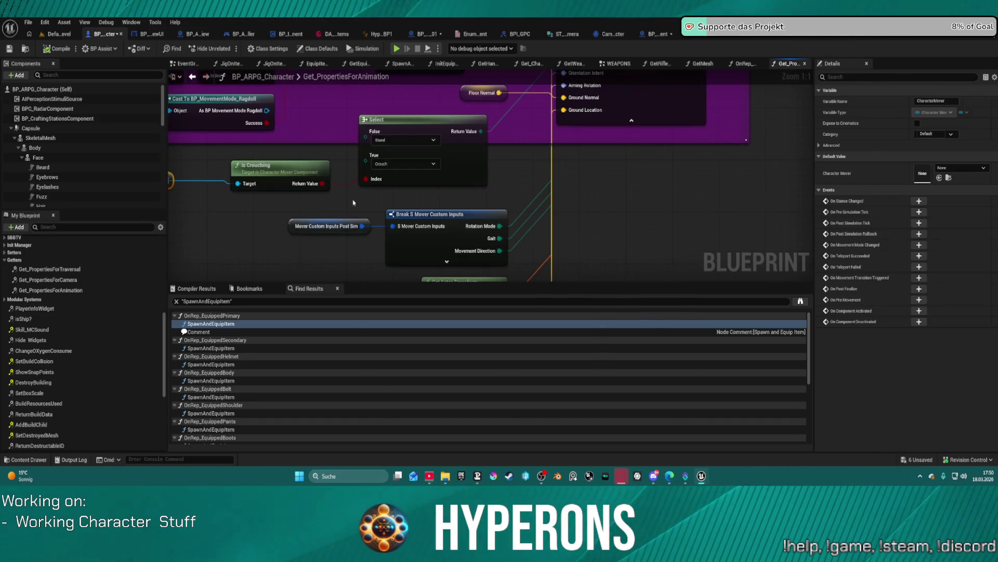
Review the Floor Location, Make S Character Properties and Player Input State nodes, then switch to ABP_OverlayPose_Base.
drag(502, 232, 490, 123)
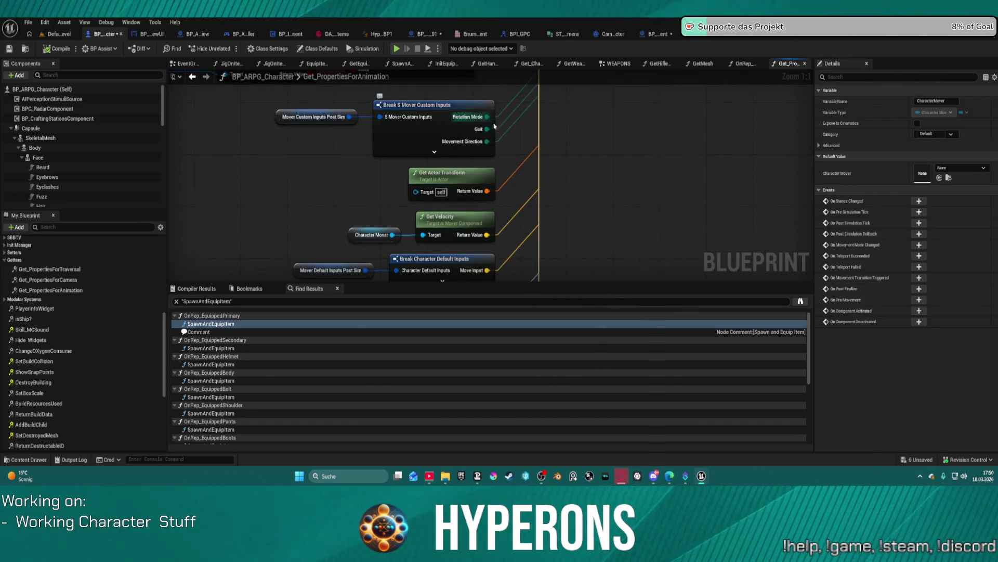
drag(609, 155, 567, 57)
mouse_move(528, 161)
mouse_down()
mouse_move(512, 47)
mouse_move(497, 41)
mouse_up()
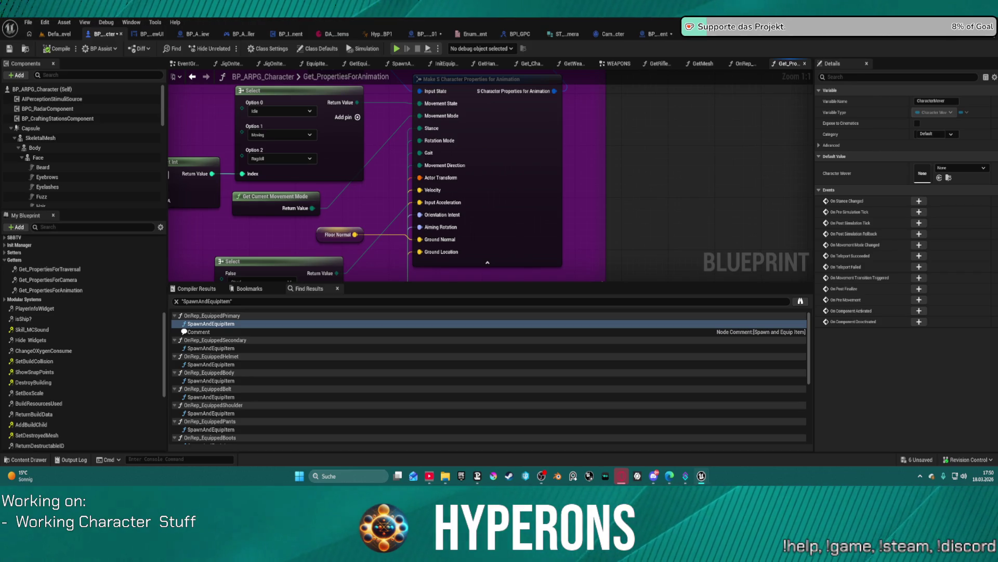
drag(470, 219, 468, 218)
drag(470, 176, 557, 205)
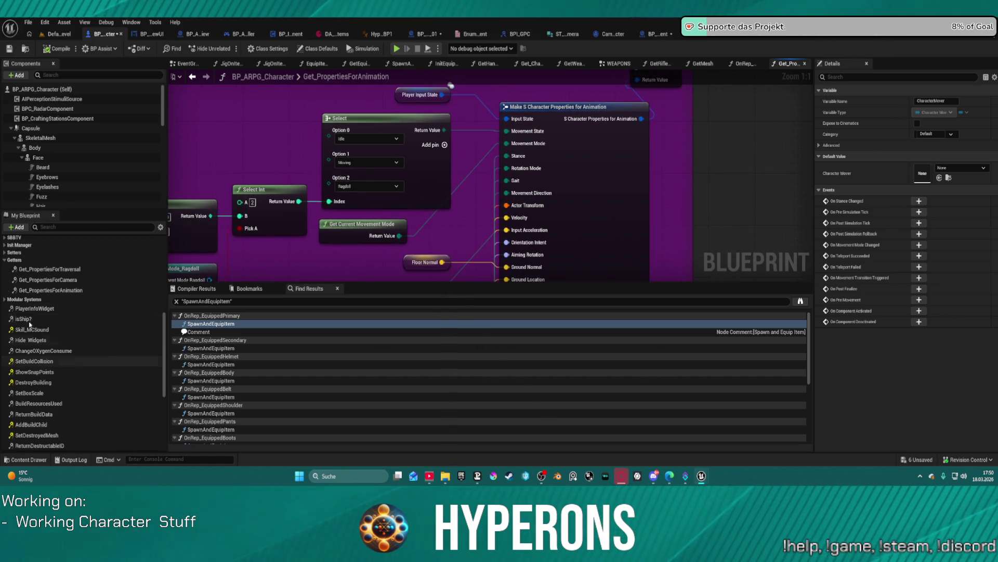
click(881, 41)
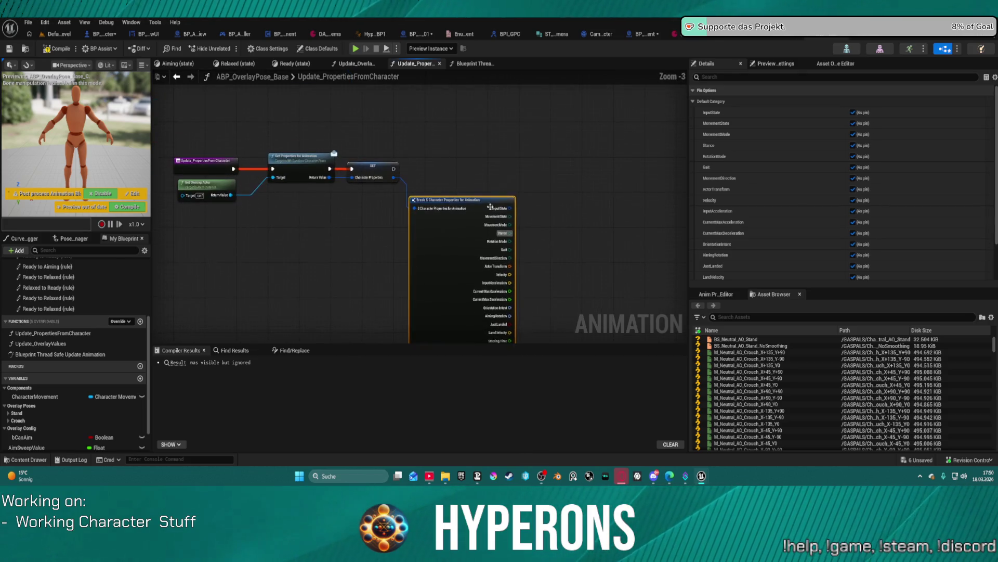
Browse the Thread Safe Update, Update_OverlayValues and Ready state graphs, viewing Gait blend and Crouch Poses.
click(452, 64)
click(358, 63)
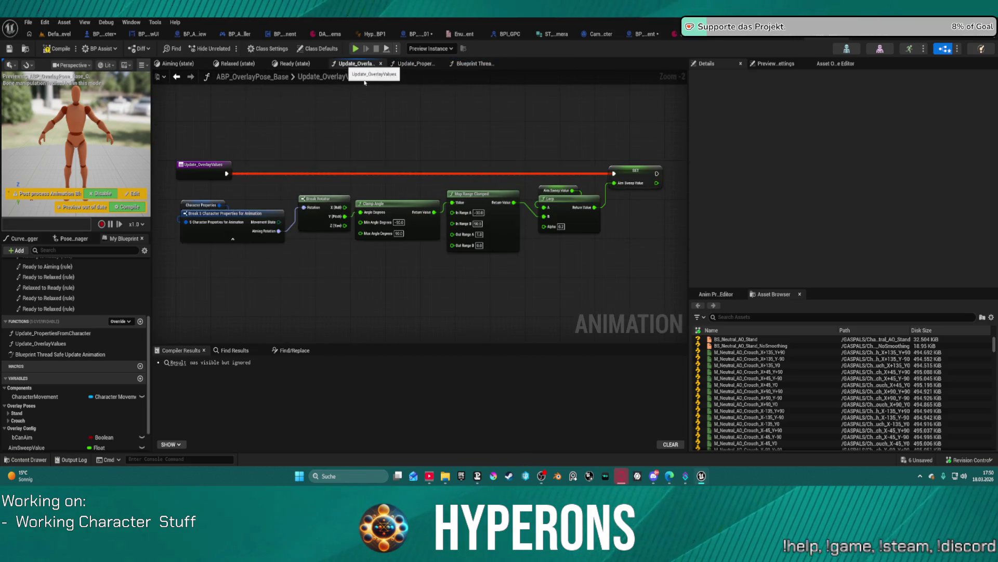
click(292, 63)
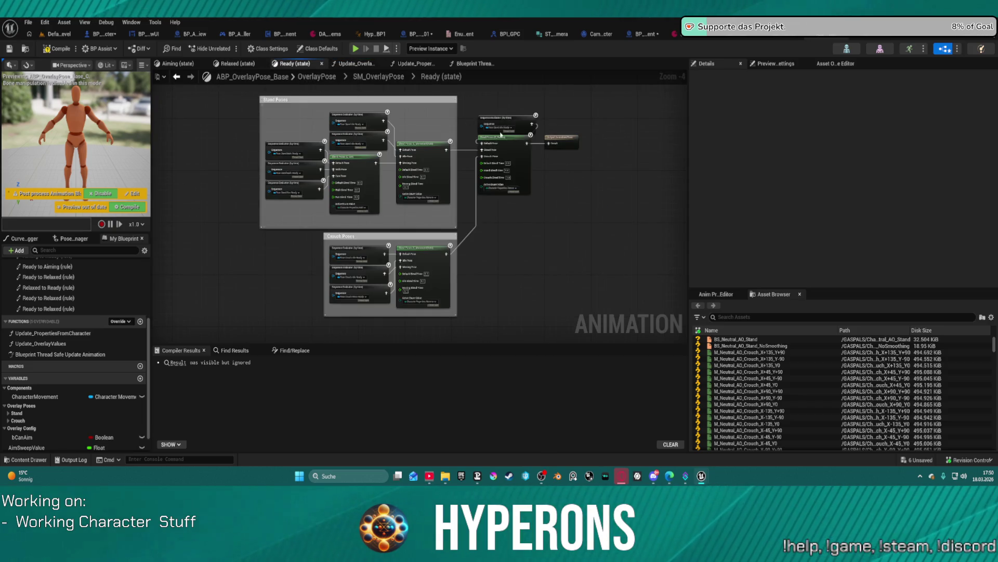
scroll(526, 172, up, 4)
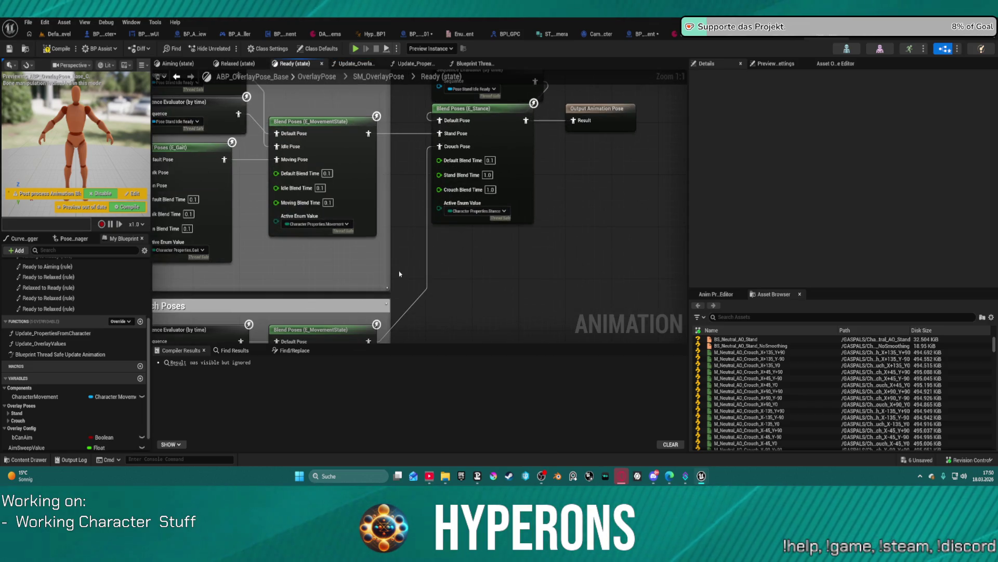
mouse_move(394, 246)
mouse_down()
mouse_move(504, 112)
mouse_move(578, 226)
mouse_move(517, 275)
mouse_move(417, 274)
mouse_up()
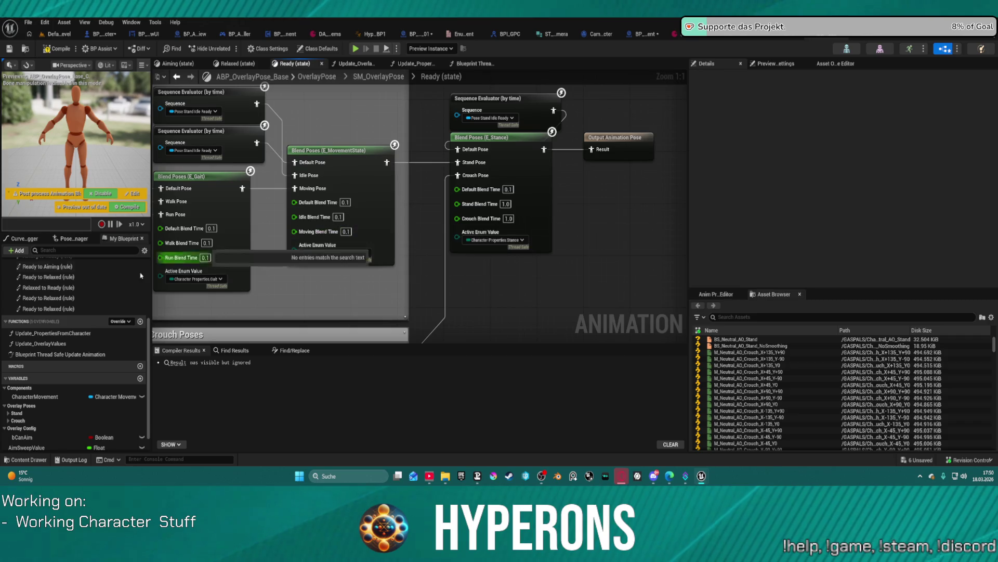
Drill from the OverlayPose layer into SM_OverlayPose's Relaxed to Ready transition rule.
double_click(52, 345)
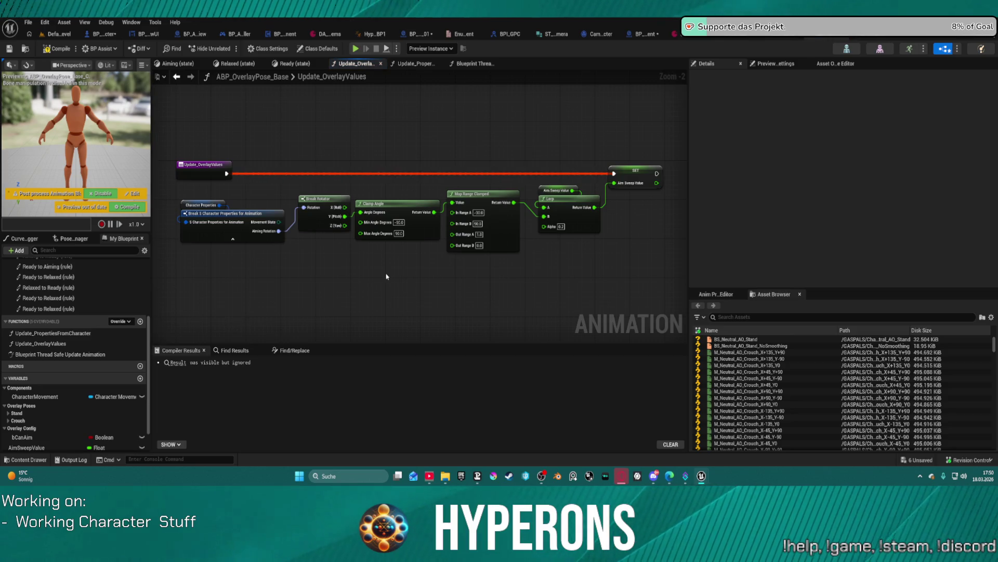
scroll(113, 309, up, 4)
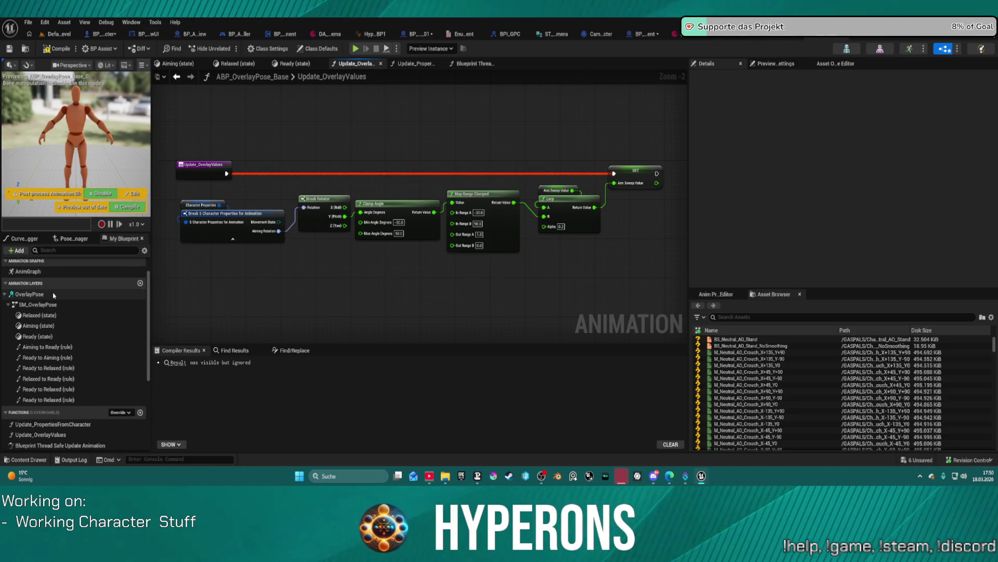
click(41, 294)
double_click(42, 294)
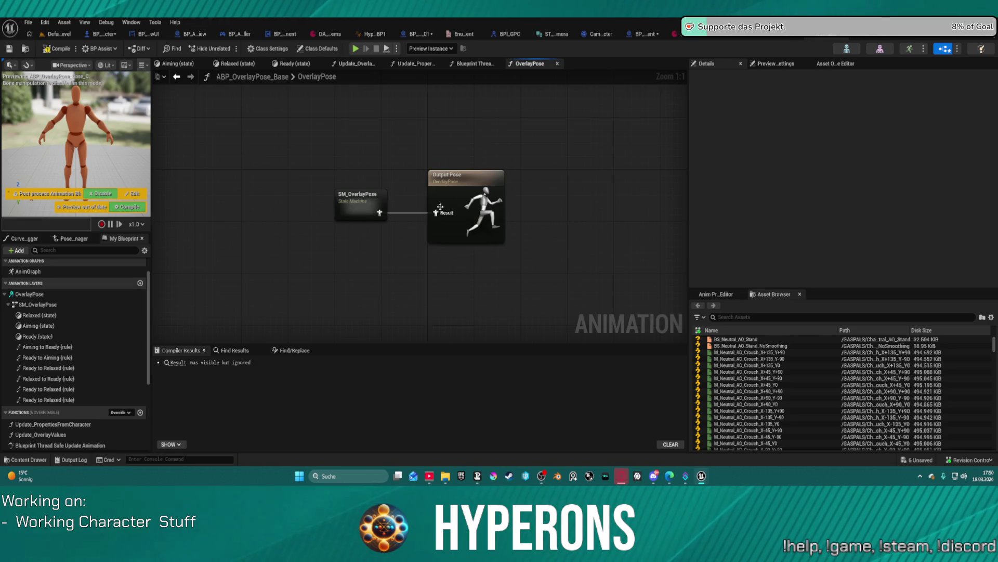
double_click(364, 197)
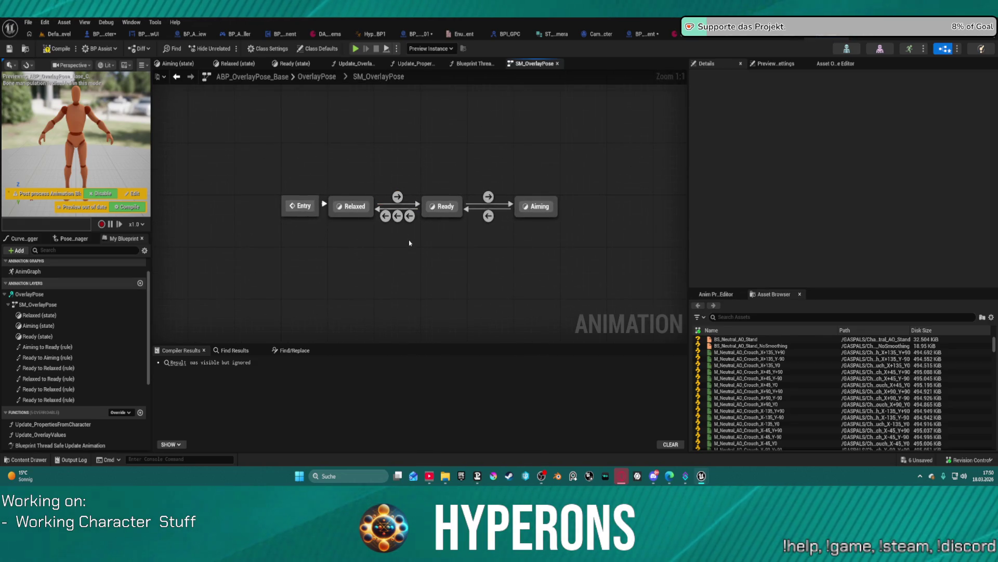
double_click(398, 196)
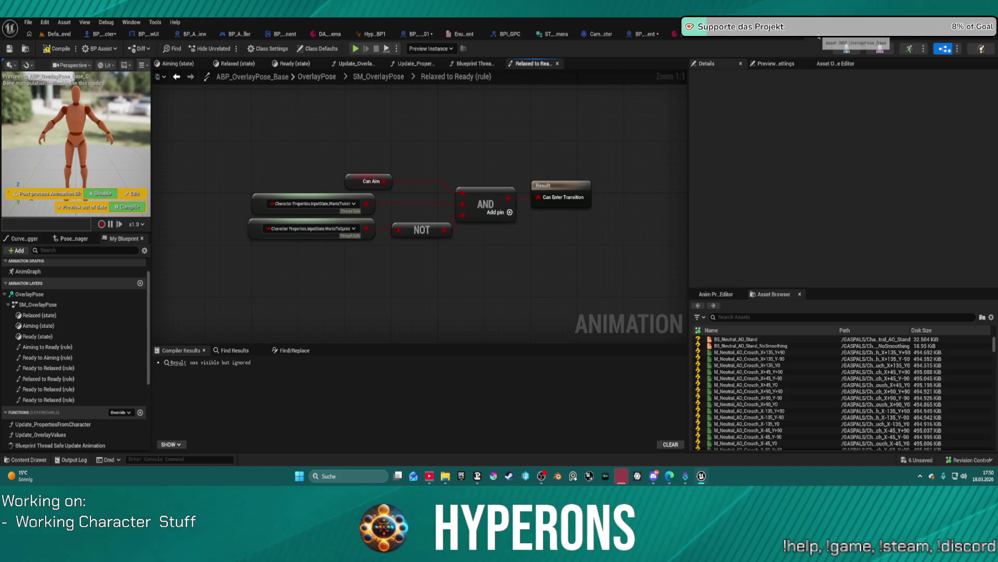
Switch to ABP_Overlay_Rifle and show the pose manager and curve debugger panels.
click(869, 48)
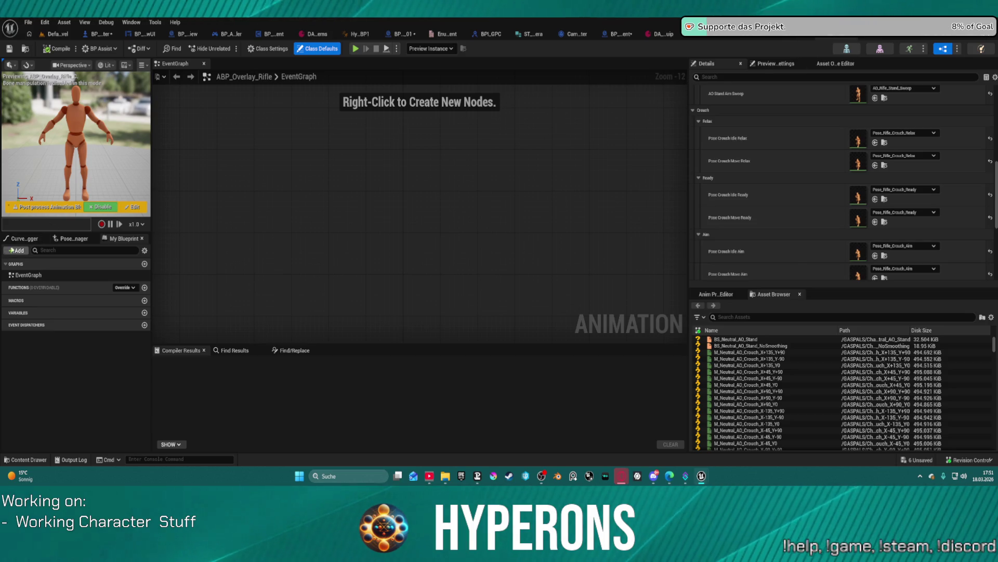
click(65, 238)
click(31, 238)
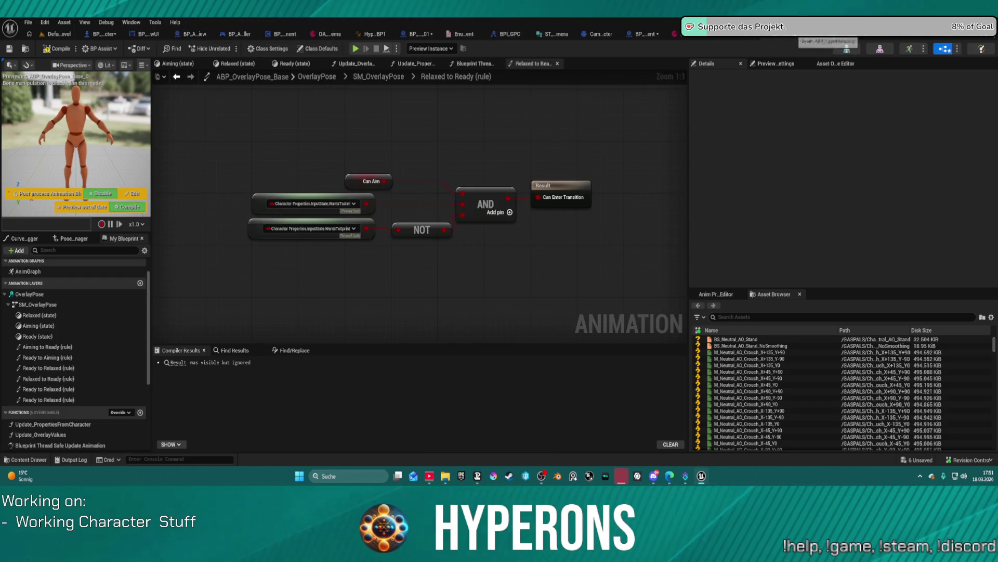
Bring up ABP_LayerBlending's AnimGraph and pan to the Pelvis and Spine layer sections.
click(778, 38)
mouse_move(536, 213)
mouse_down()
mouse_move(269, 242)
mouse_move(172, 203)
mouse_move(219, 156)
mouse_move(318, 123)
mouse_move(364, 127)
mouse_move(546, 219)
mouse_up()
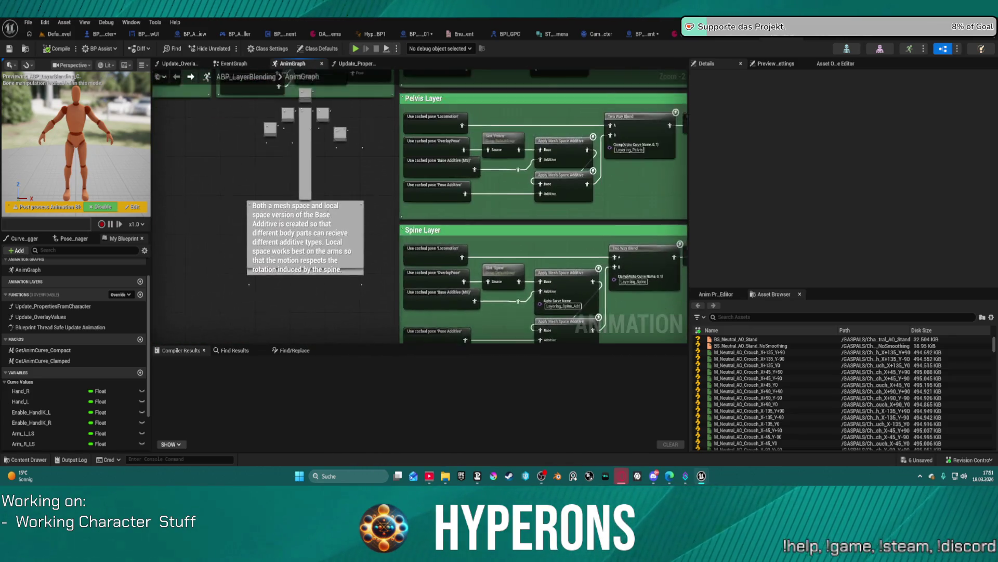
Centre the Blend layers section and jump to where the Locomotion pose is cached.
scroll(546, 219, down, 2)
drag(563, 294, 545, 263)
scroll(545, 263, up, 1)
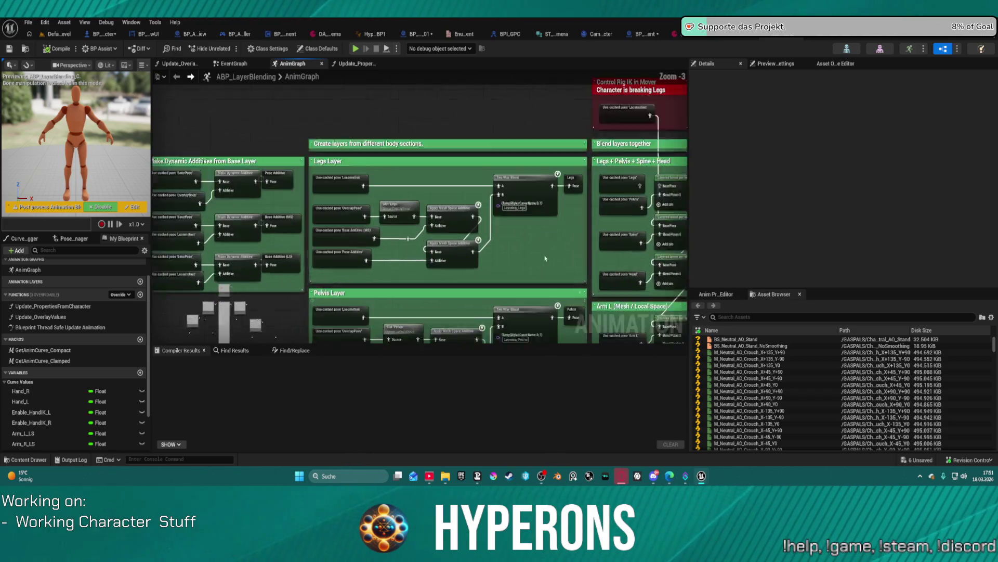
scroll(545, 263, up, 2)
scroll(475, 235, down, 2)
drag(475, 235, 260, 291)
scroll(260, 291, up, 2)
drag(268, 152, 339, 183)
double_click(339, 183)
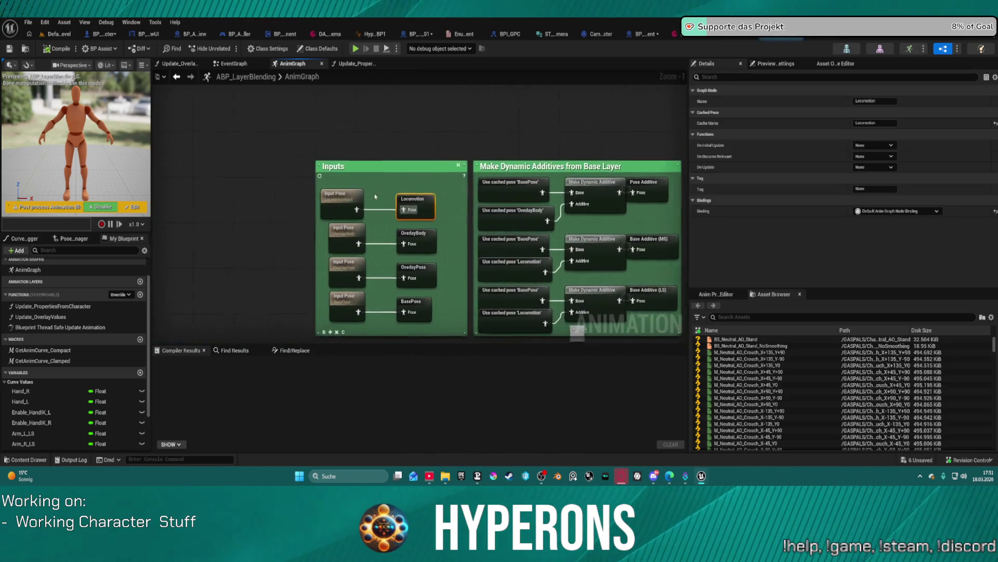
Trace the OverlayPose cached pose to its Input Pose node, then view Update_OverlayValues.
scroll(521, 230, down, 4)
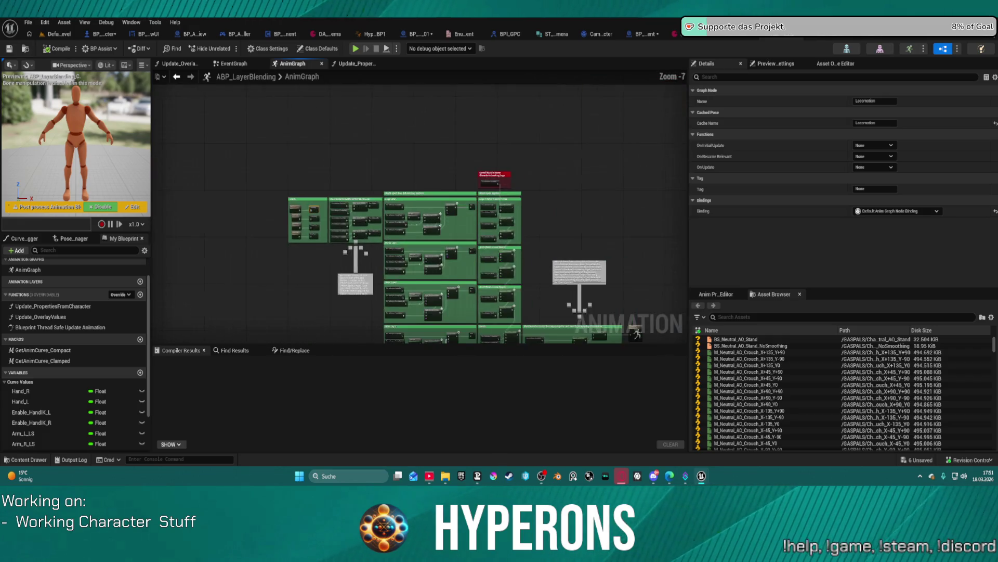
scroll(495, 173, up, 5)
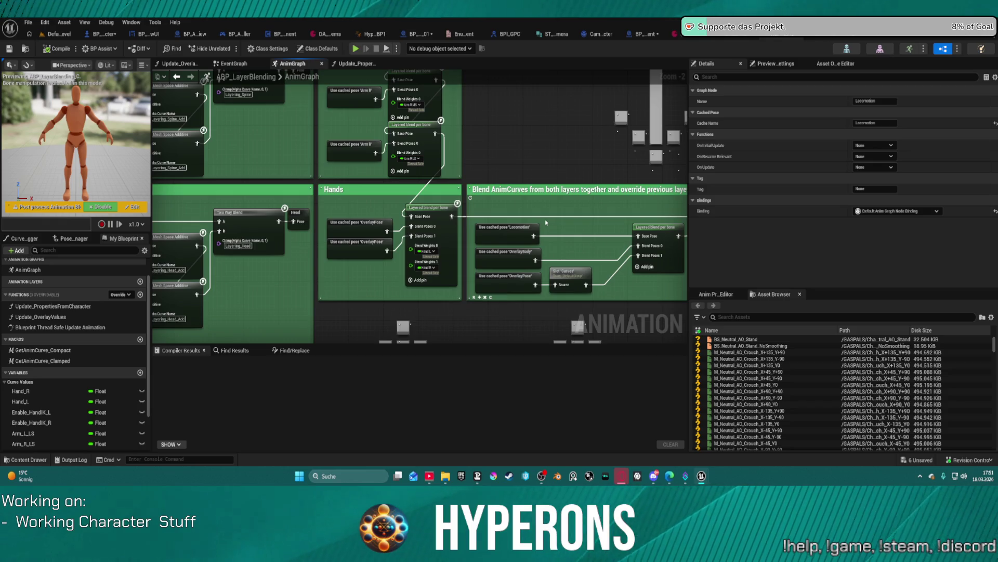
drag(558, 218, 568, 190)
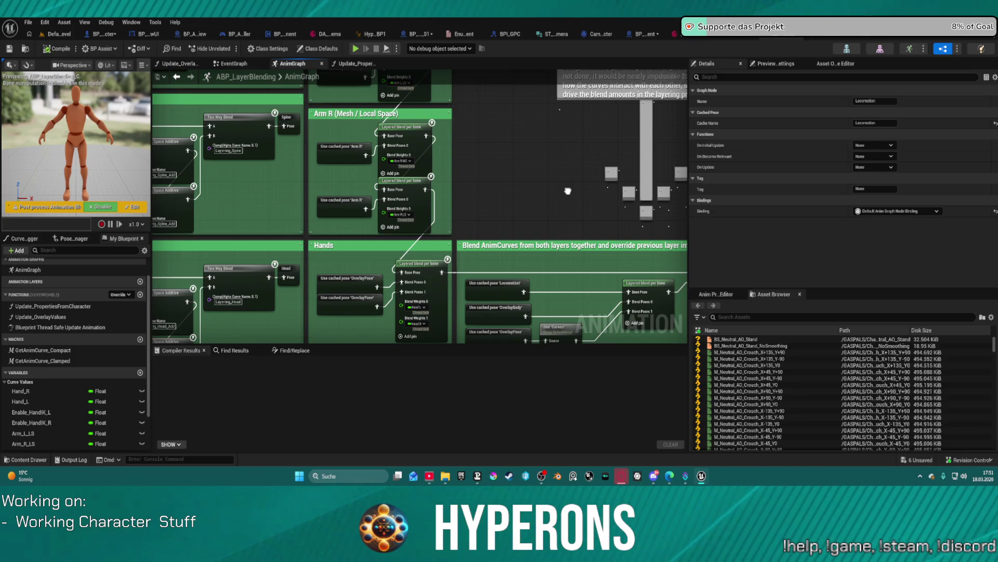
mouse_move(567, 191)
mouse_down()
mouse_move(556, 151)
mouse_move(405, 71)
mouse_up()
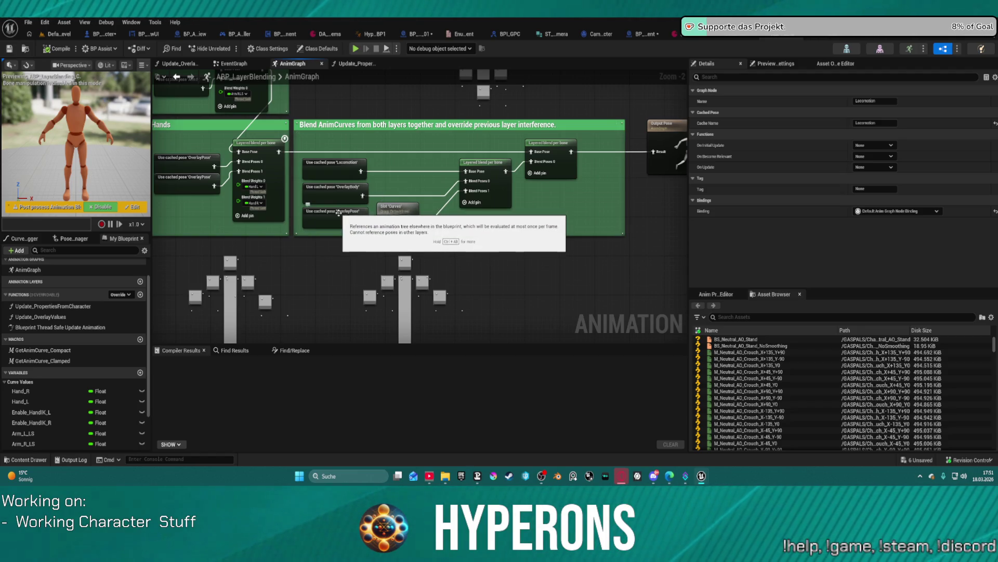
double_click(339, 211)
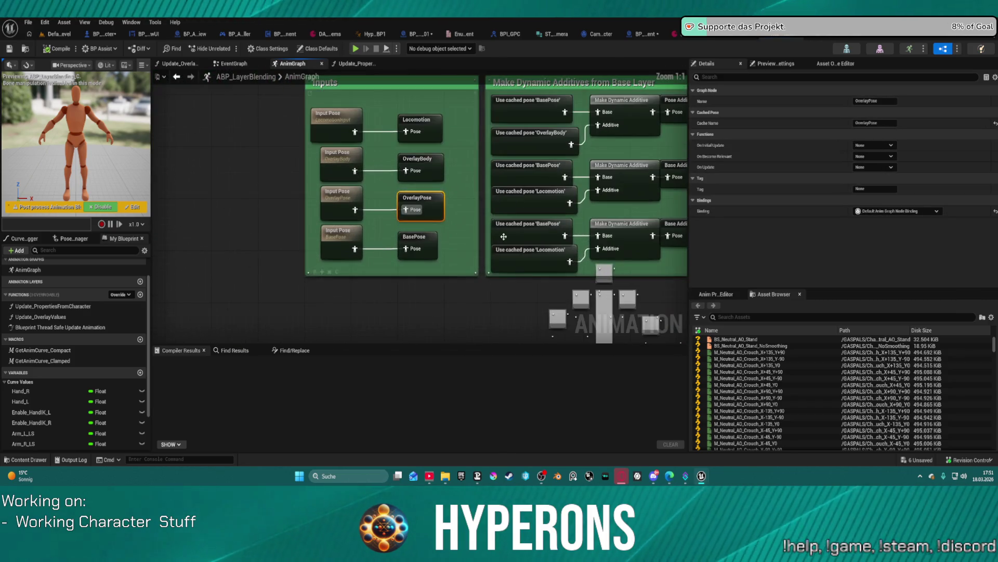
click(350, 203)
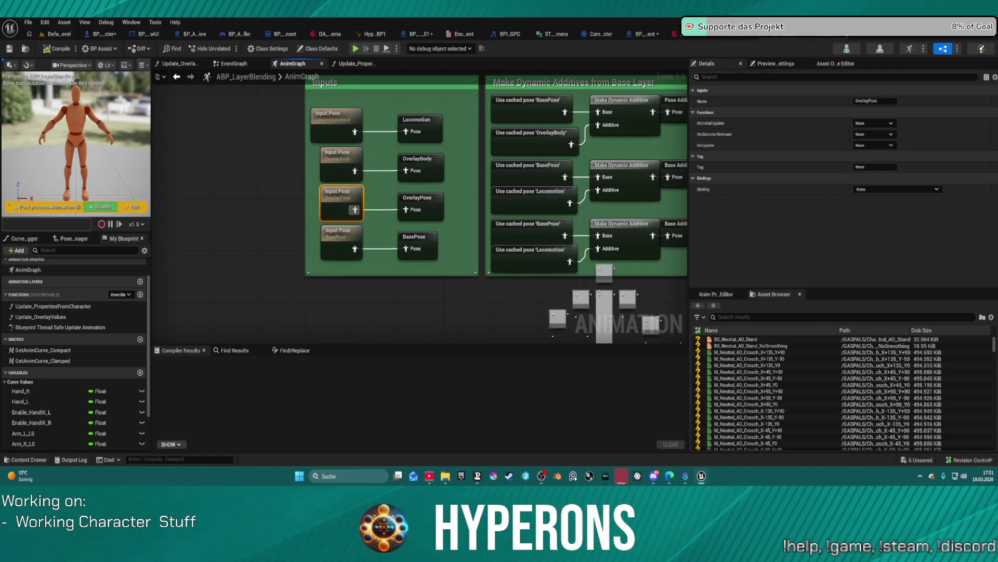
scroll(408, 179, down, 5)
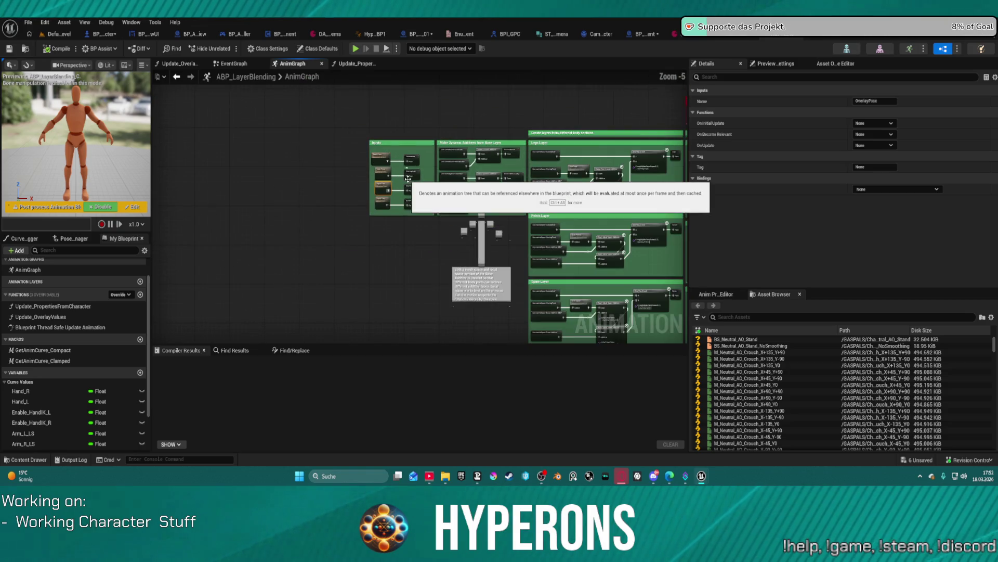
click(192, 66)
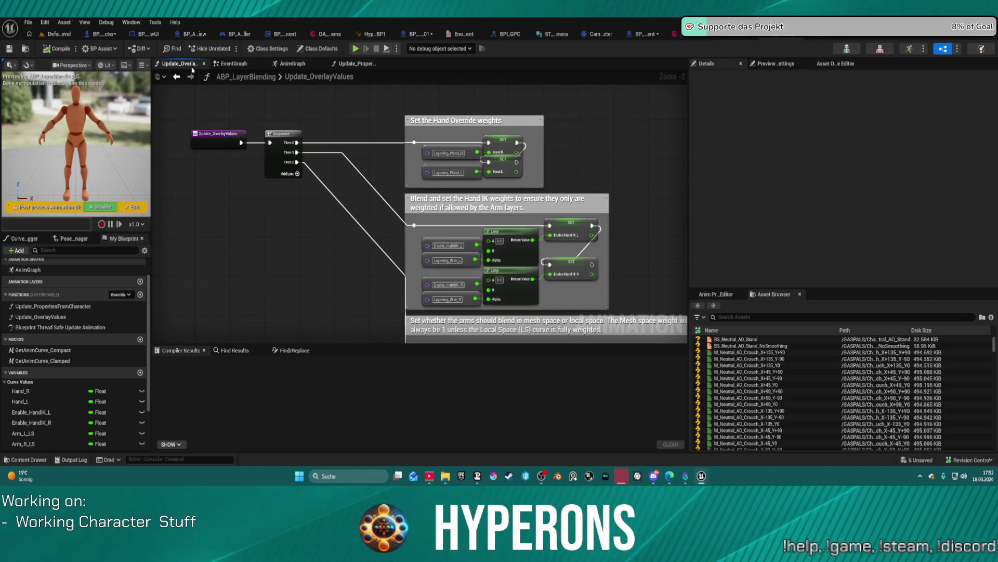
Reopen ABP_LayerBlending's AnimGraph and frame its layout down to the Control Rig IK comment.
drag(288, 220, 275, 151)
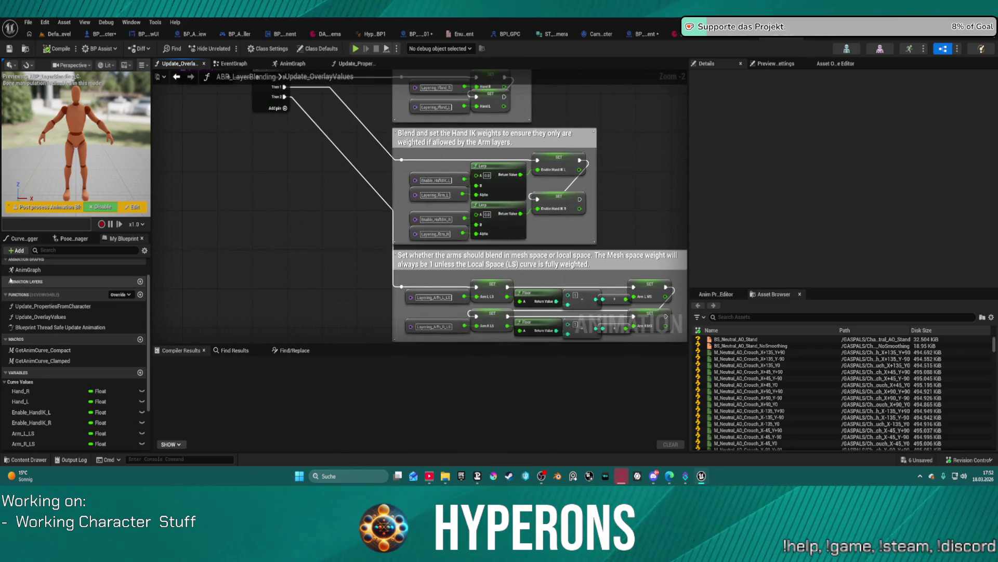
scroll(46, 318, up, 2)
double_click(40, 299)
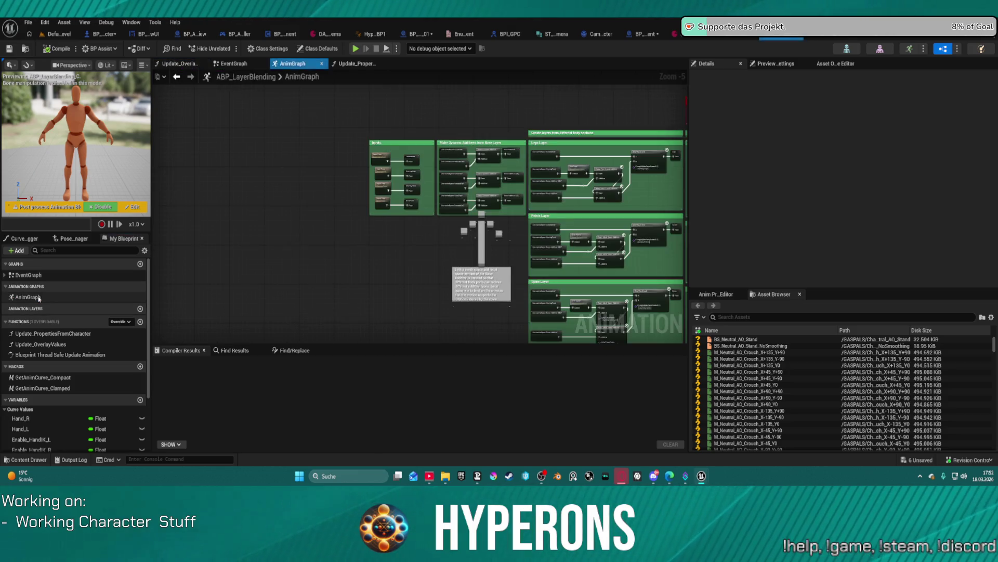
scroll(335, 195, down, 4)
drag(335, 194, 273, 172)
scroll(376, 142, up, 9)
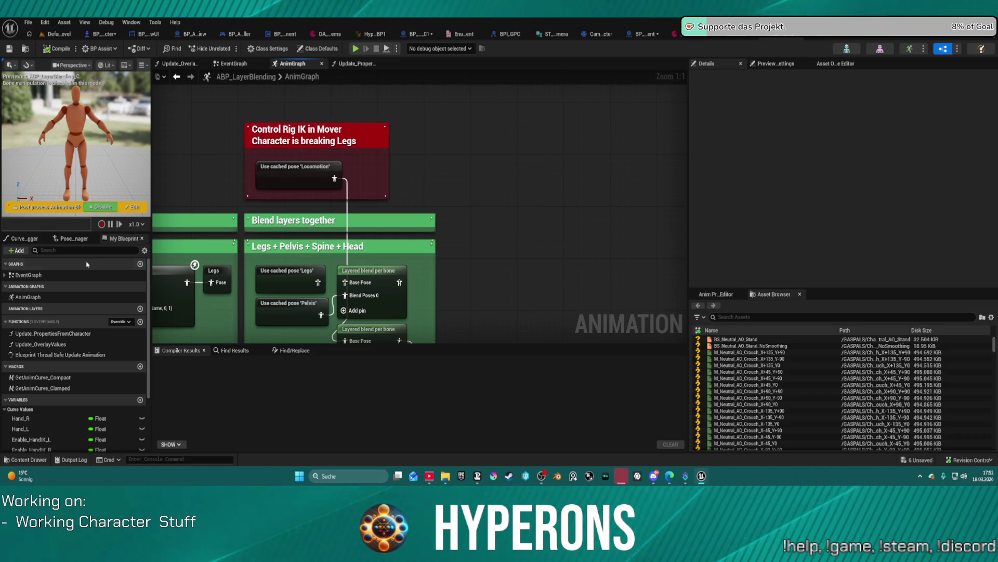
Select the EventGraph to inspect its details, then move to the W_Switcher_Equipment widget.
click(22, 275)
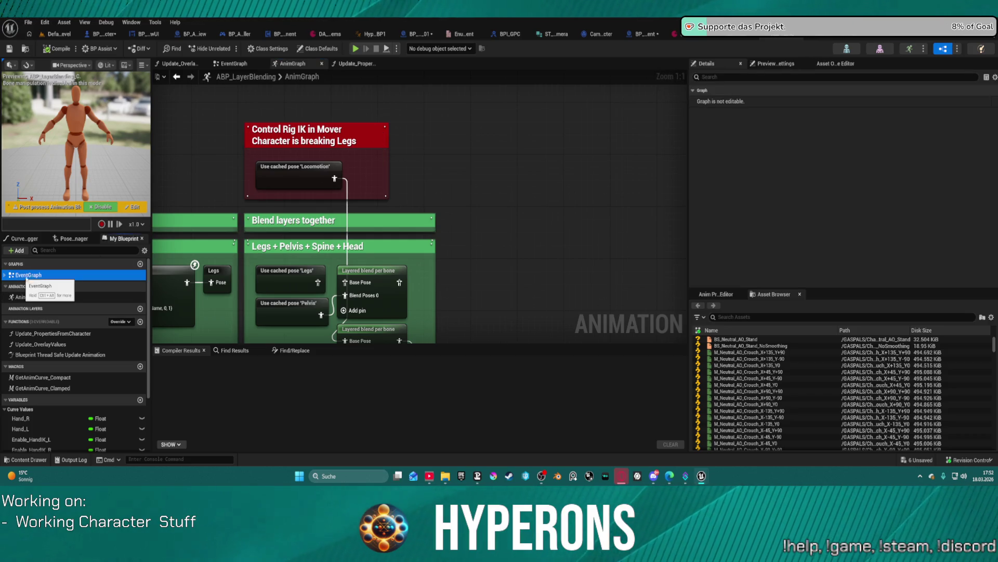
scroll(53, 416, down, 3)
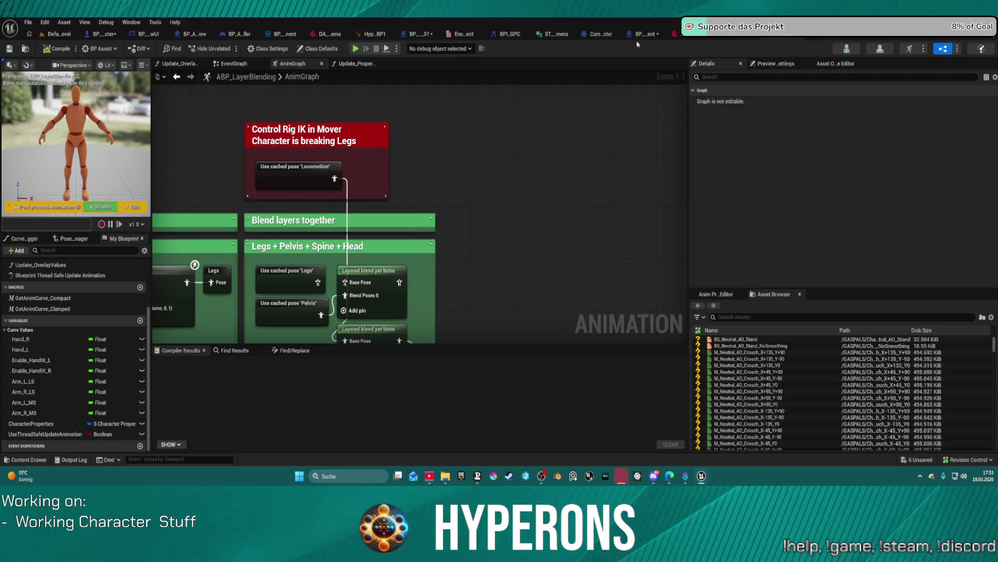
click(140, 34)
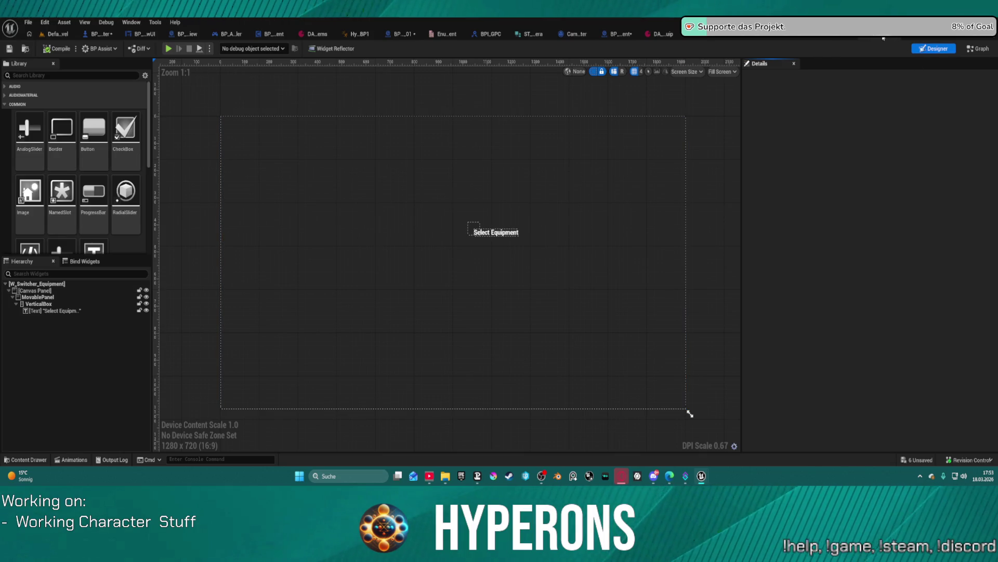
Bring up the ABP_Overlay_Rifle animation blueprint's event graph.
click(883, 37)
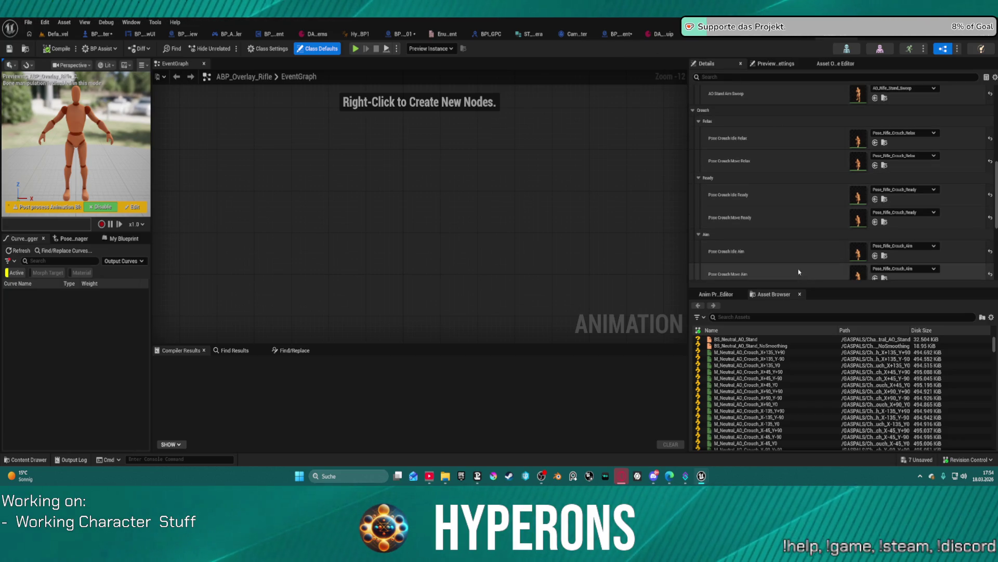
Delete the Break S Character Properties node from Update_PropertiesFromCharacter.
click(790, 36)
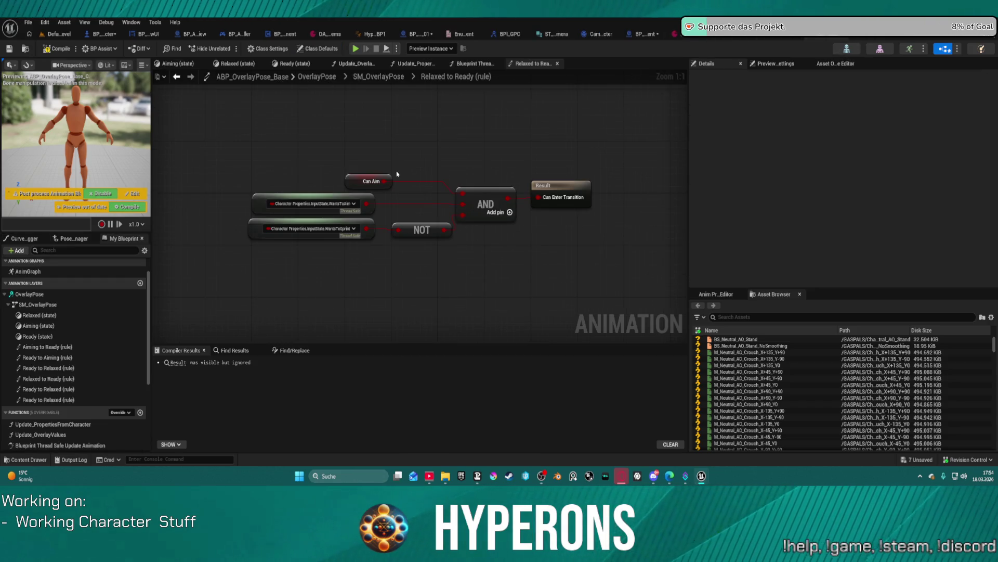
click(416, 63)
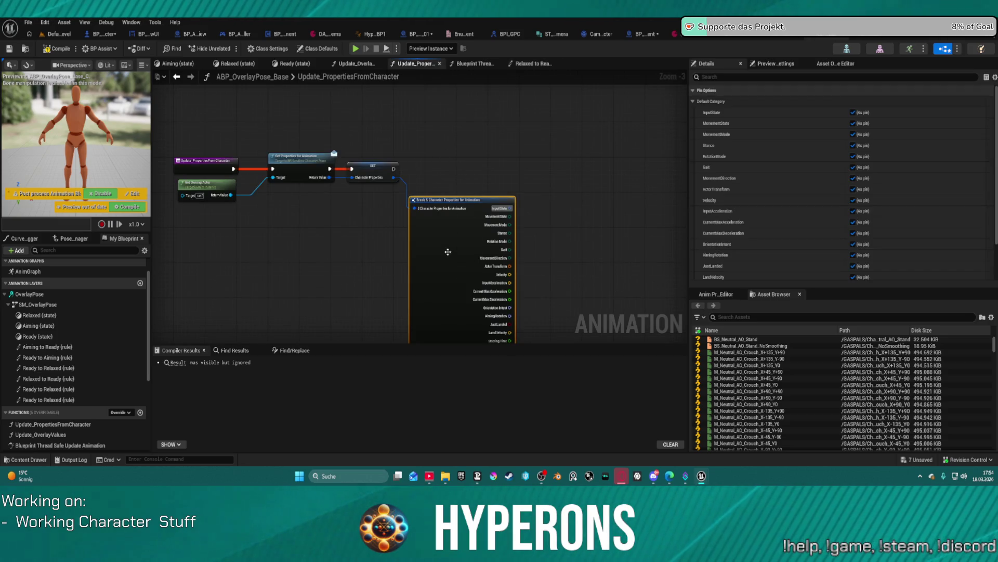
click(446, 252)
key(Delete)
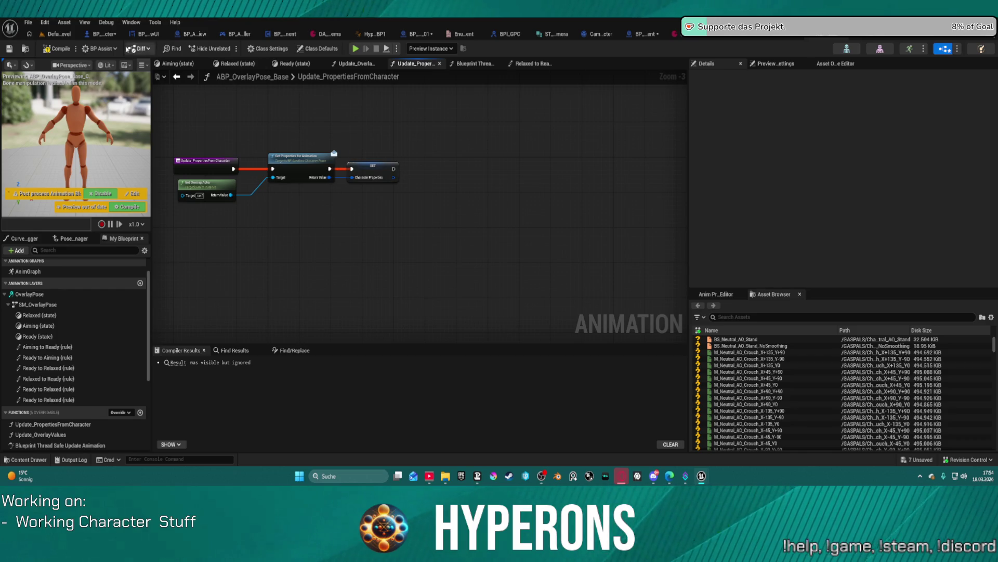
In BP_ARPG_Character, pan Get_PropertiesForAnimation to show its Make node and Return Node.
click(99, 34)
mouse_move(283, 259)
mouse_down()
mouse_move(326, 159)
mouse_move(408, 104)
mouse_move(419, 25)
mouse_move(408, 102)
mouse_up()
drag(325, 269, 347, 261)
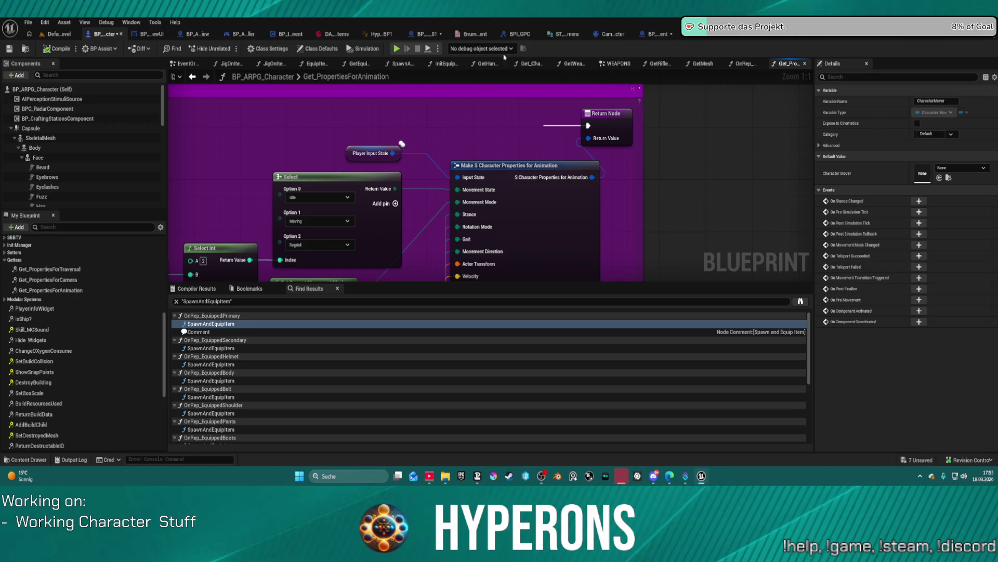
Inspect the weapon pickup nodes in the InitEquippedWeapons function graph.
click(446, 64)
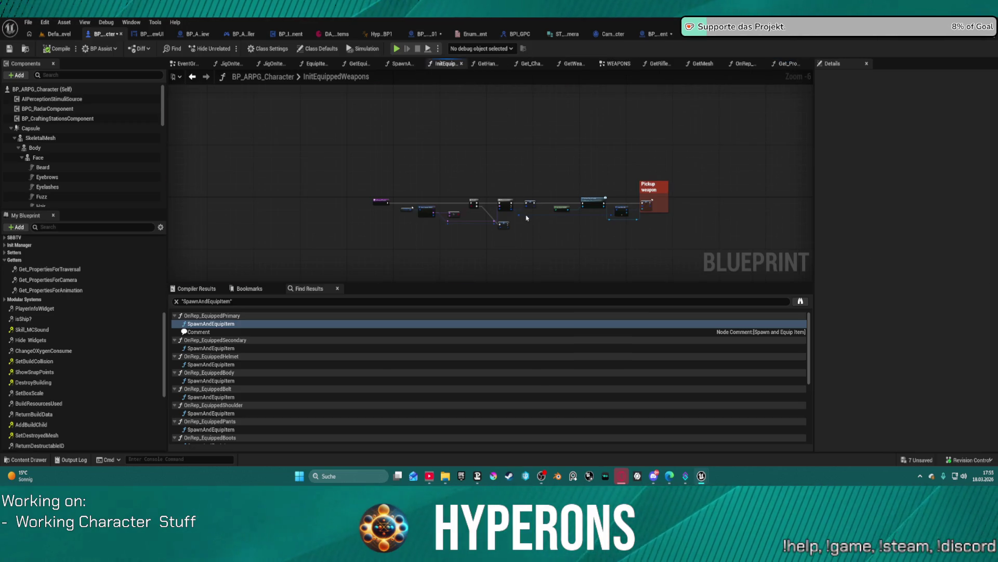
scroll(526, 218, up, 3)
drag(633, 225, 529, 217)
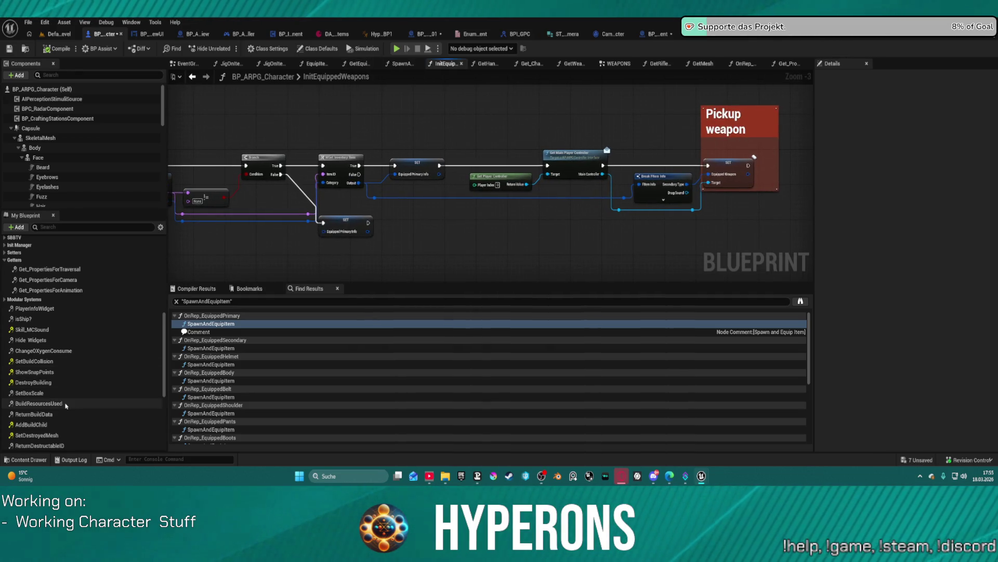
scroll(78, 426, down, 2)
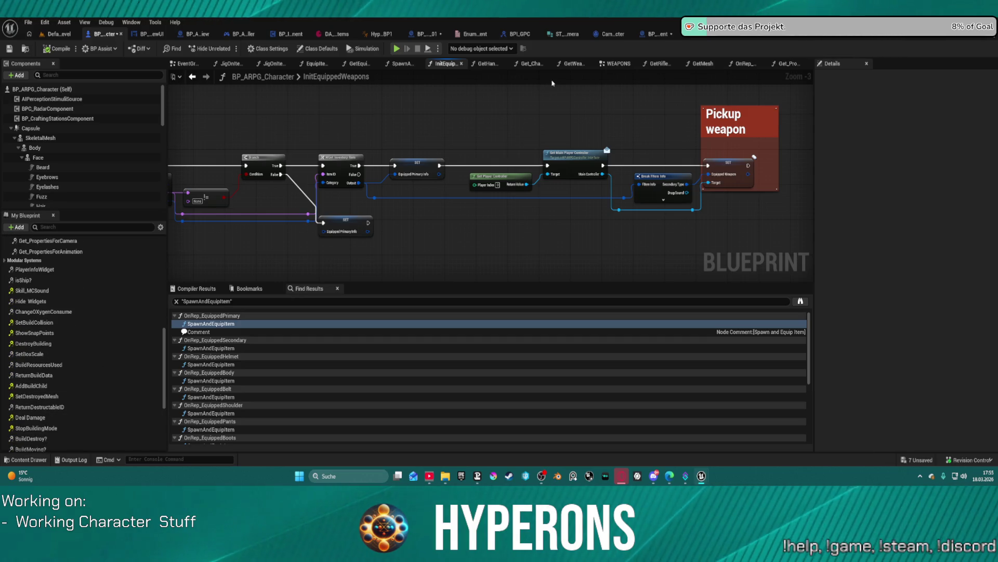
Review GetWeaponSkillAndState's Equip Skill nodes, then move on to SpawnAndEquipItem.
click(574, 63)
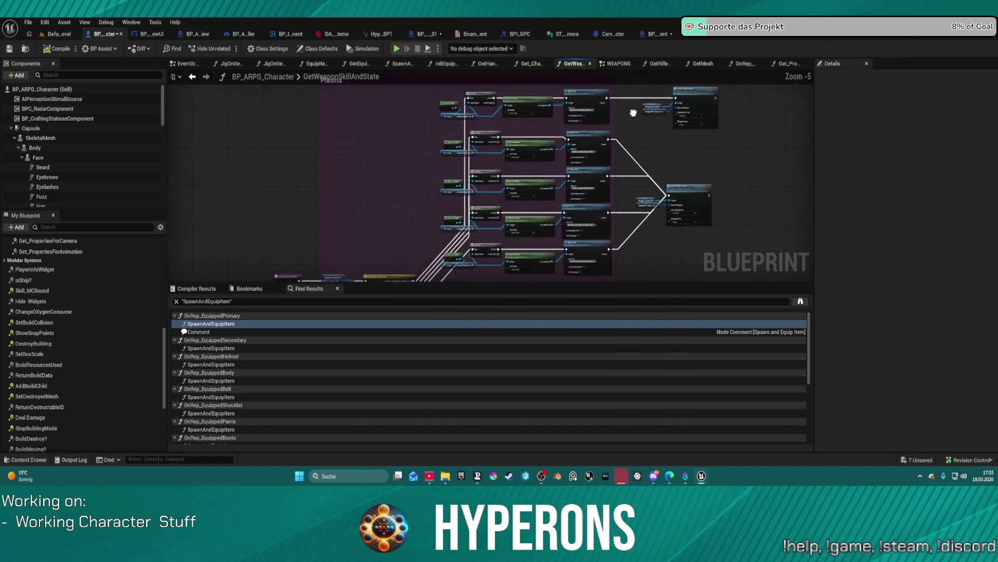
drag(434, 194, 0, 194)
scroll(288, 197, down, 3)
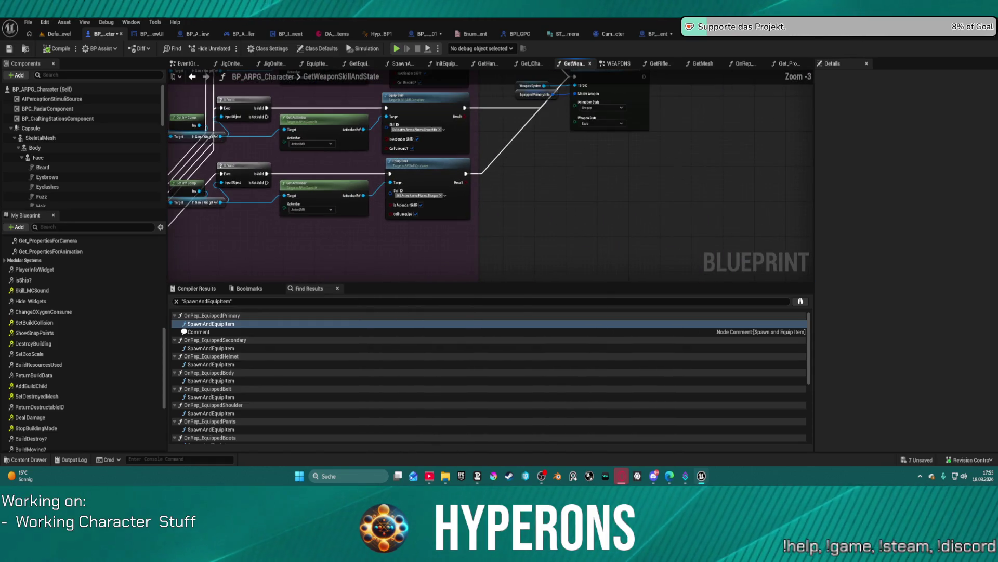
scroll(288, 197, up, 3)
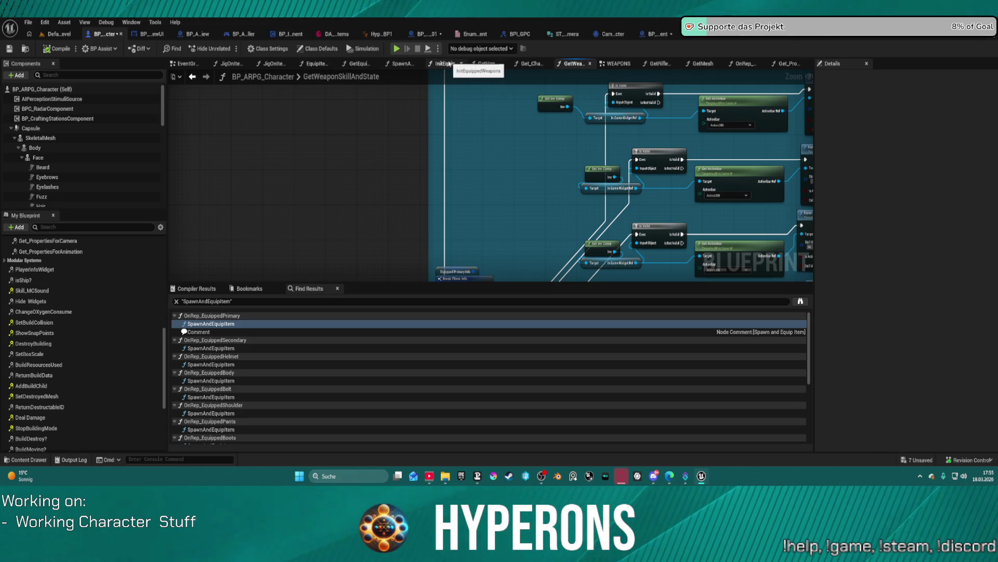
click(389, 65)
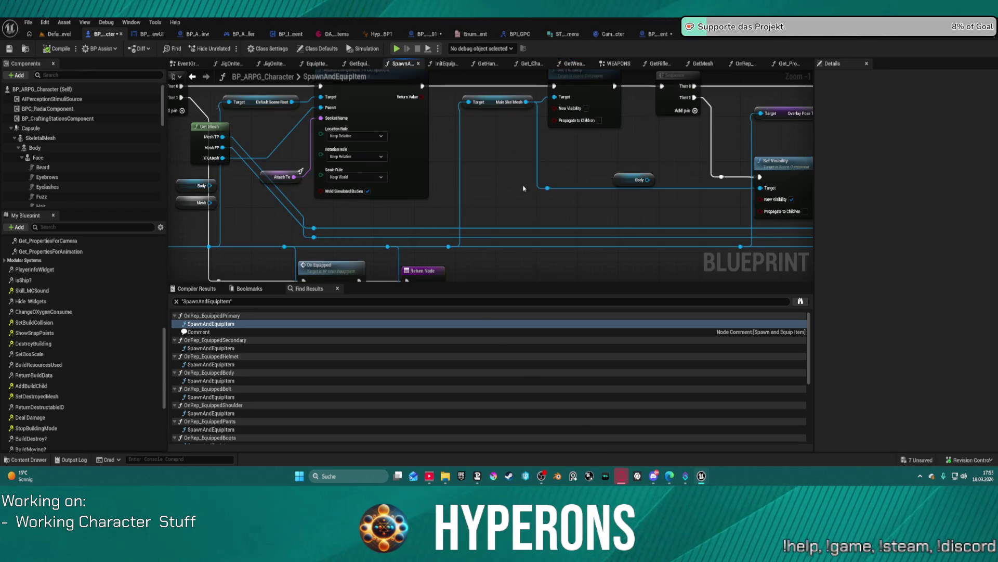
Insert a Print String node after the Sequence's Then 0 output.
scroll(530, 177, down, 1)
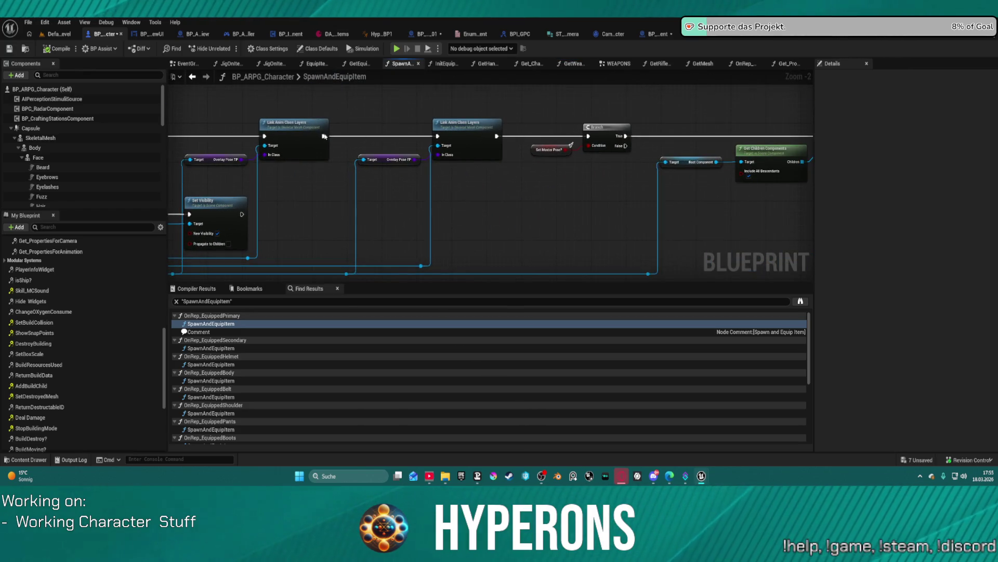
drag(265, 157, 320, 139)
text(print string)
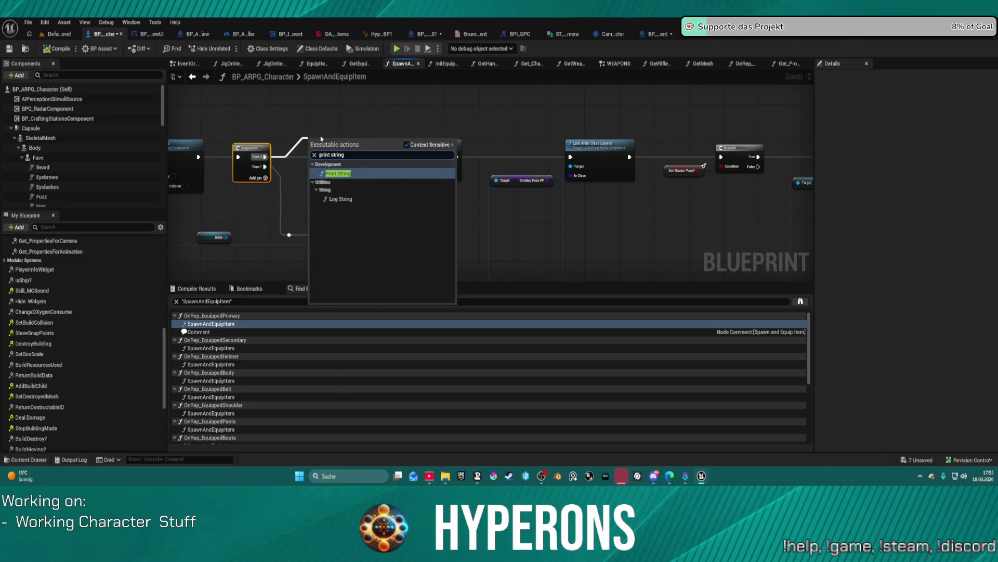
key(Return)
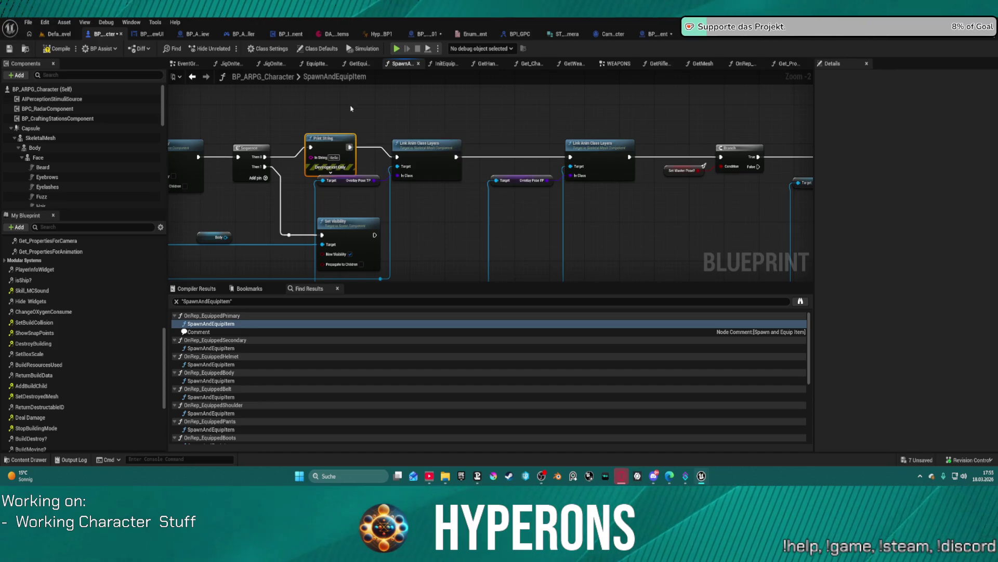
scroll(83, 398, down, 5)
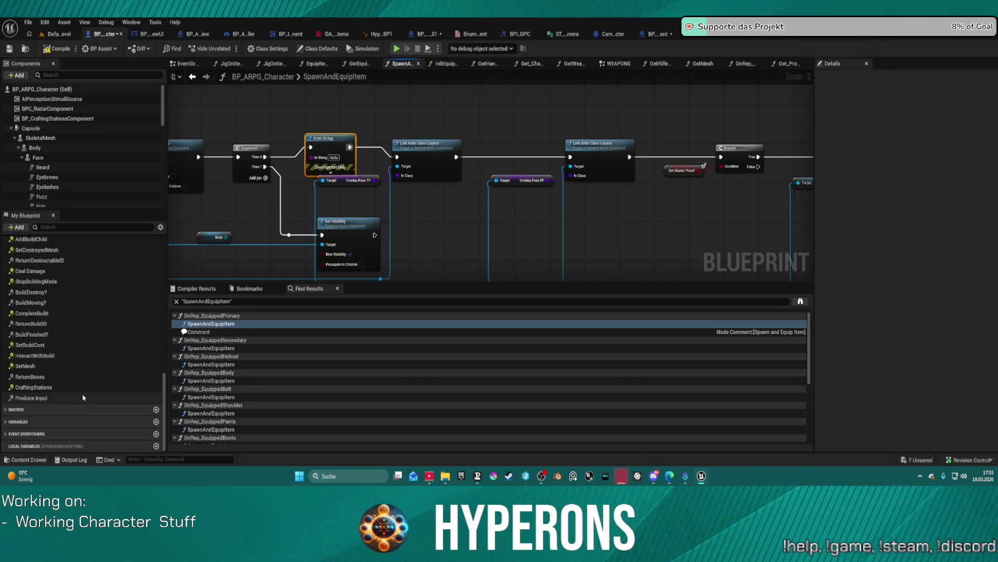
Locate the Animation_State variable in My Blueprint's variable list.
click(19, 421)
scroll(78, 364, down, 5)
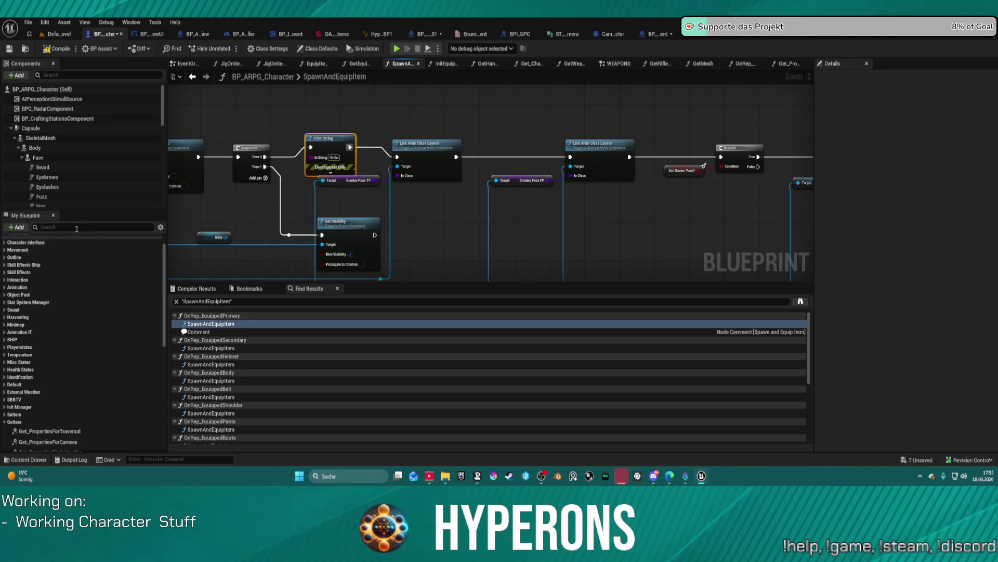
click(4, 287)
click(8, 287)
click(6, 287)
scroll(6, 286, up, 2)
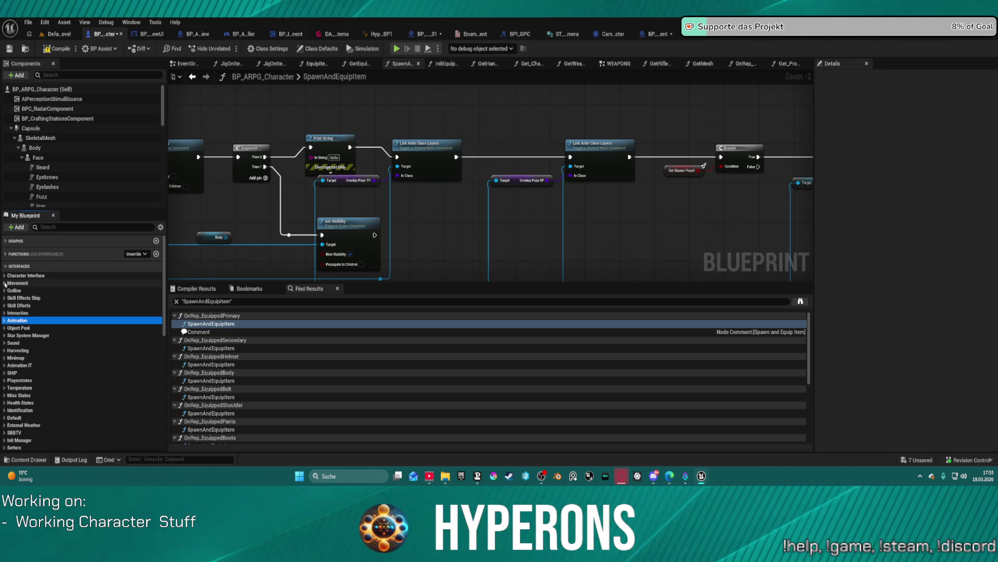
scroll(5, 298, up, 10)
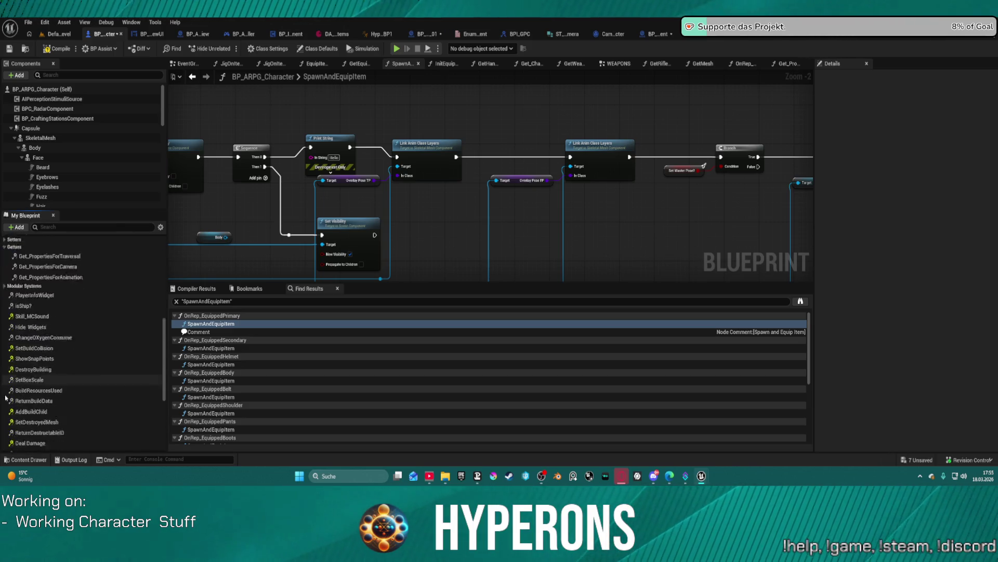
scroll(8, 424, down, 5)
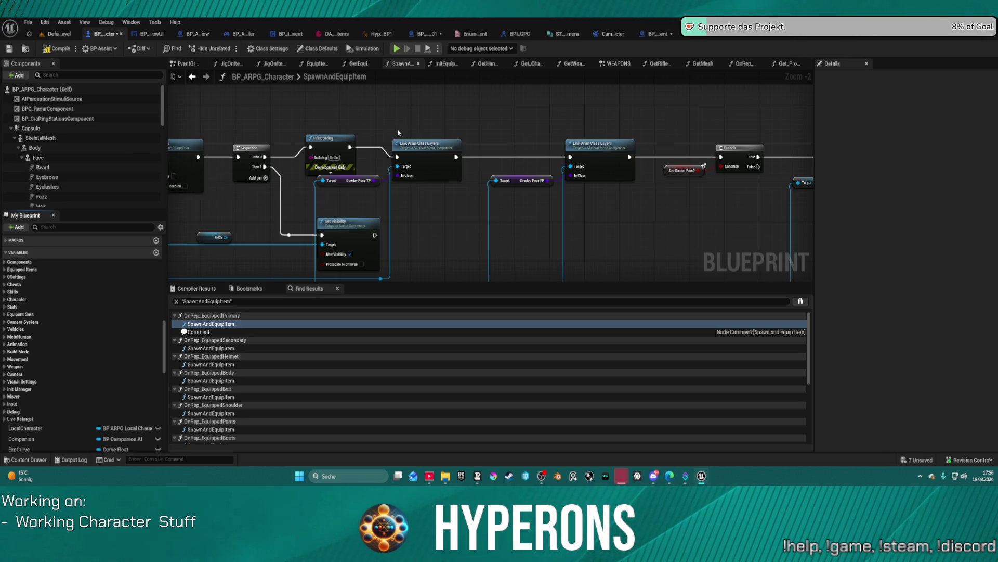
click(3, 344)
scroll(32, 364, down, 1)
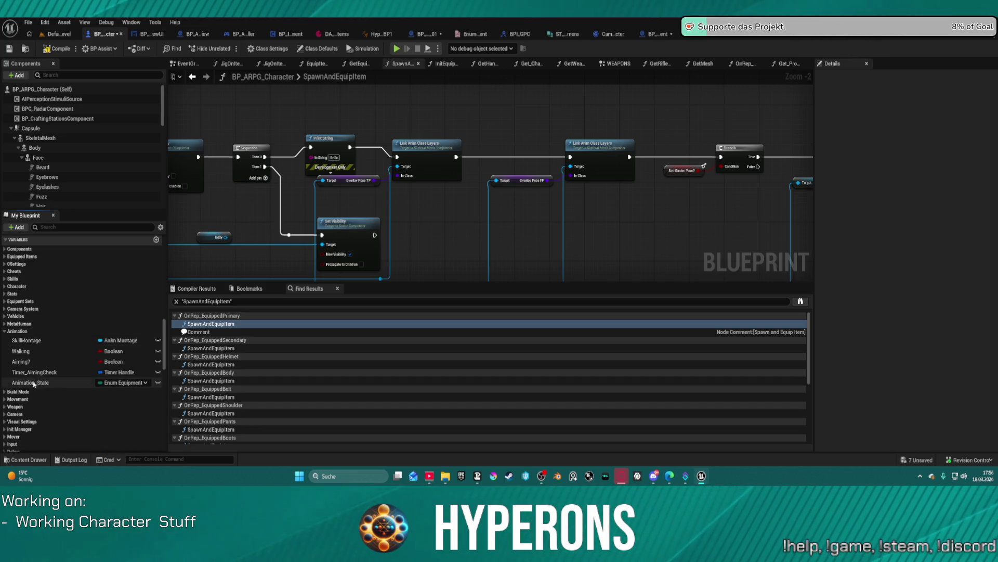
Feed an Animation_State getter through Enum to String into In String, then compile.
drag(31, 383, 279, 138)
mouse_move(233, 102)
mouse_down()
mouse_move(306, 105)
mouse_move(318, 160)
mouse_move(311, 156)
mouse_up()
click(260, 110)
text(enum to string)
key(Return)
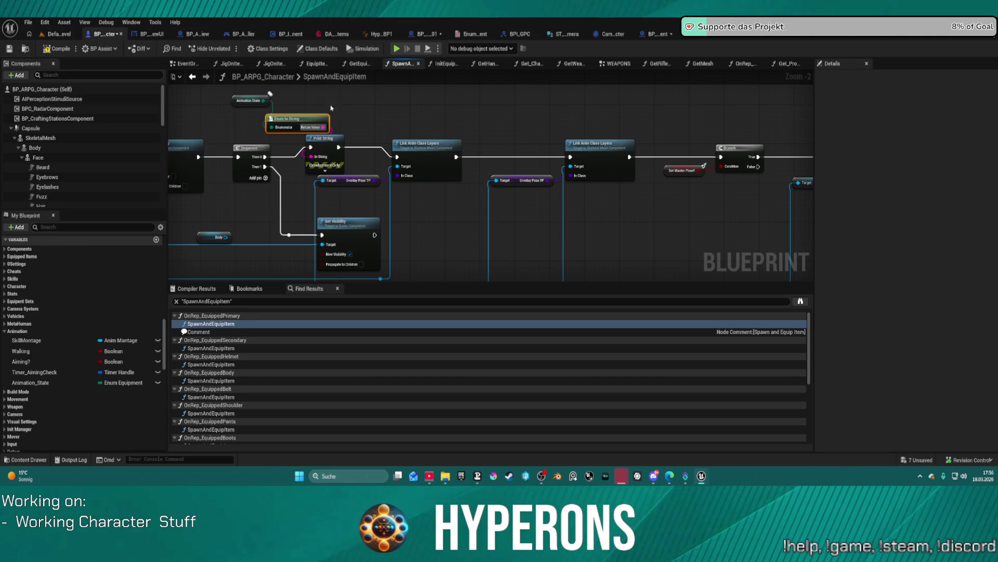
key(F7)
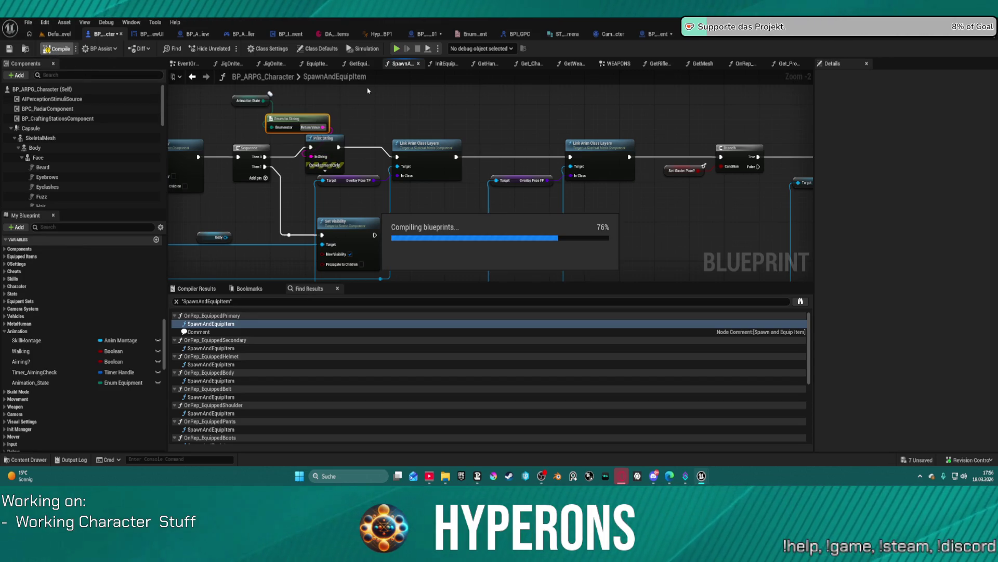
Play in Editor despite compile errors and equip MG 01 from the inventory.
click(396, 49)
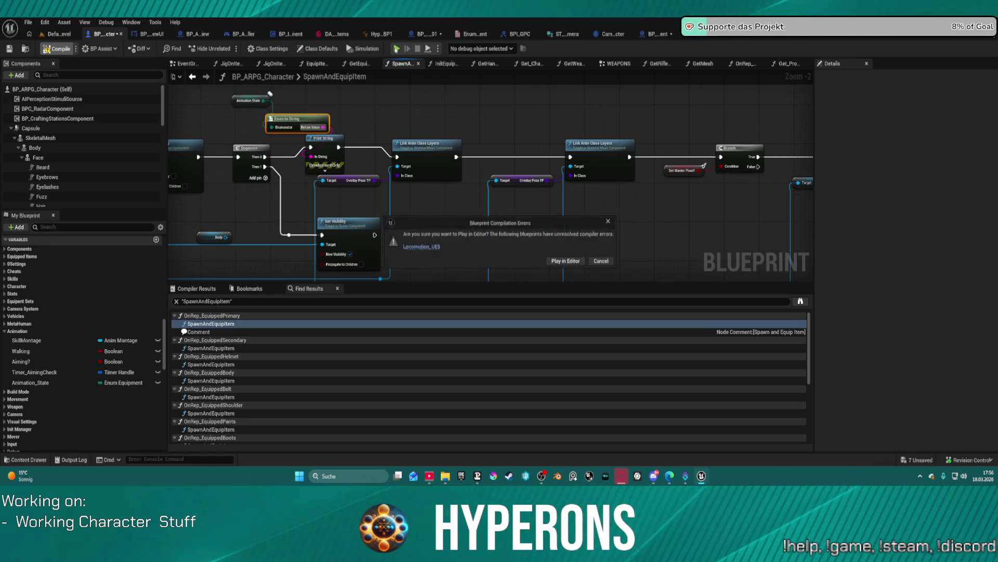
click(566, 261)
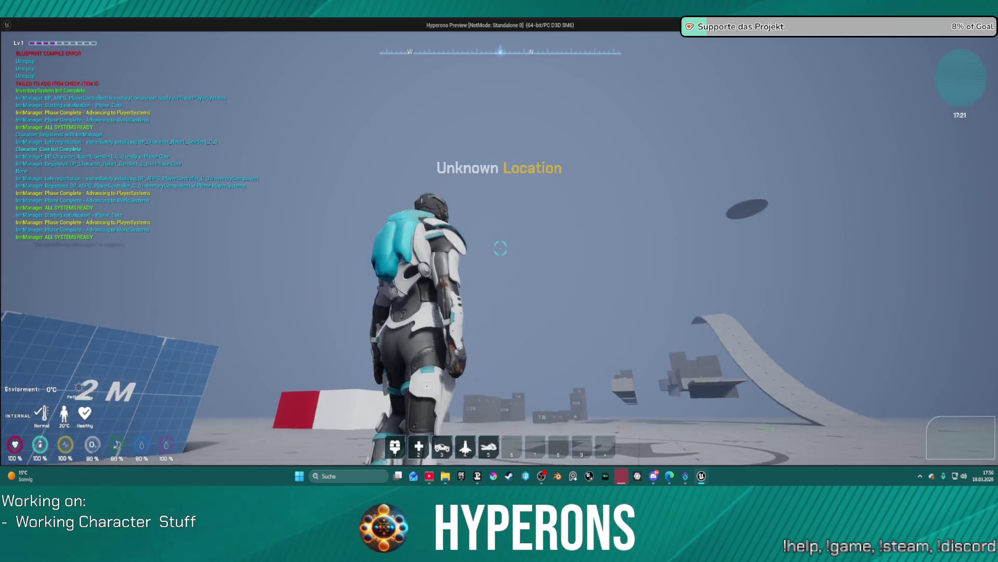
key(i)
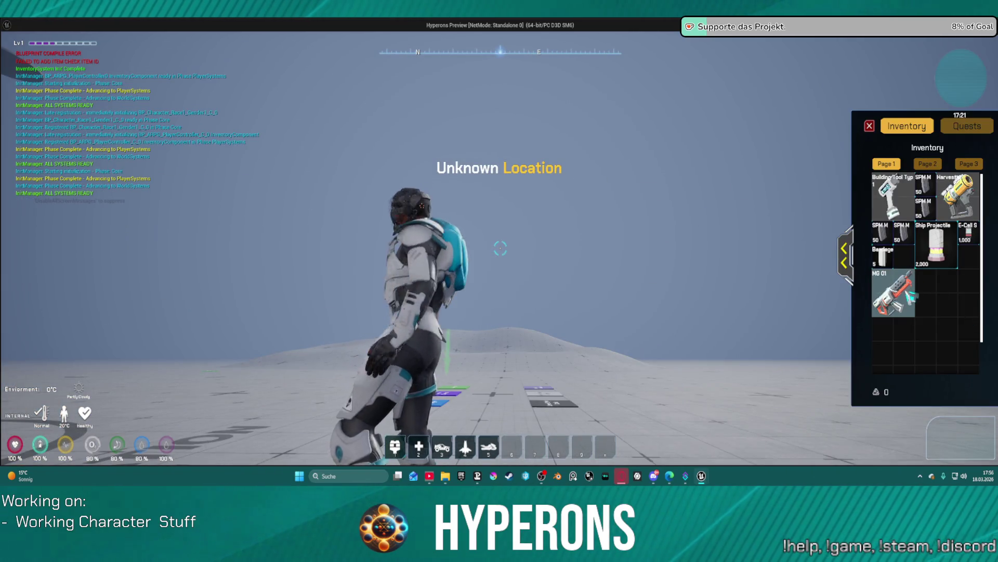
right_click(908, 299)
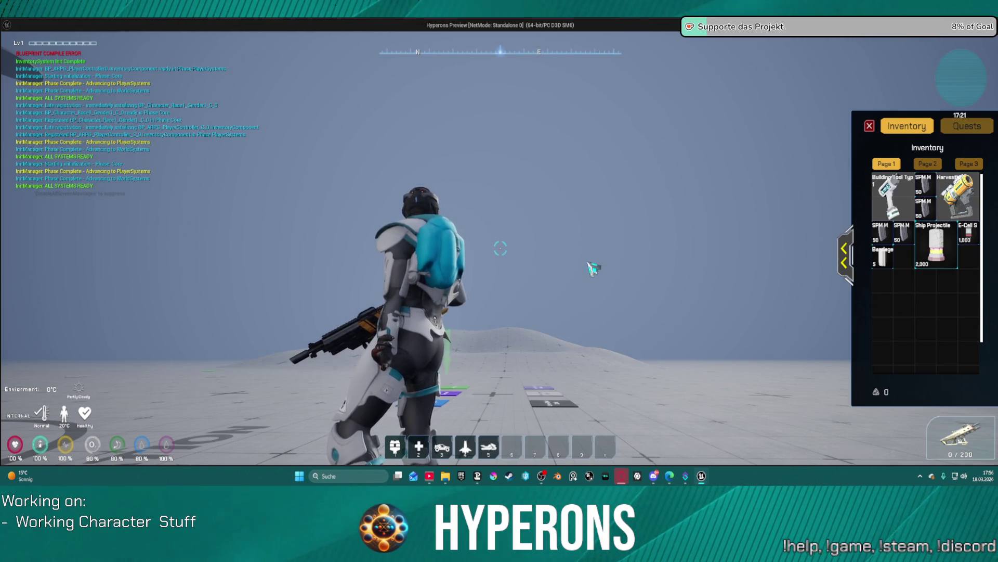
Orbit the camera around the character to check the held gun, then return to the editor.
drag(594, 268, 635, 264)
mouse_move(524, 246)
mouse_down()
mouse_move(551, 228)
mouse_move(476, 266)
mouse_up()
drag(536, 244, 524, 246)
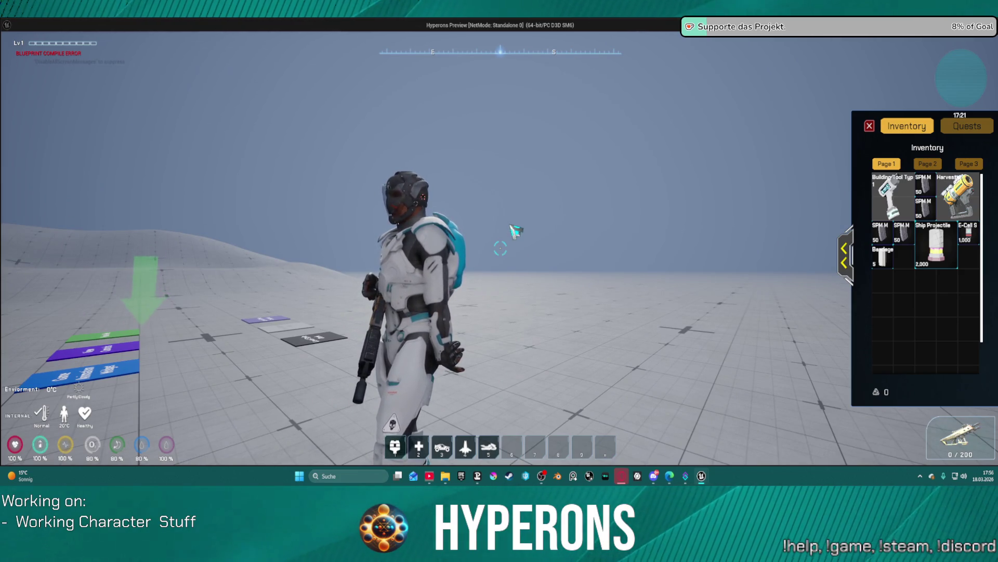
drag(500, 232, 577, 234)
mouse_move(500, 248)
mouse_down()
mouse_move(551, 248)
mouse_move(486, 239)
mouse_move(458, 248)
mouse_move(515, 250)
mouse_move(489, 254)
mouse_up()
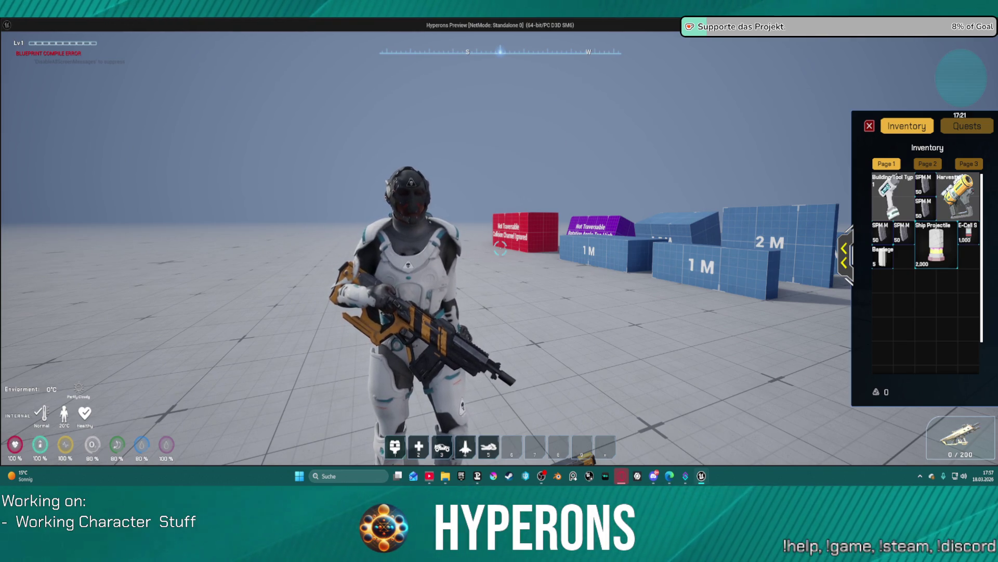
key(alt+Tab)
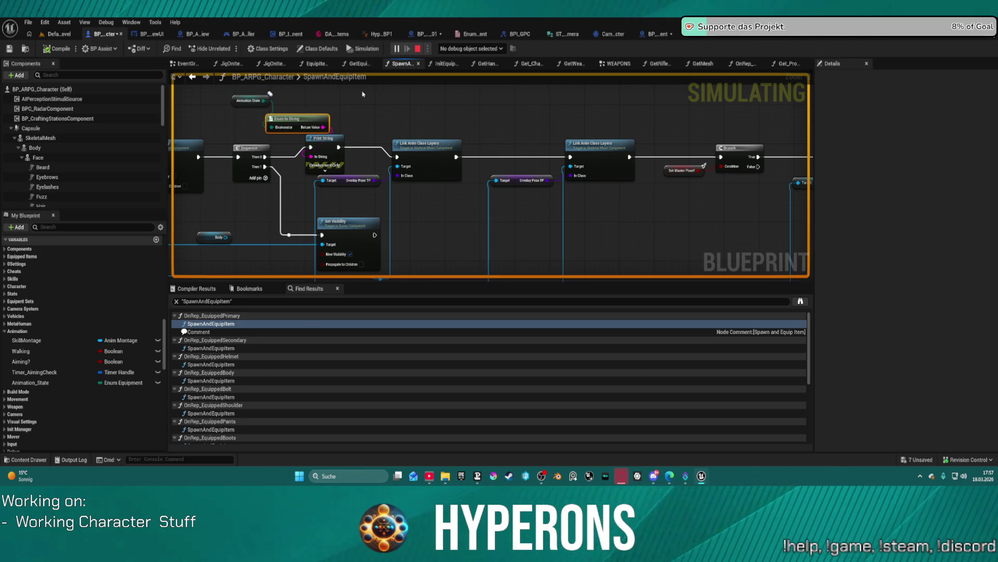
Stop and restart the play-in-editor session with the inventory shown.
click(416, 55)
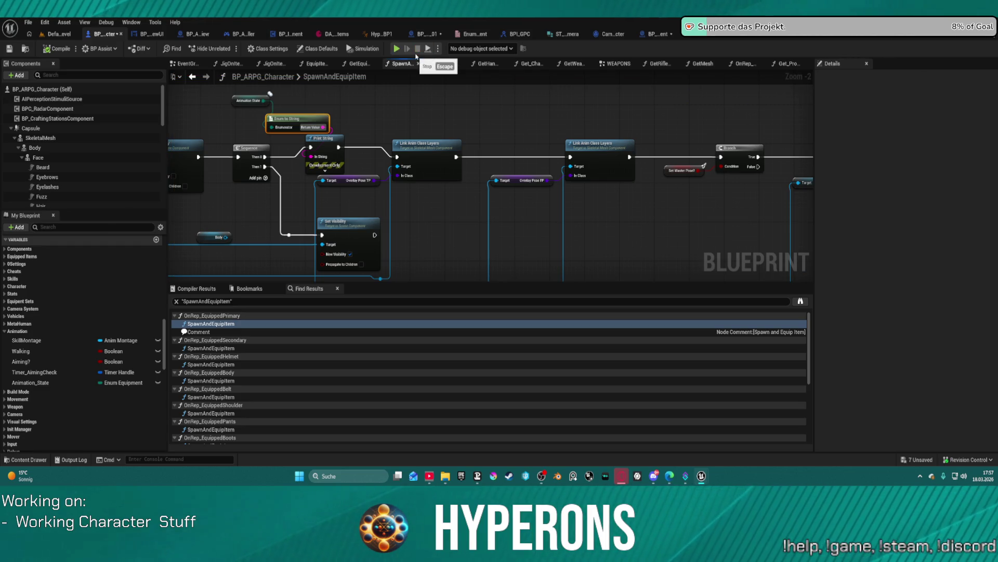
click(397, 49)
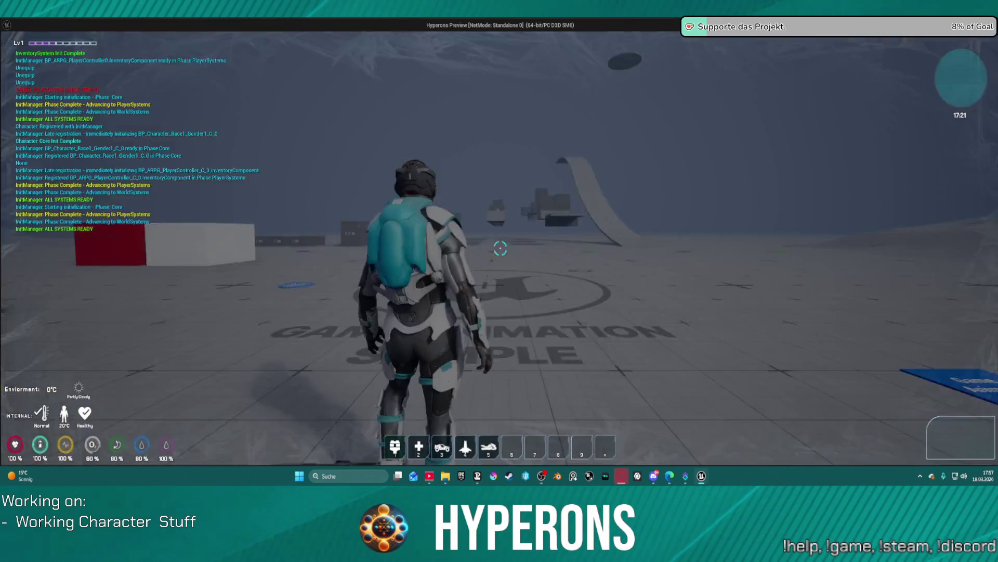
key(i)
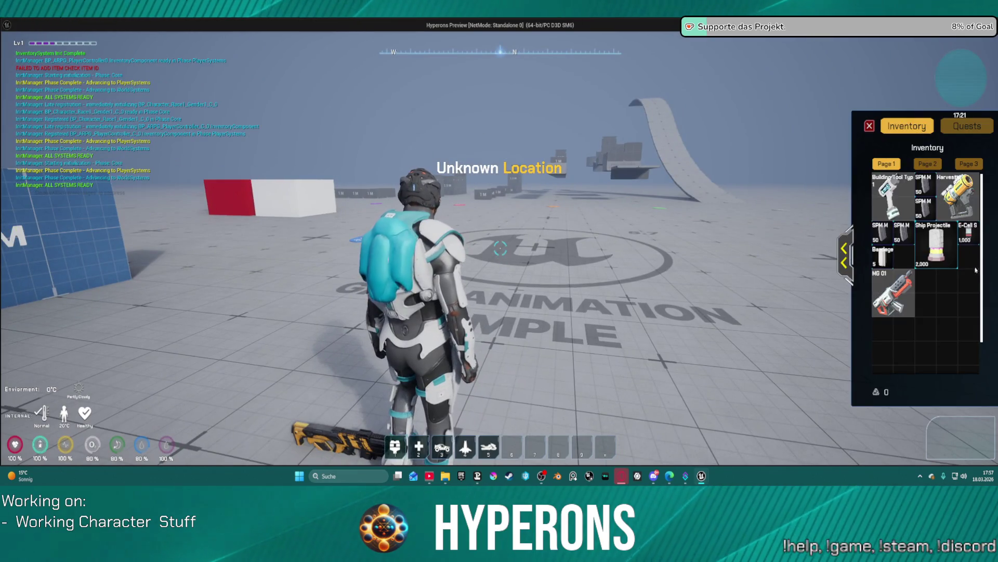
Equip MG 01 into the Primary slot, unequip it back to inventory, and exit.
right_click(885, 294)
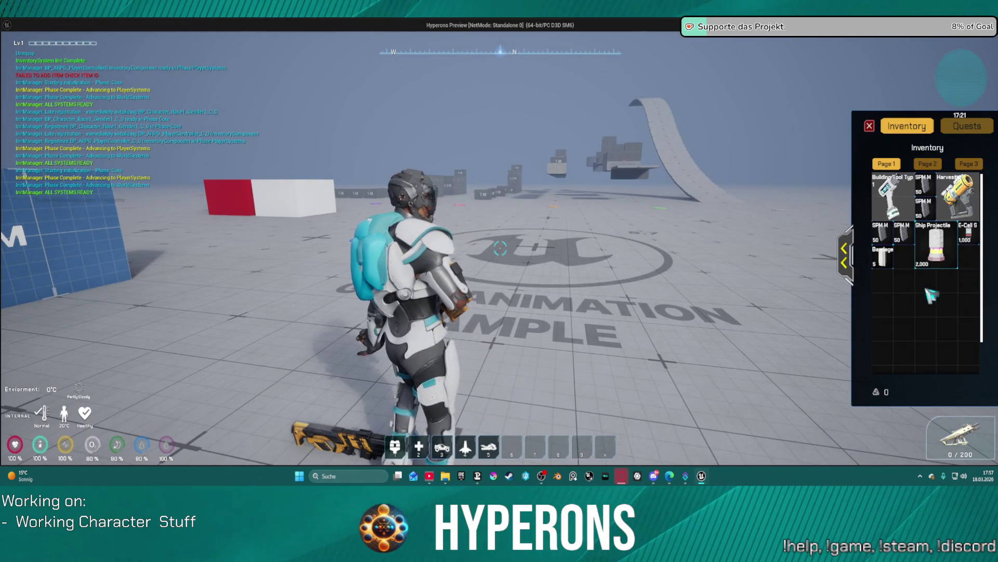
click(845, 254)
right_click(791, 190)
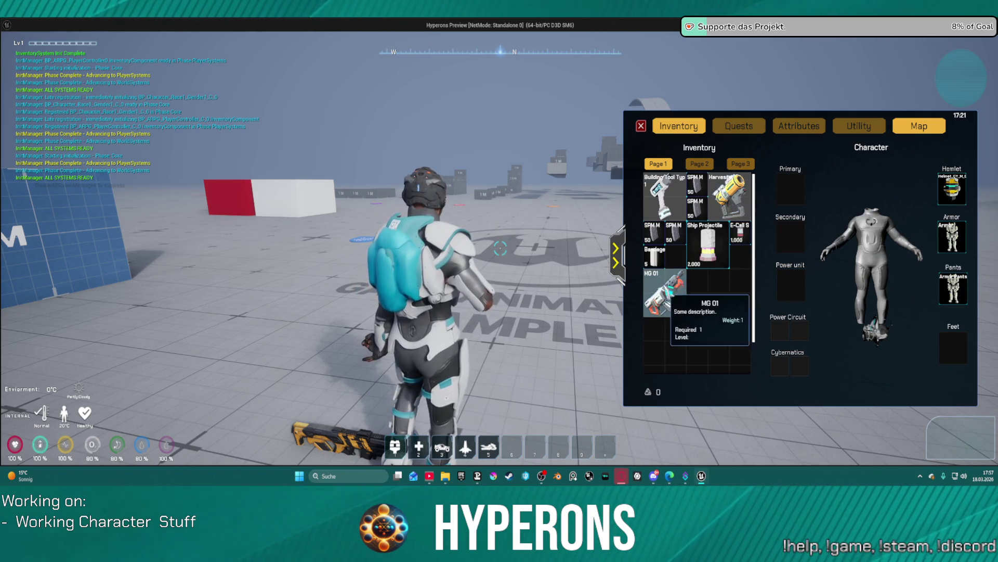
key(Escape)
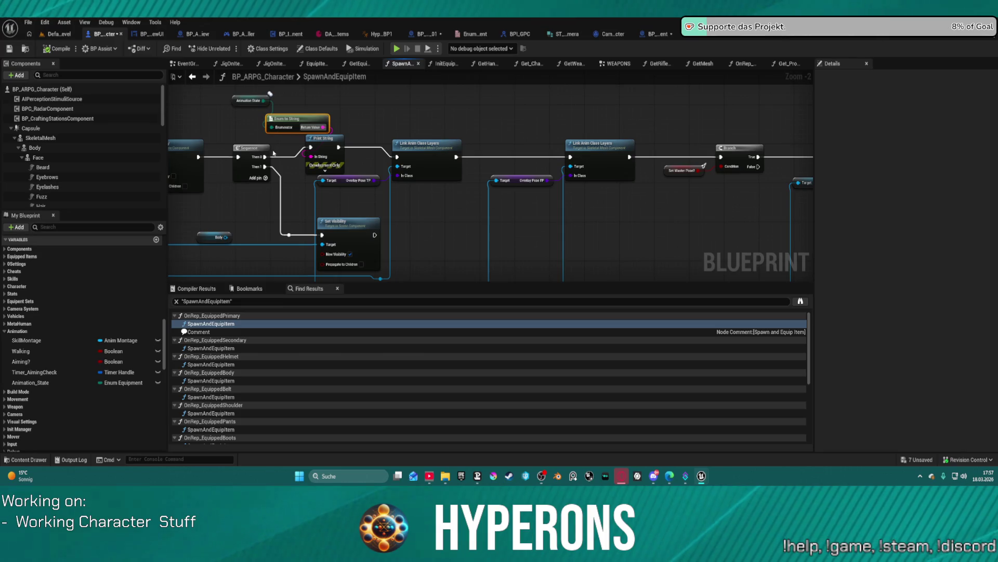
Delete the debug Print String and Animation_State nodes, then pan to the SpawnActor section.
click(258, 156)
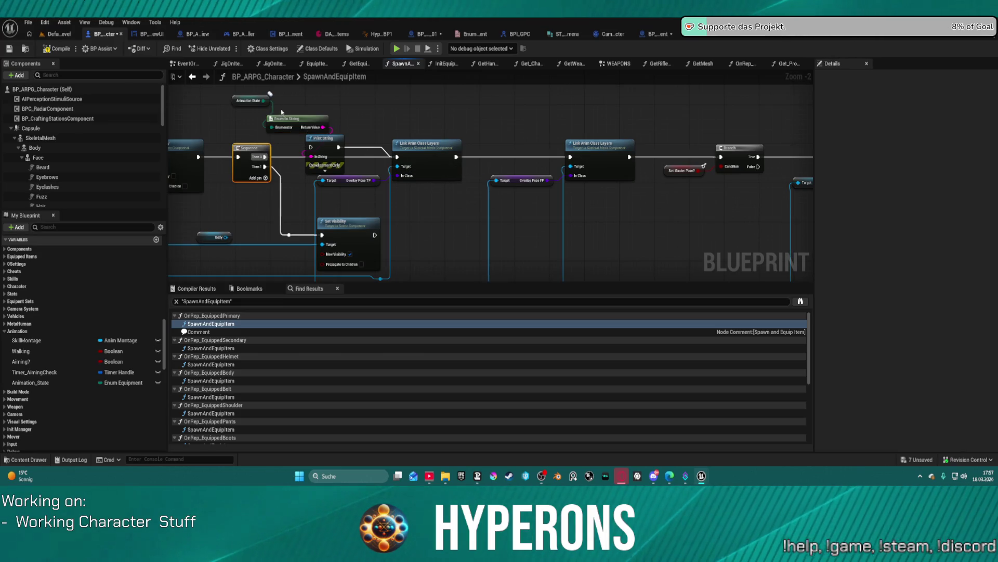
mouse_move(246, 101)
mouse_down()
mouse_move(306, 104)
mouse_move(314, 141)
mouse_up()
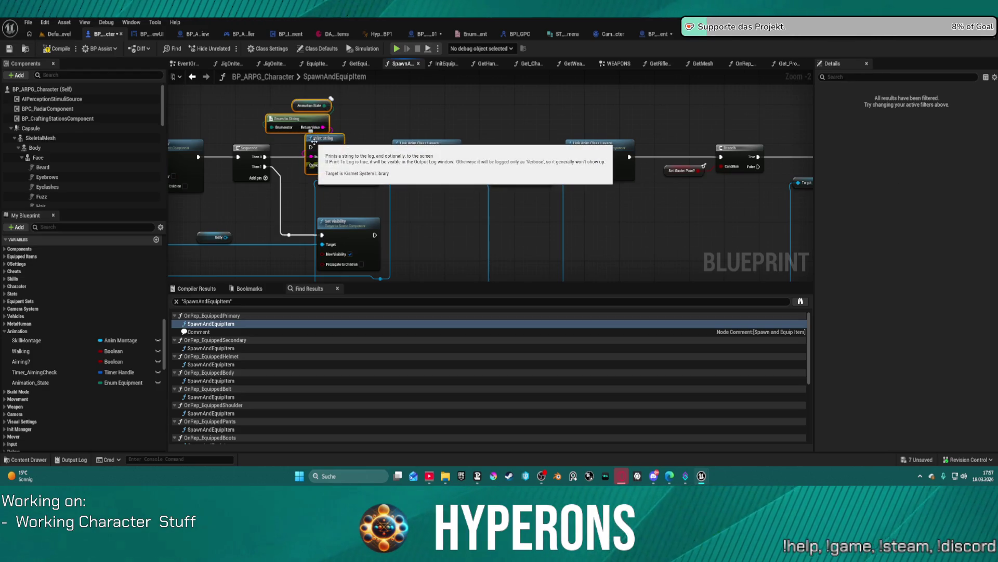
key(Delete)
drag(337, 145, 988, 132)
drag(172, 93, 331, 72)
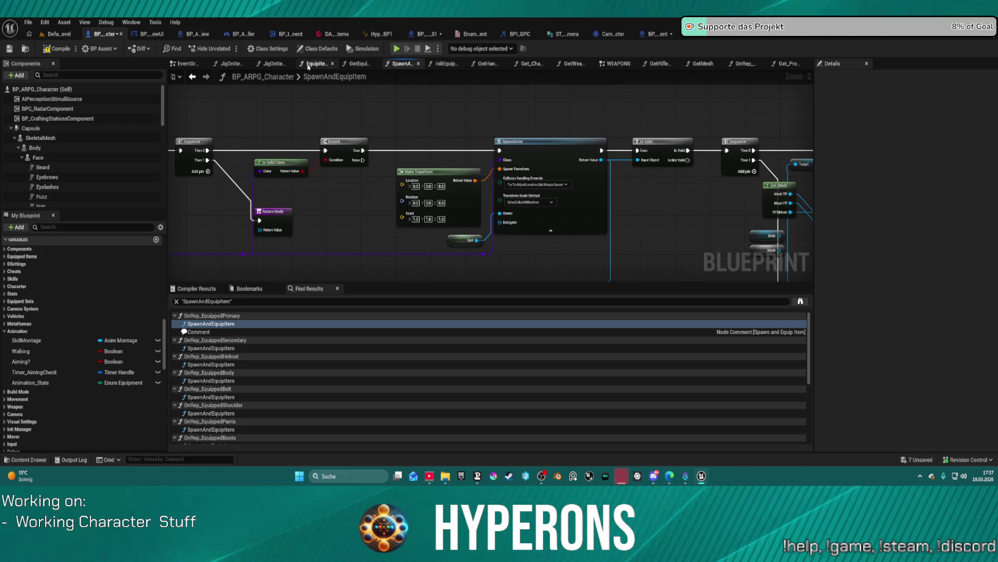
Look over the EquipItemBySlot and JigOnItemEquipped function graphs.
click(310, 64)
mouse_move(317, 154)
mouse_down()
mouse_move(380, 219)
mouse_move(197, 113)
mouse_move(671, 125)
mouse_up()
scroll(207, 123, up, 2)
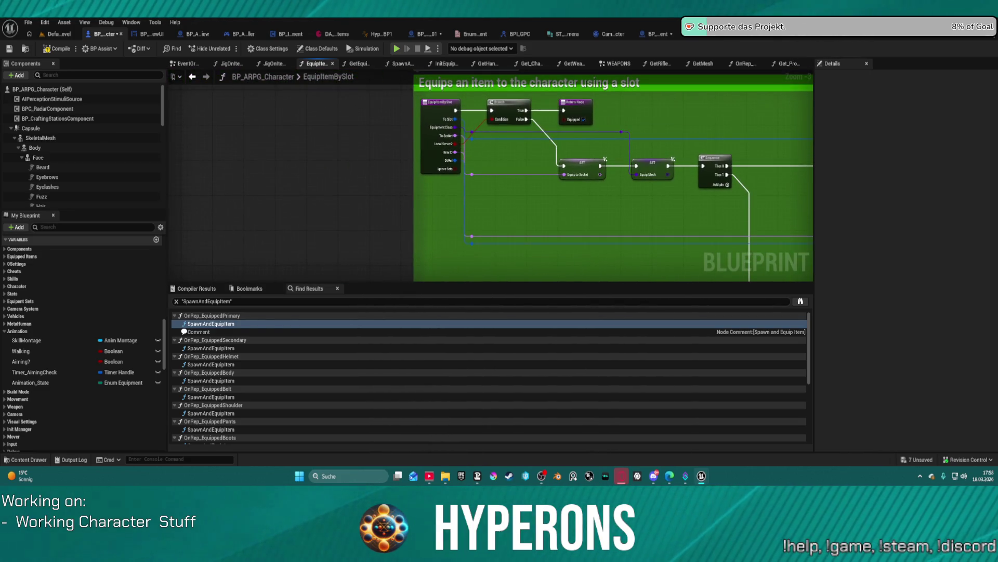
click(273, 63)
drag(316, 160, 313, 219)
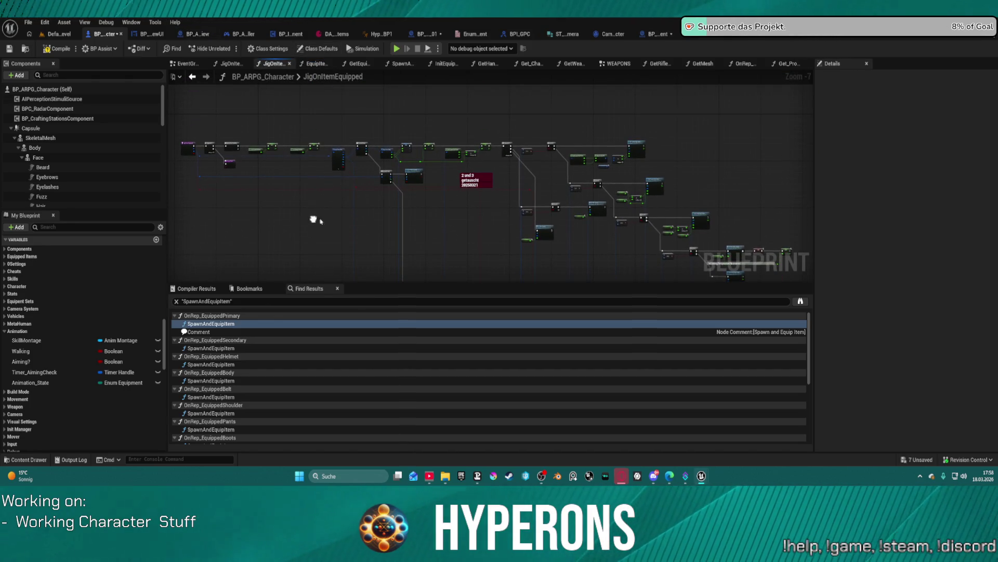
scroll(487, 164, up, 4)
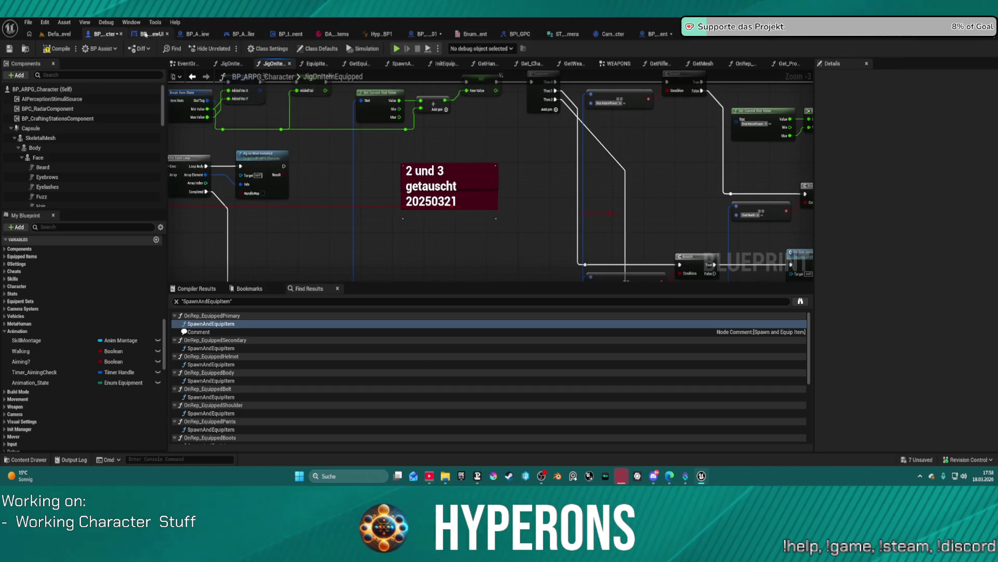
Open JigOnItemUnEquipped and frame its upper node chain.
click(234, 64)
scroll(576, 240, down, 3)
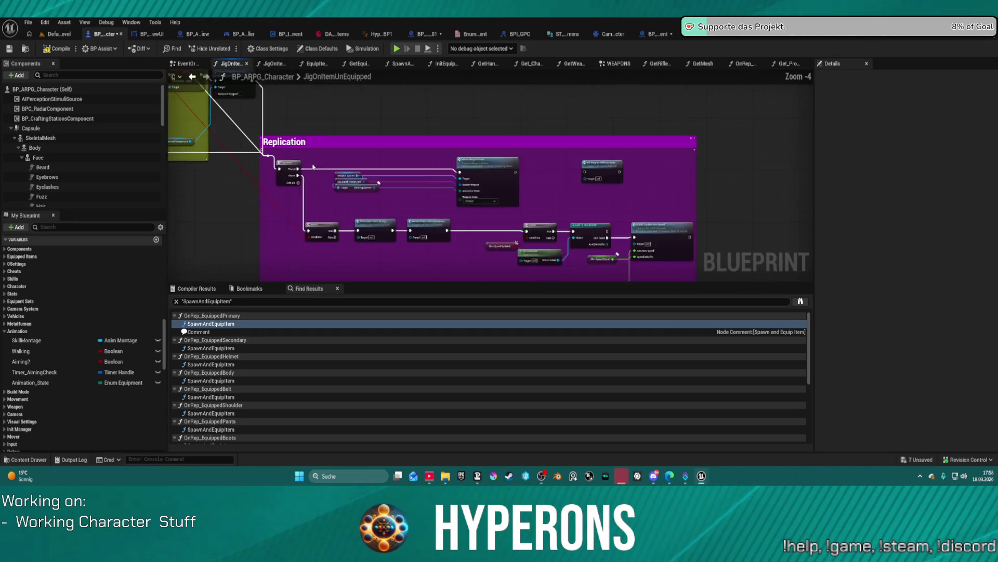
drag(576, 240, 620, 346)
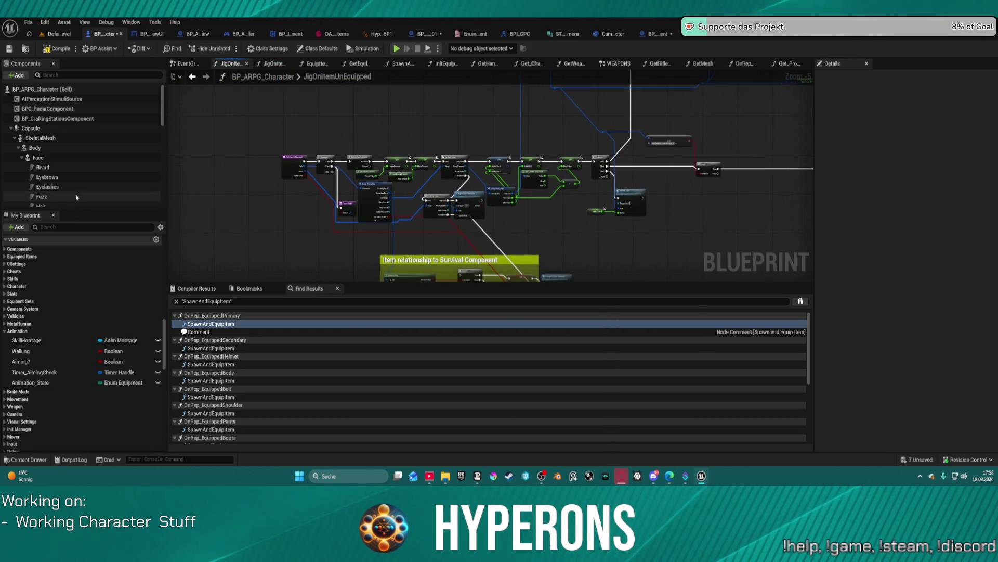
scroll(59, 312, up, 3)
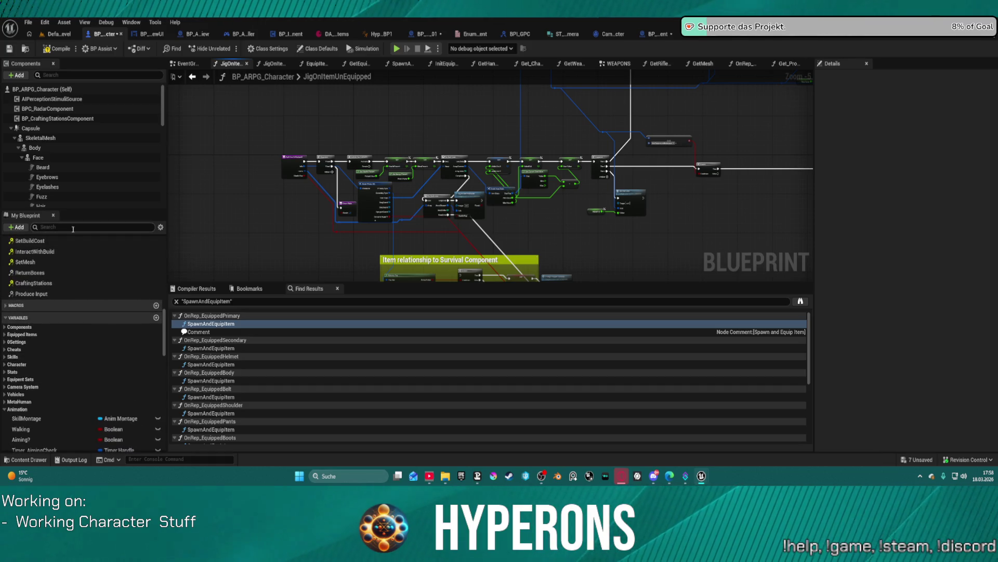
Filter My Blueprint by 'equip' and open the Set Equipped by Slot function.
text(equip)
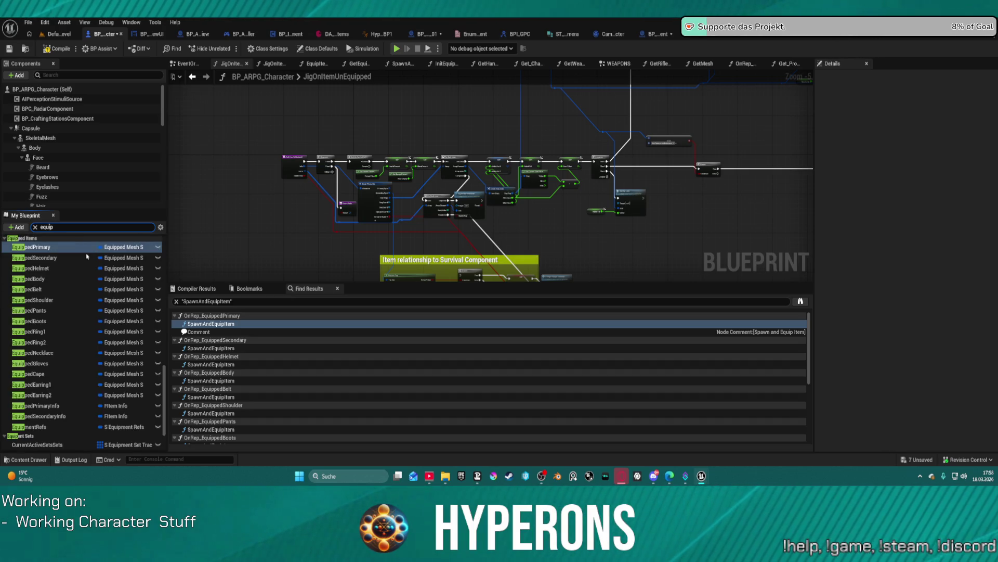
scroll(82, 255, down, 10)
scroll(83, 267, down, 2)
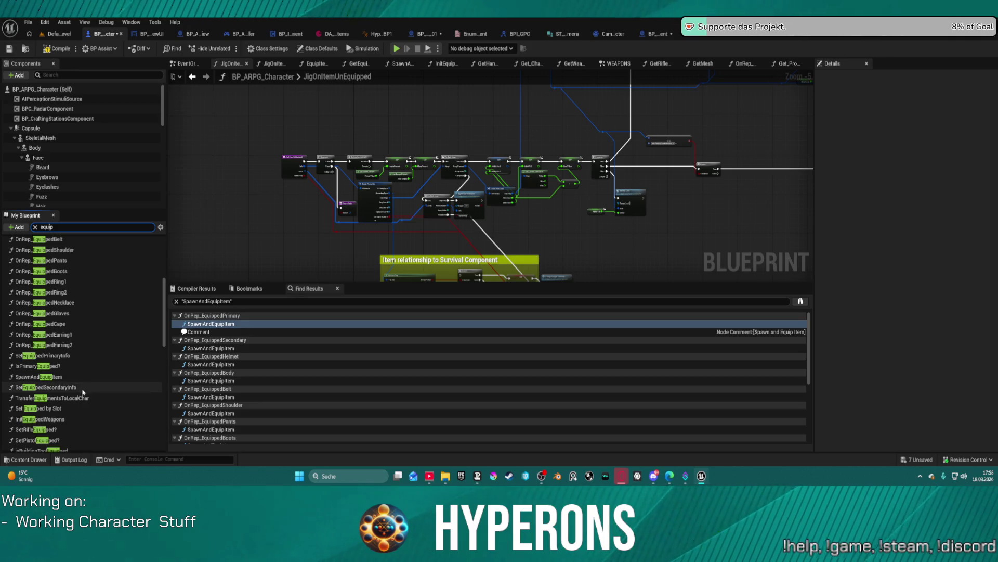
double_click(58, 409)
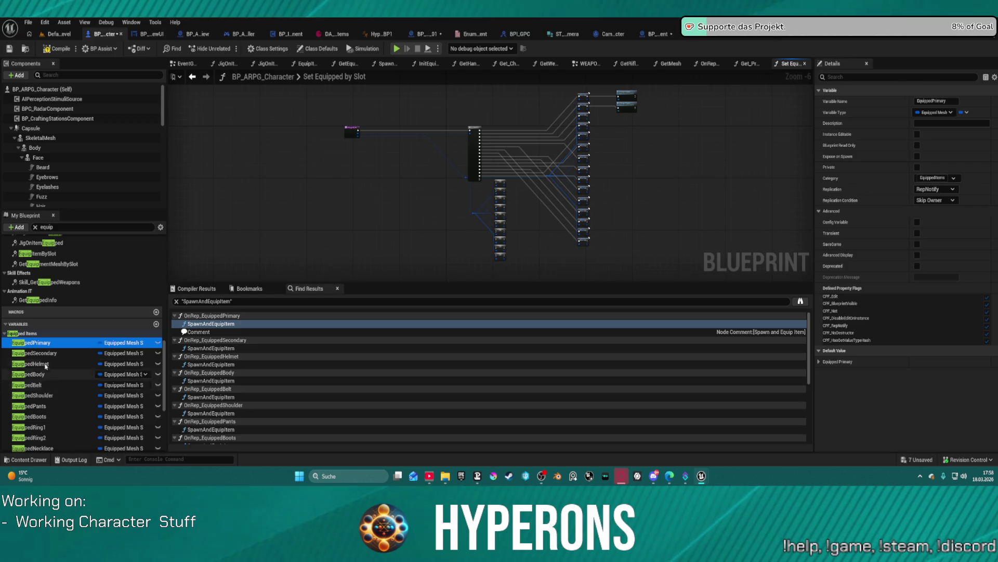
Open GetRifleEquipped? and then the InitEquippedWeapons function graph.
scroll(34, 284, up, 3)
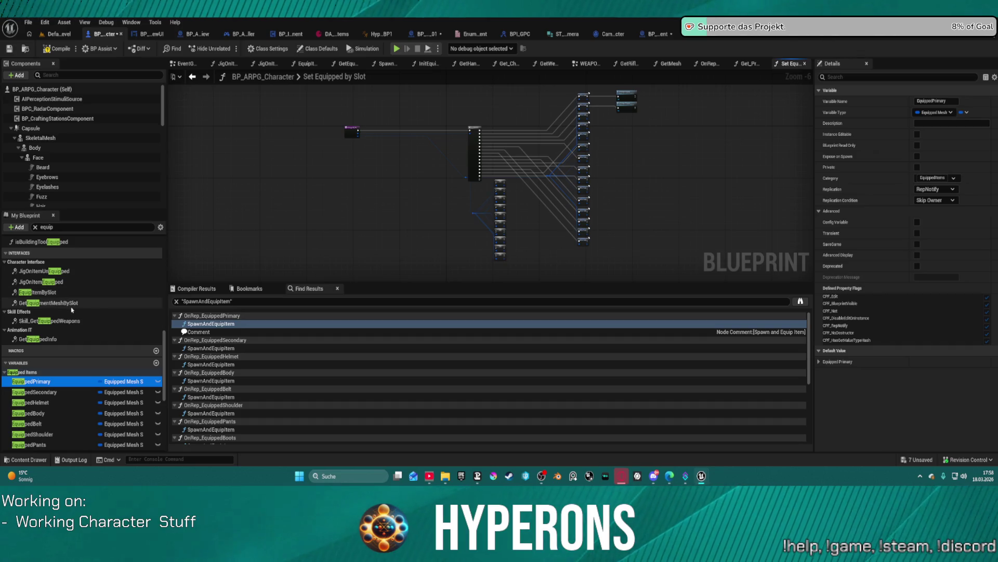
scroll(61, 336, up, 9)
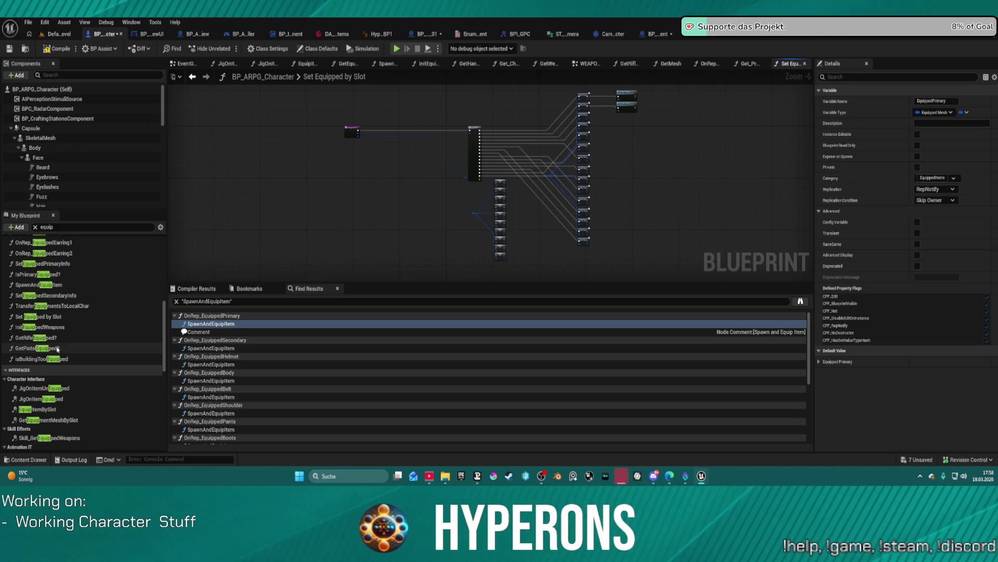
double_click(34, 337)
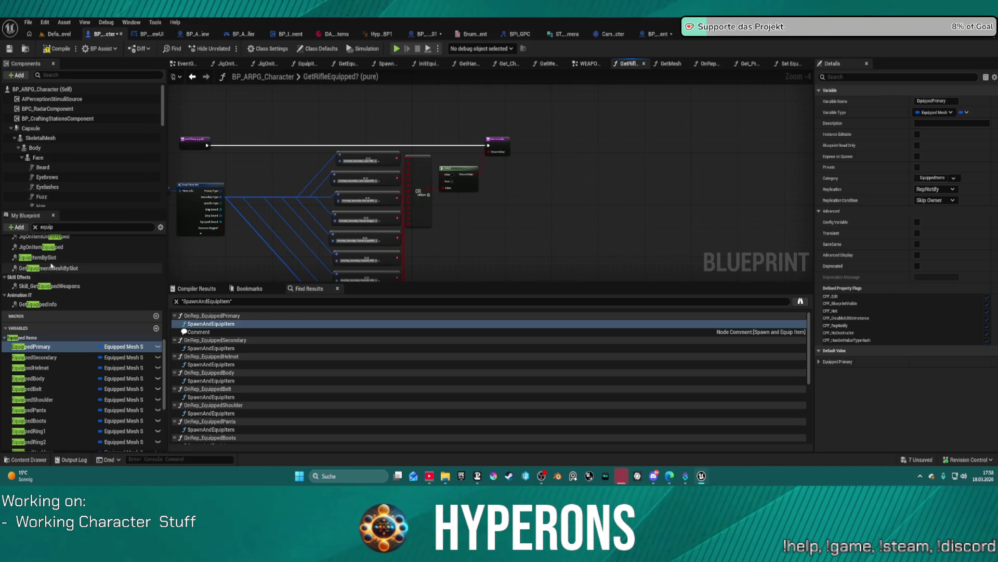
scroll(69, 296, up, 5)
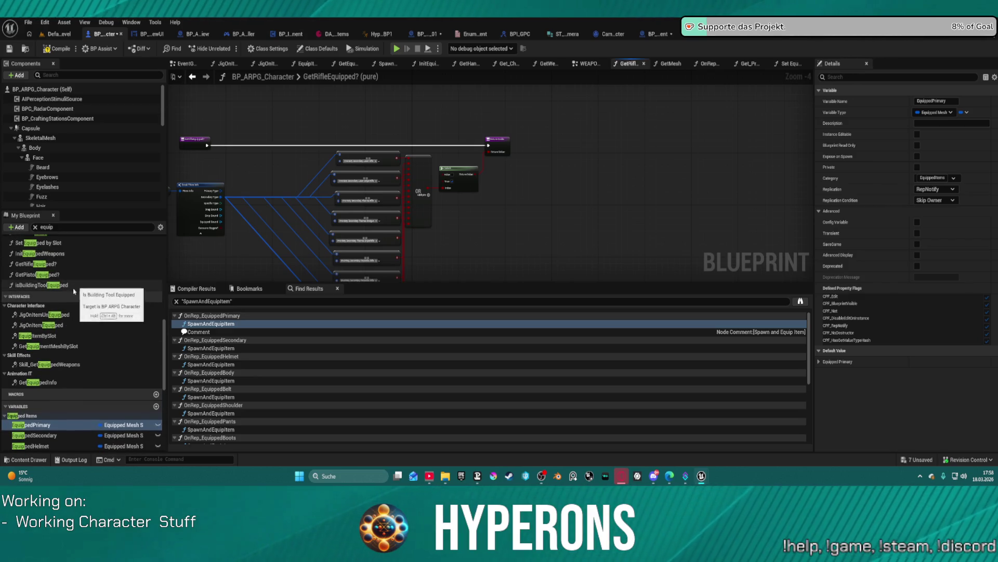
double_click(52, 253)
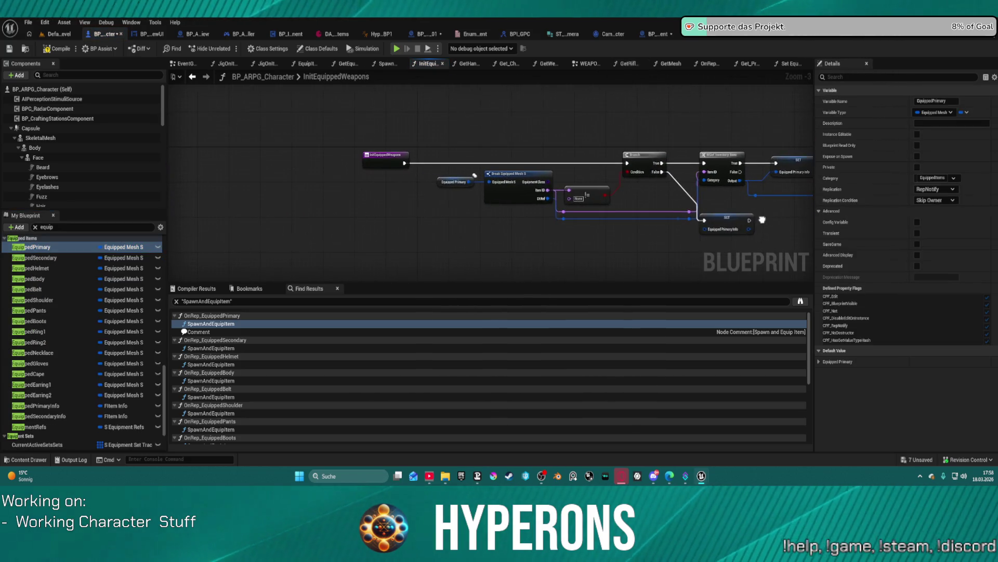
scroll(84, 255, down, 10)
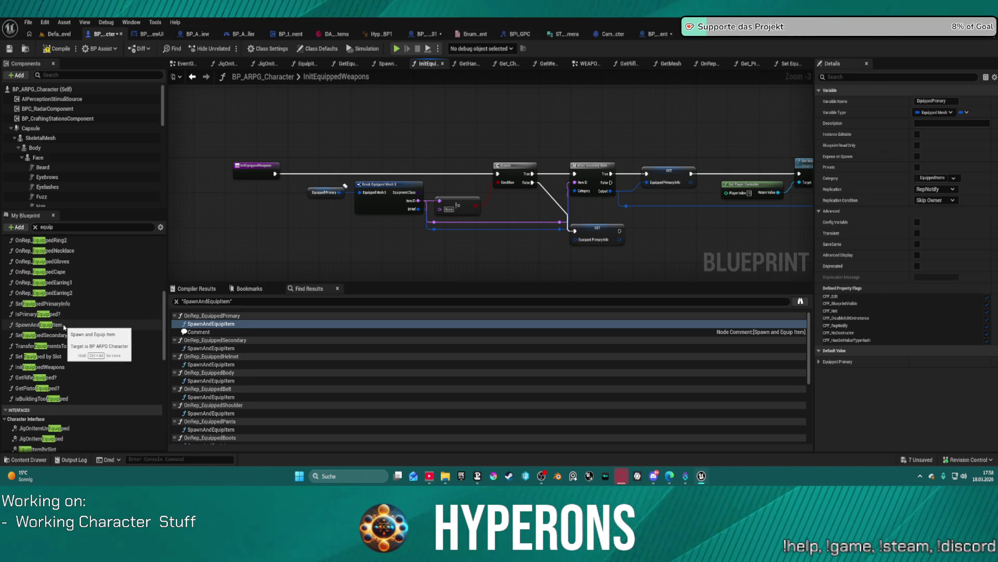
scroll(57, 299, up, 5)
scroll(55, 295, up, 3)
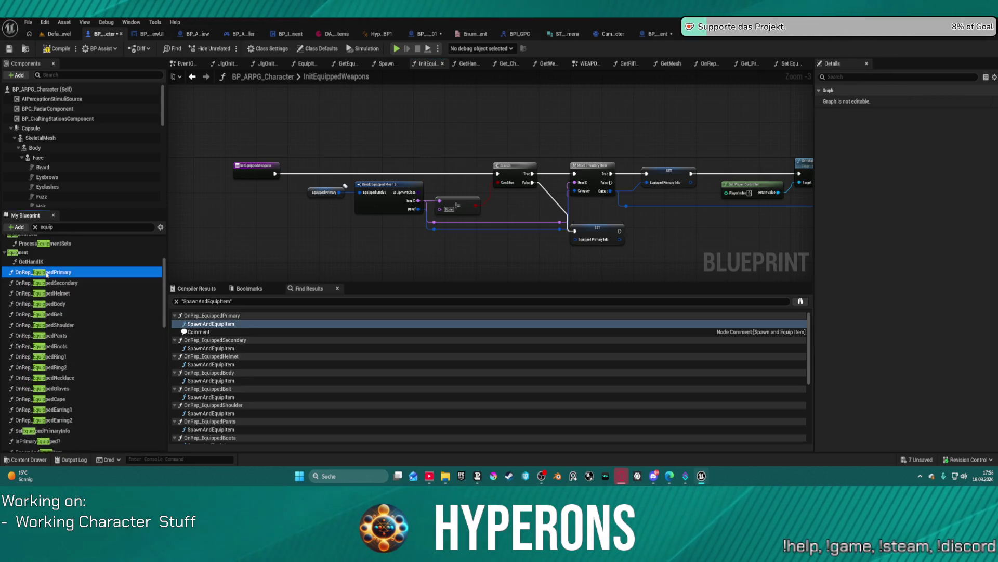
Open OnRep_EquippedPrimary and step into its Set Equipped Primary Info call.
double_click(47, 272)
mouse_move(520, 181)
mouse_down()
mouse_move(457, 211)
mouse_move(355, 219)
mouse_up()
double_click(364, 219)
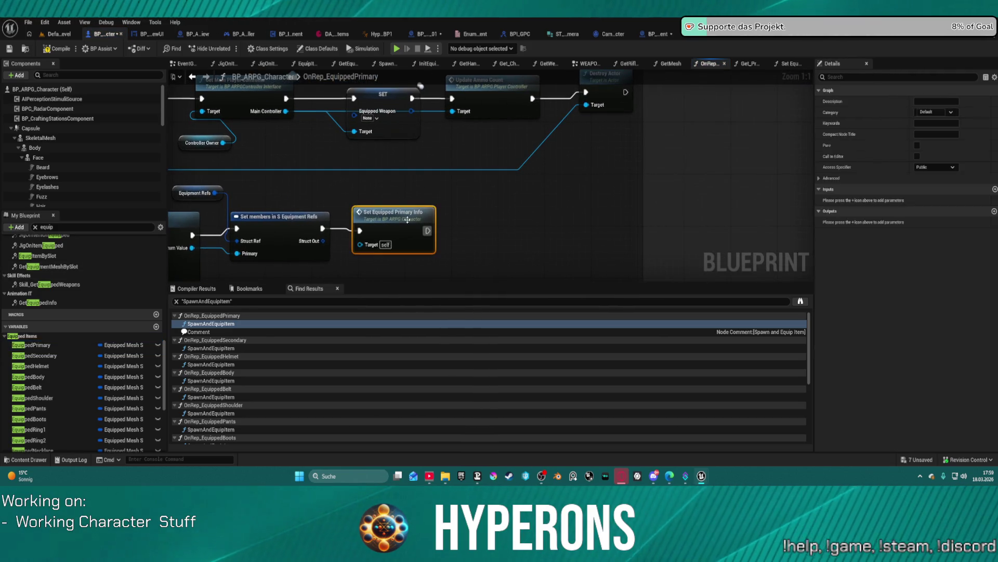
Survey SetEquippedPrimaryInfo's Check Ammo, Branch and Break FItem Info nodes, then show the EventGraph WEAPONS section.
scroll(497, 160, up, 5)
mouse_move(468, 182)
mouse_down()
mouse_move(233, 184)
mouse_move(210, 158)
mouse_move(173, 155)
mouse_up()
scroll(196, 151, down, 3)
drag(666, 58, 666, 148)
scroll(671, 171, up, 3)
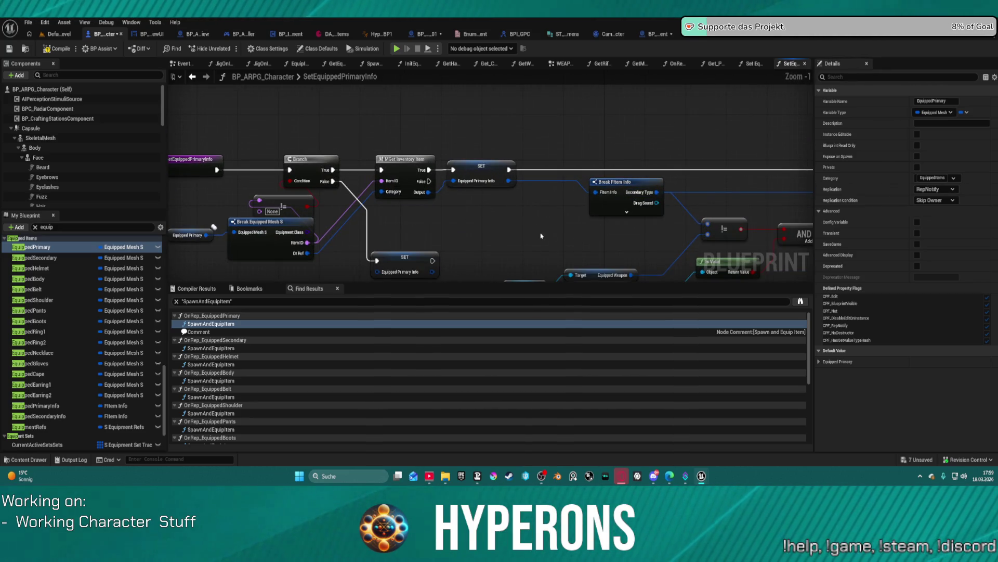
key(ctrl+z)
key(ctrl+z)
key(ctrl+z)
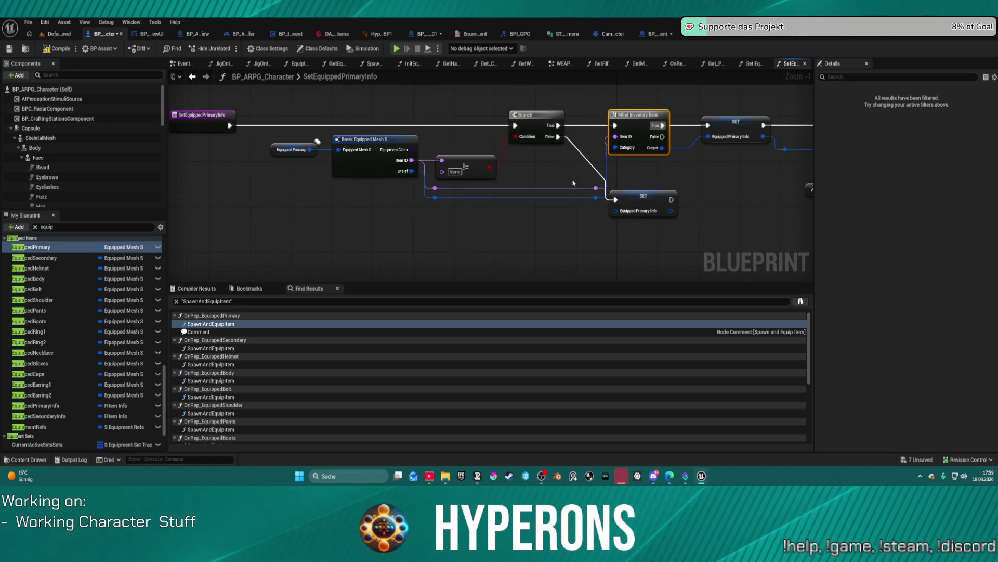
drag(641, 185, 499, 166)
mouse_move(496, 178)
mouse_down()
mouse_move(613, 174)
mouse_move(504, 191)
mouse_move(364, 190)
mouse_move(357, 208)
mouse_move(215, 197)
mouse_up()
drag(468, 203, 187, 208)
drag(437, 208, 695, 207)
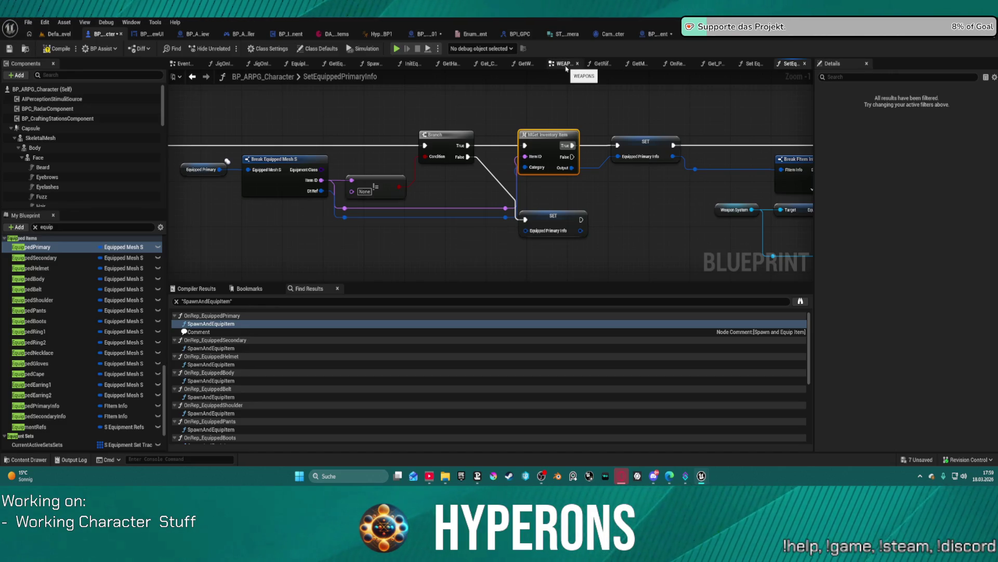
click(563, 64)
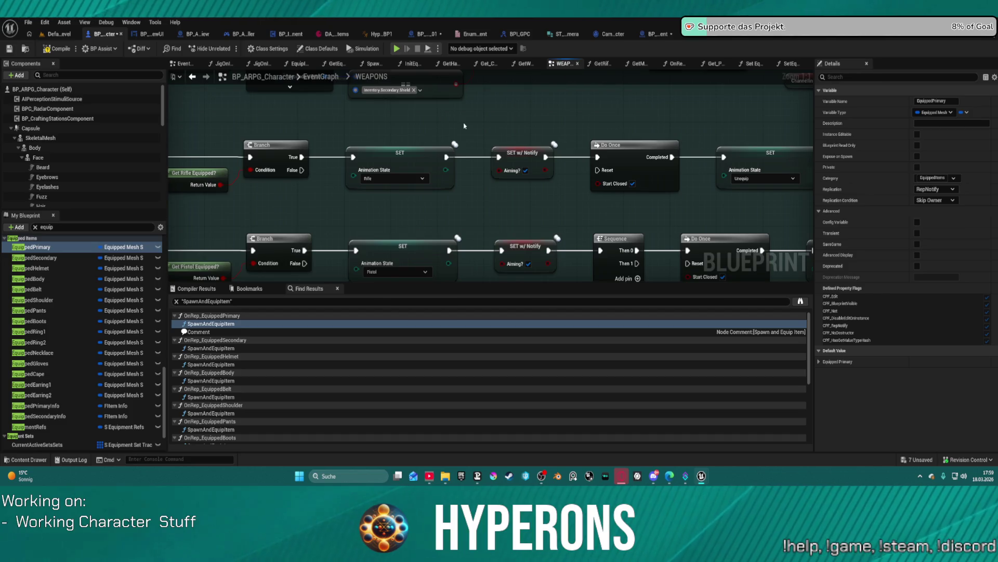
Frame the WEAPONS graph and close the camera properties, camera character, DA_InventoryItems and equipment data asset editors.
key(Home)
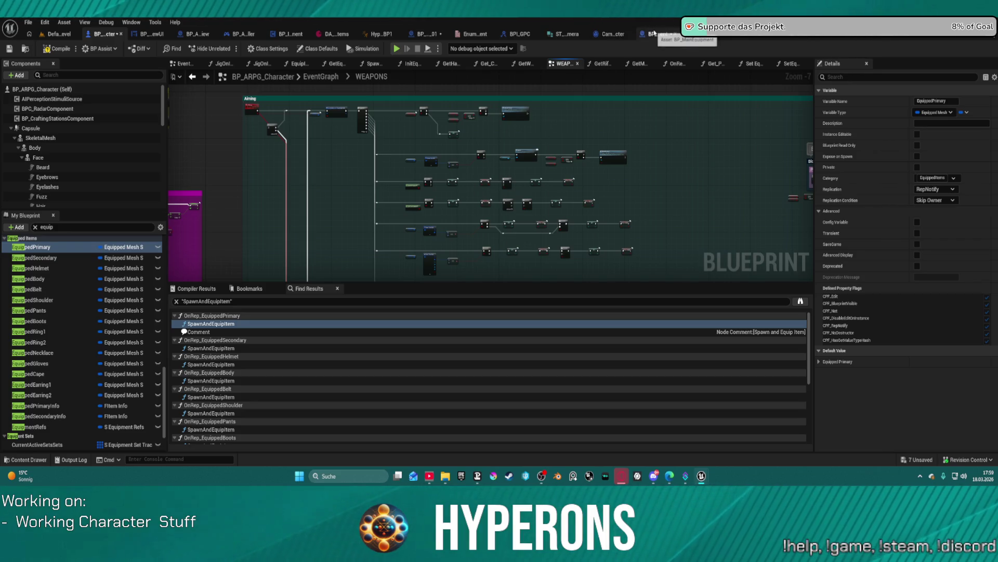
middle_click(557, 38)
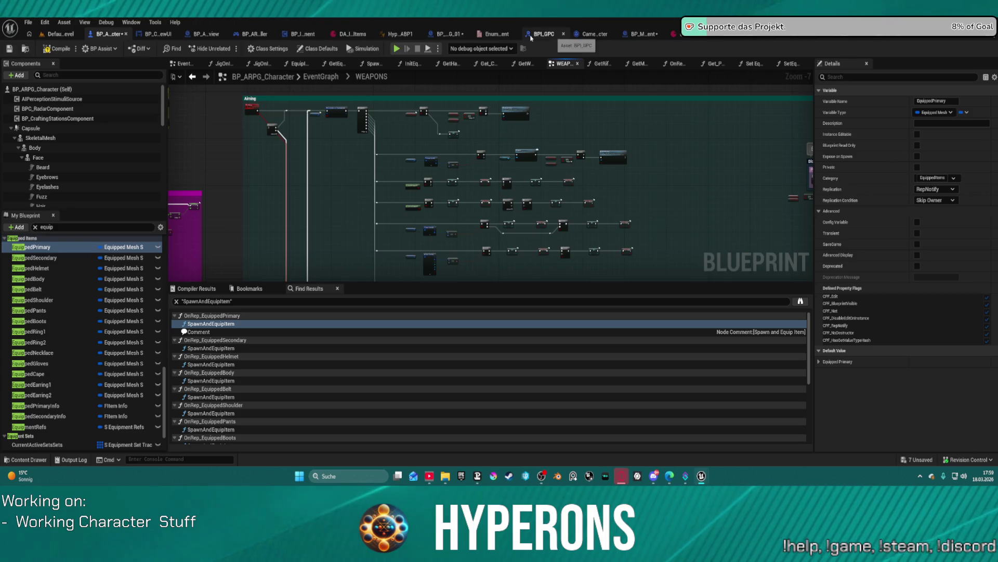
middle_click(577, 37)
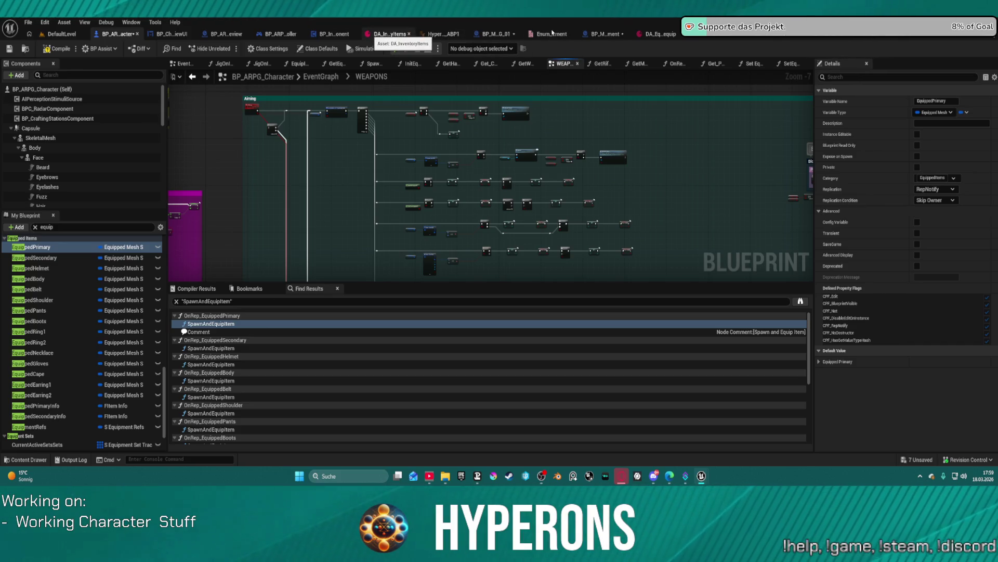
click(409, 34)
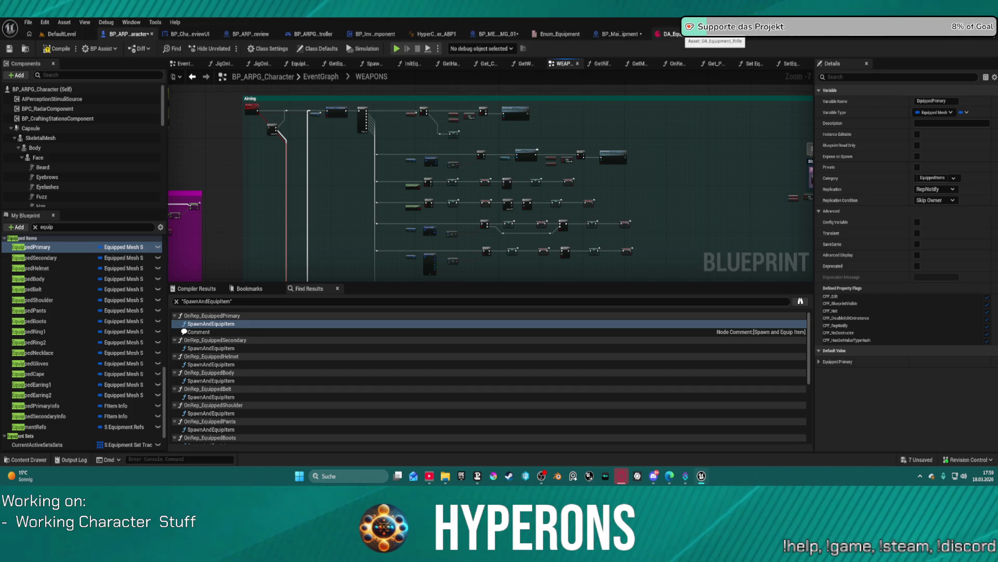
click(684, 34)
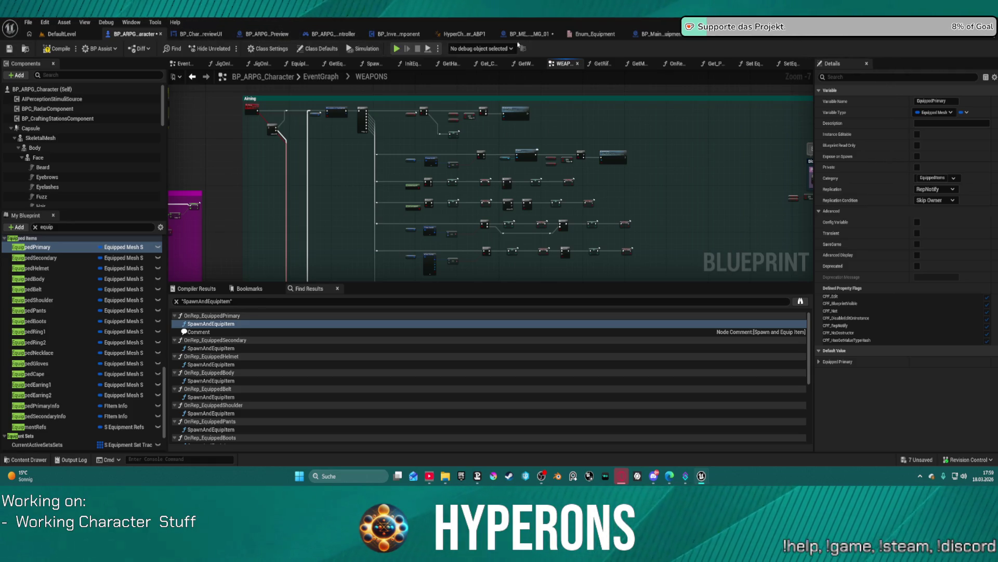
Close the character preview UI editor and select the WeaponSystem component.
click(227, 34)
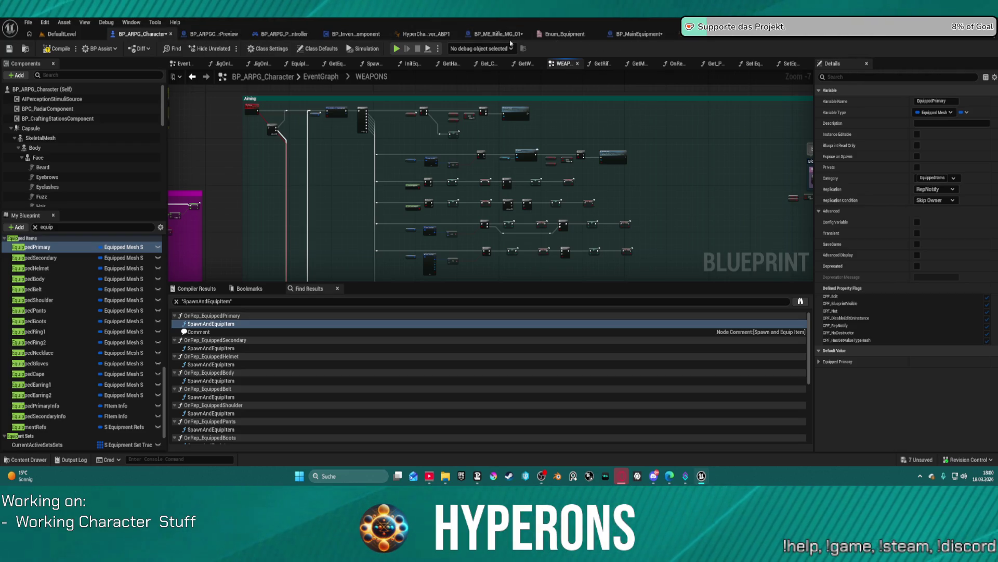
scroll(38, 170, down, 8)
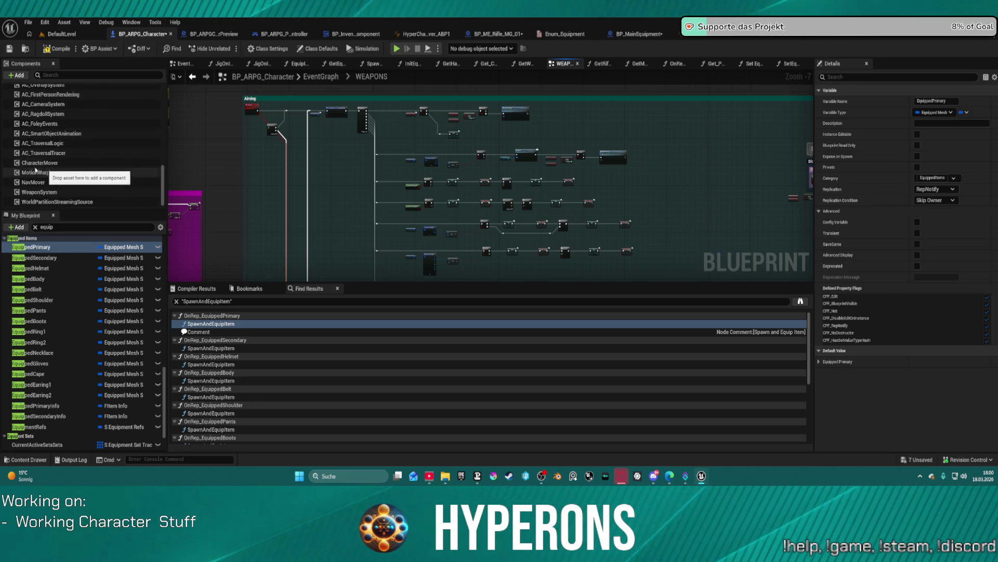
click(41, 192)
Open the WeaponSystem component's blueprint and bring up actions on its Attach Component node.
right_click(46, 194)
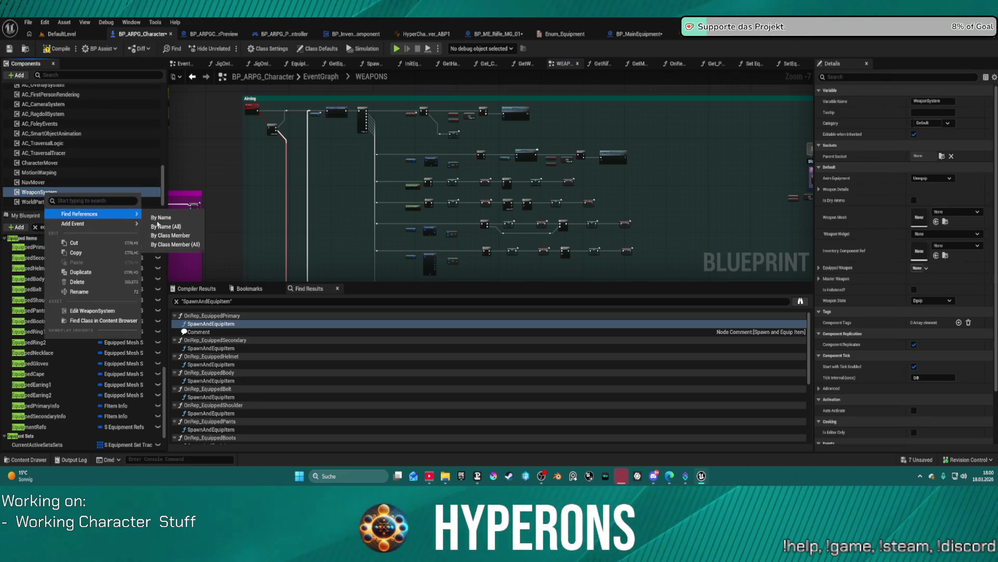
click(698, 128)
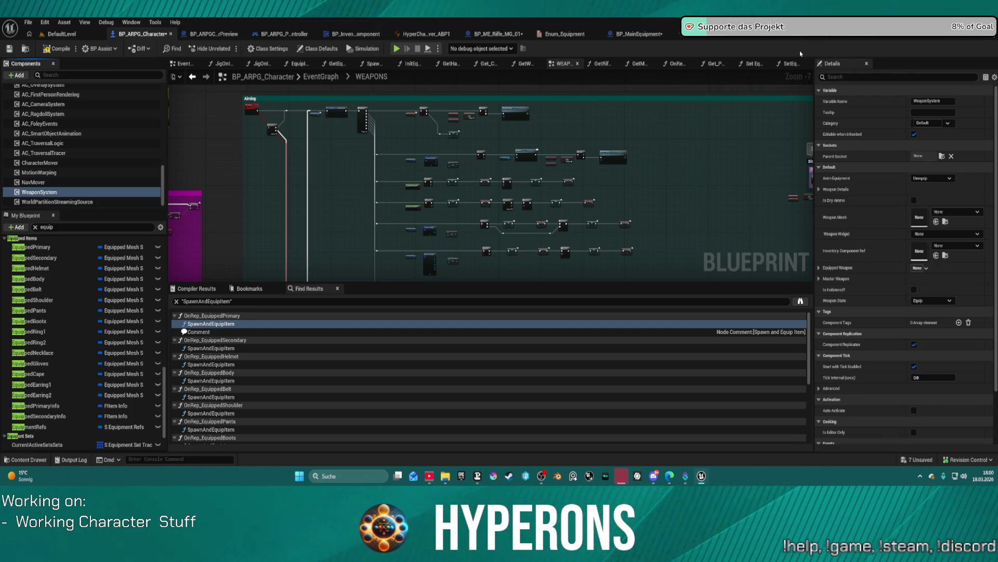
double_click(39, 192)
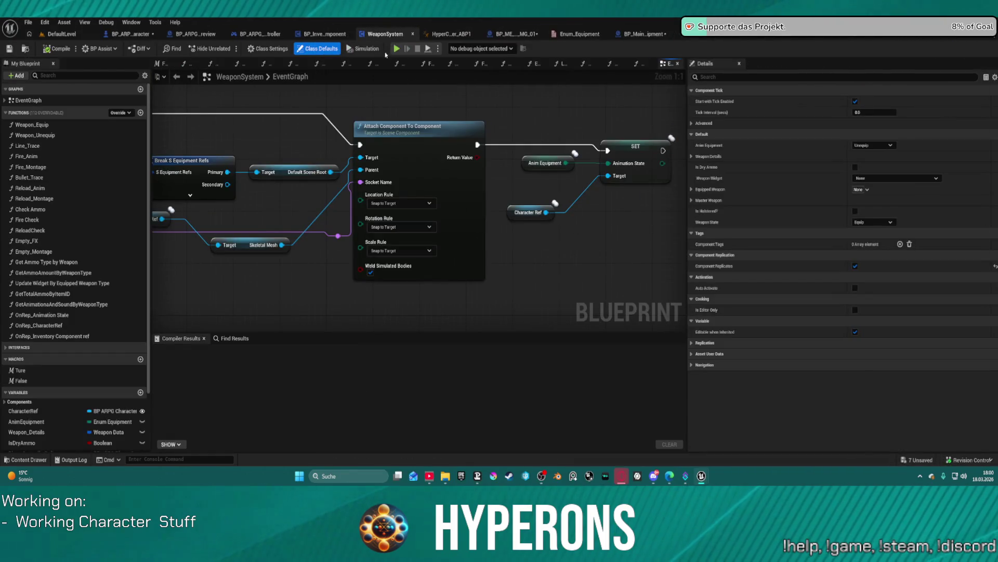
scroll(401, 205, down, 3)
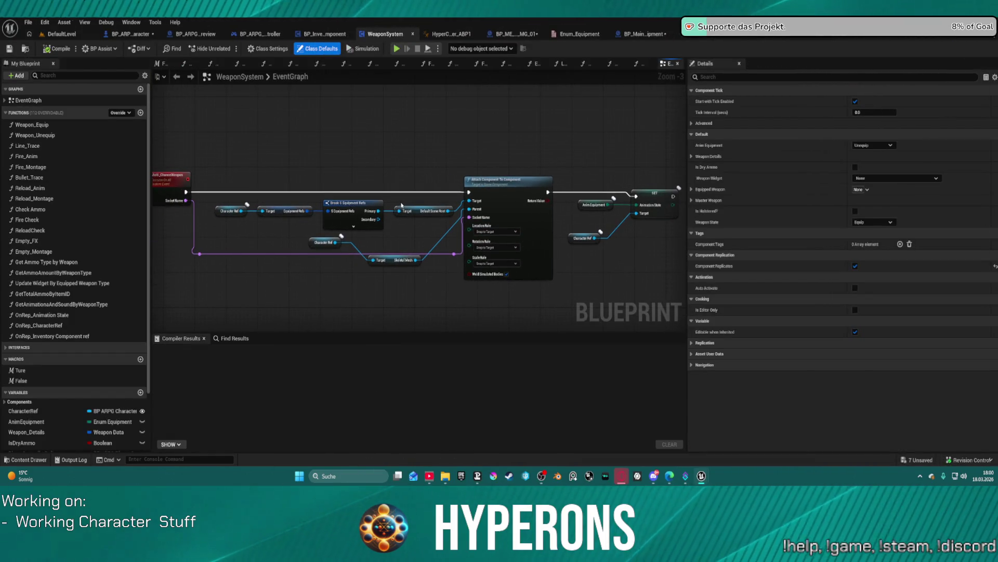
right_click(493, 193)
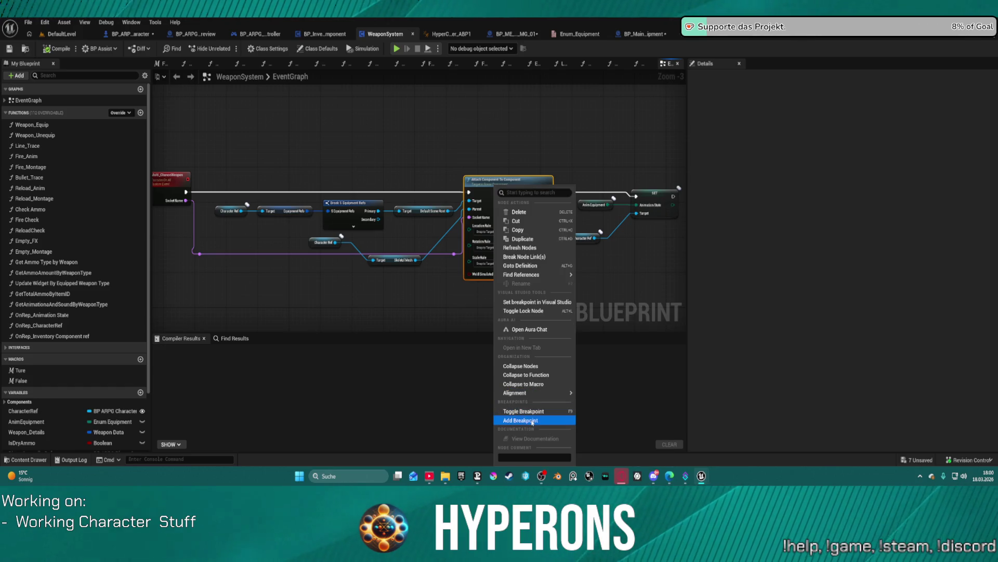
Breakpoint the Attach Component node, play-test equipping the weapon until it triggers, then stop.
click(515, 420)
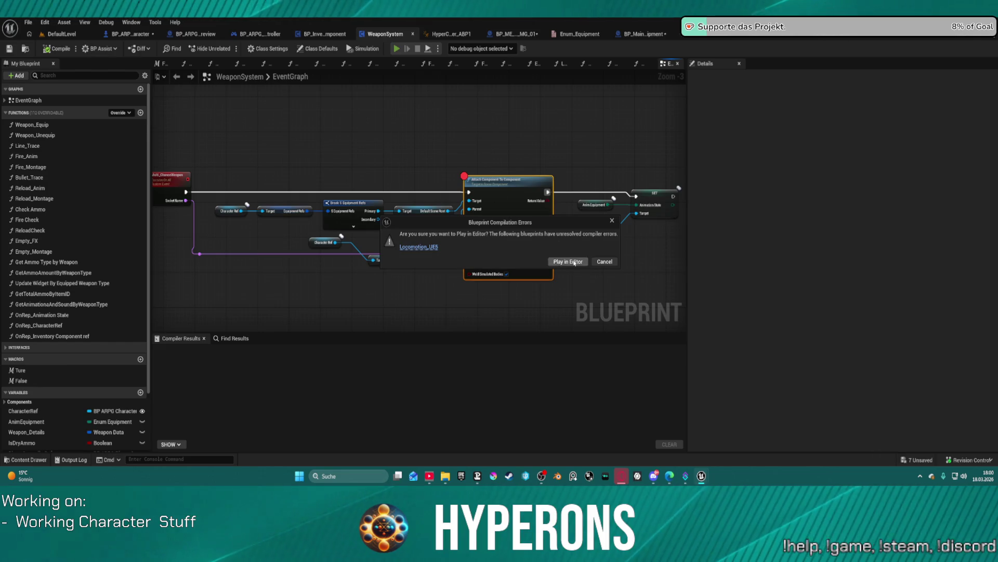
click(575, 261)
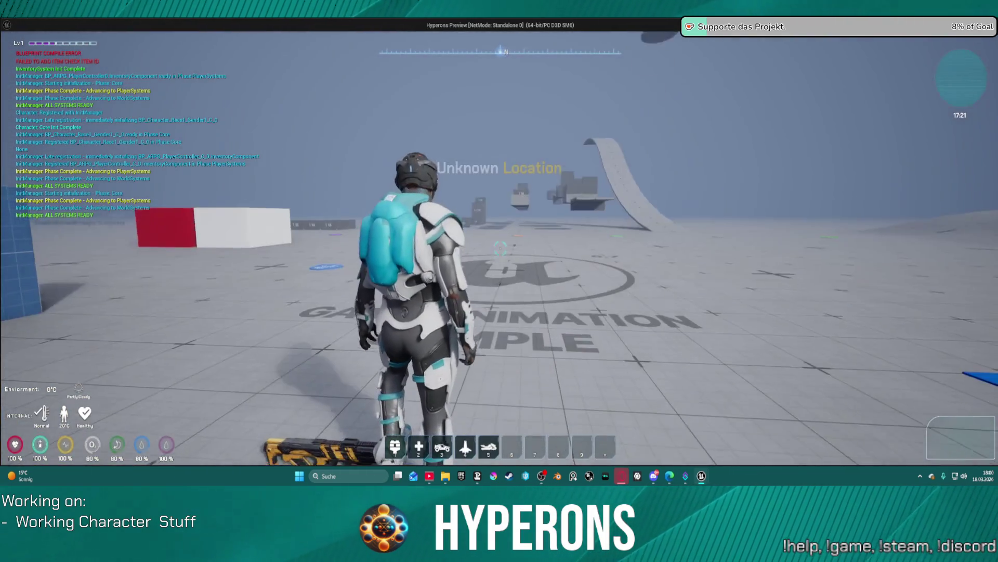
key(i)
click(893, 294)
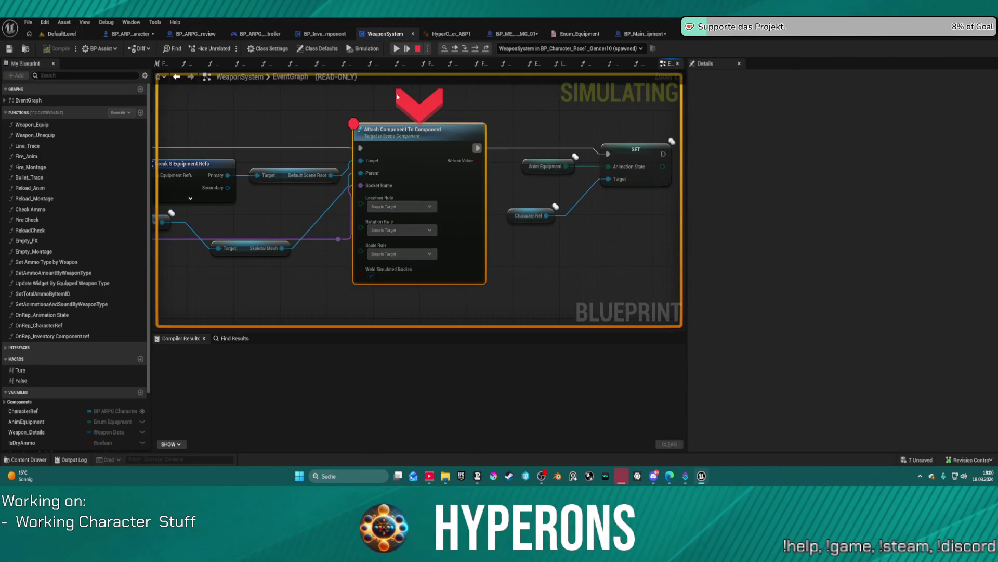
click(419, 49)
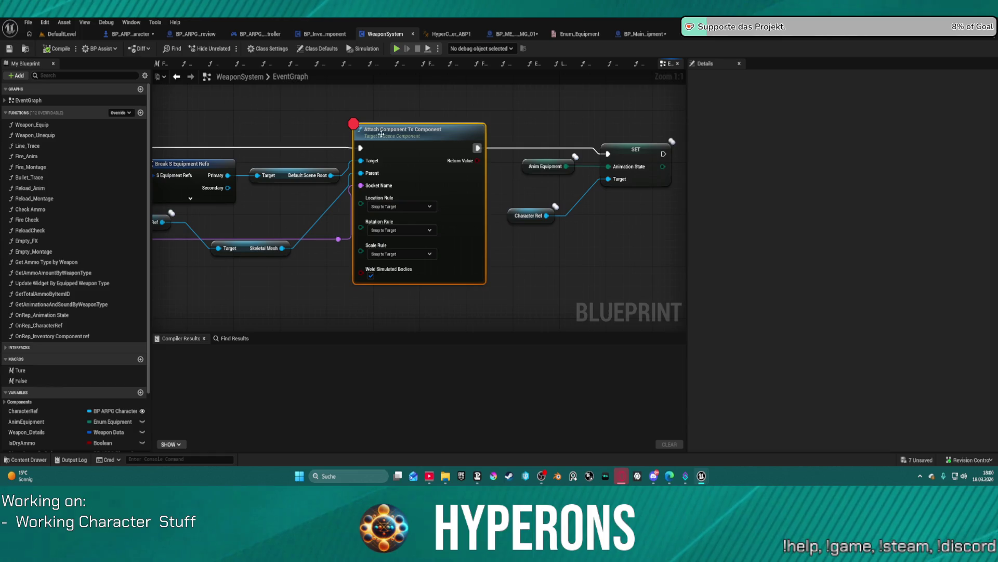
Pan the graph to show Break S Equipment Refs and Attach Component, then switch to BP_MainEquipment.
mouse_move(237, 216)
mouse_down()
mouse_move(361, 214)
mouse_move(556, 233)
mouse_move(467, 227)
mouse_up()
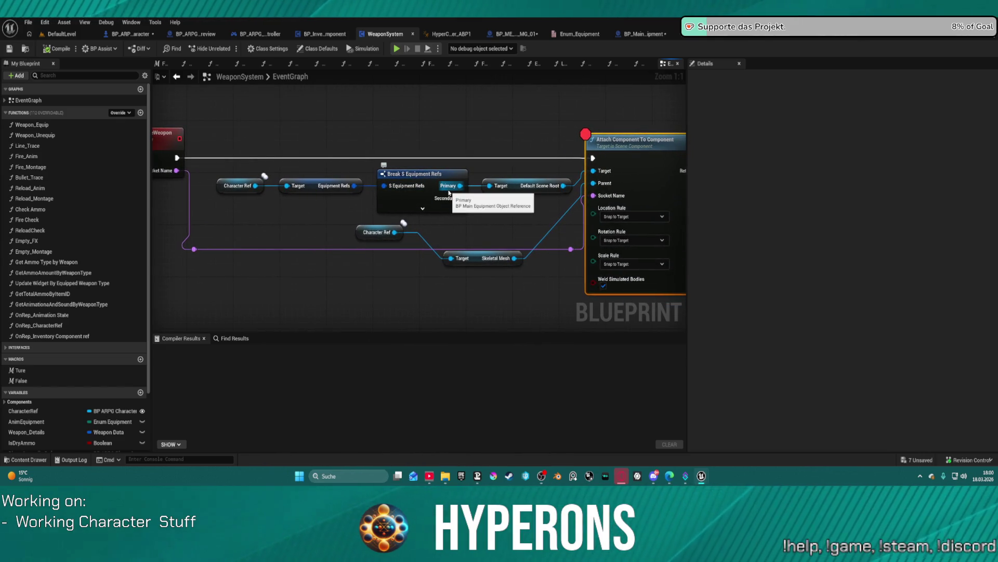
mouse_move(460, 241)
mouse_down()
mouse_move(526, 238)
mouse_move(421, 222)
mouse_move(319, 235)
mouse_move(104, 234)
mouse_move(113, 222)
mouse_move(171, 212)
mouse_move(170, 236)
mouse_up()
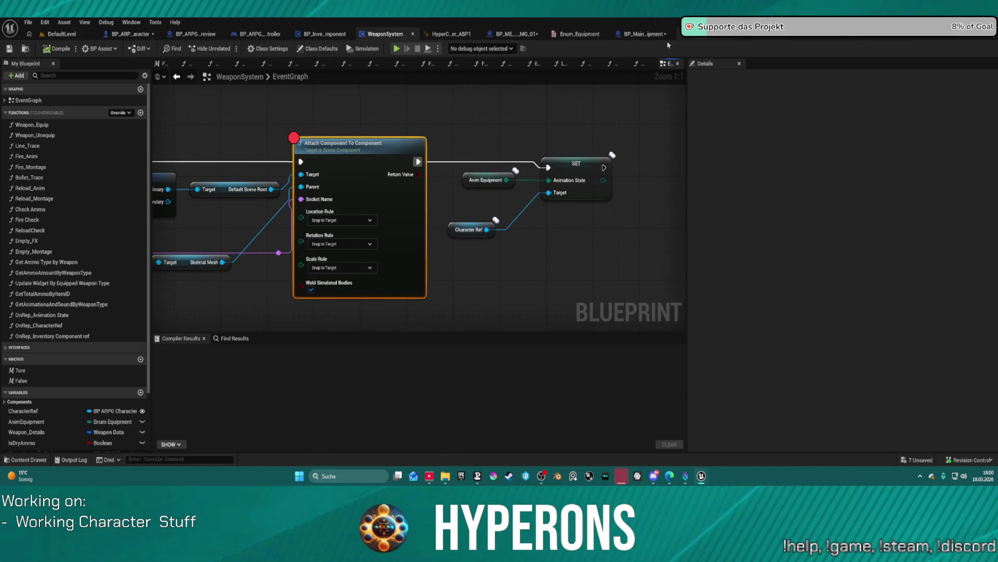
click(645, 33)
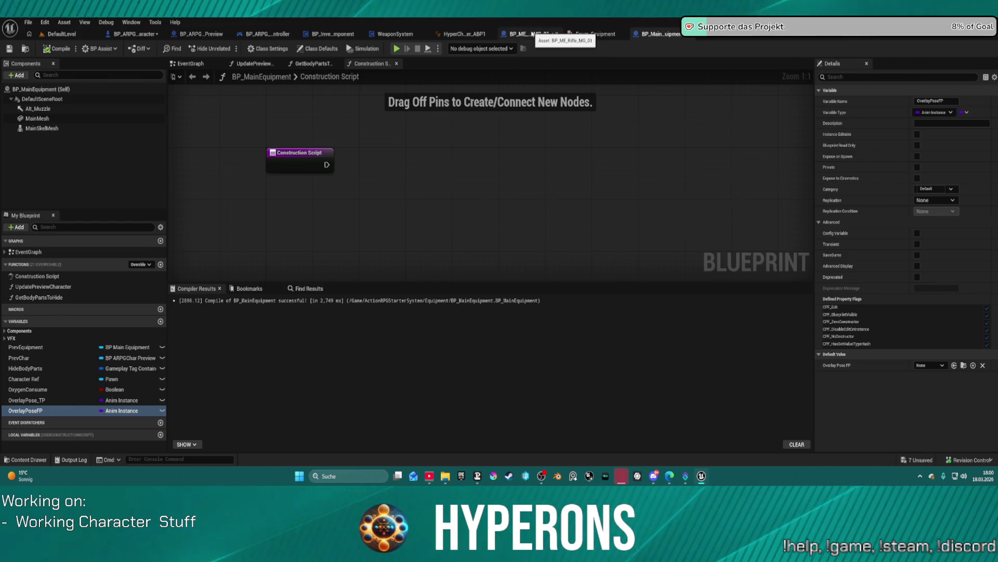
Go via BP_ME_Rifle_MG_01 to BP_ARPG_Character's SpawnAndEquipItem function, panning to the later equip nodes.
click(530, 34)
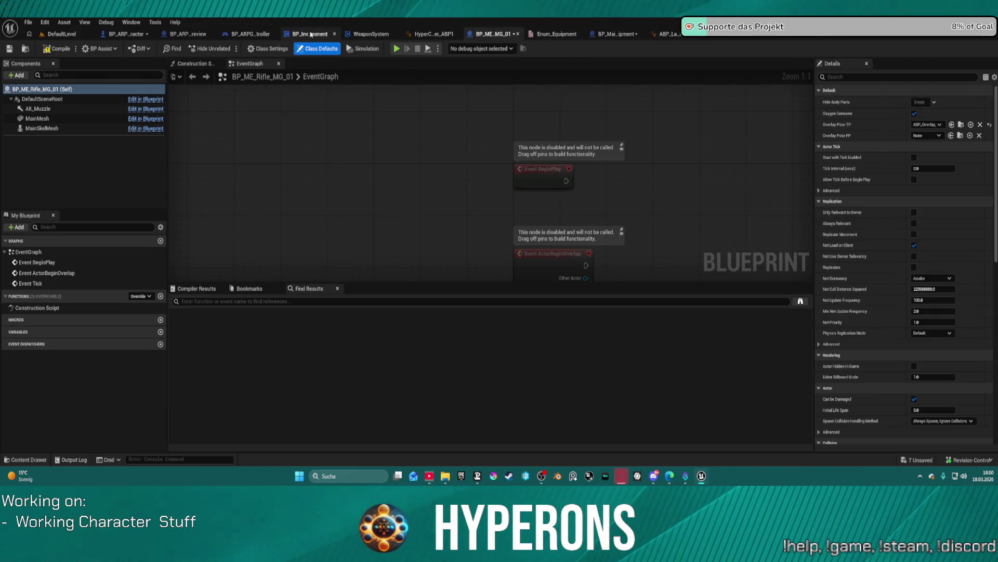
click(113, 34)
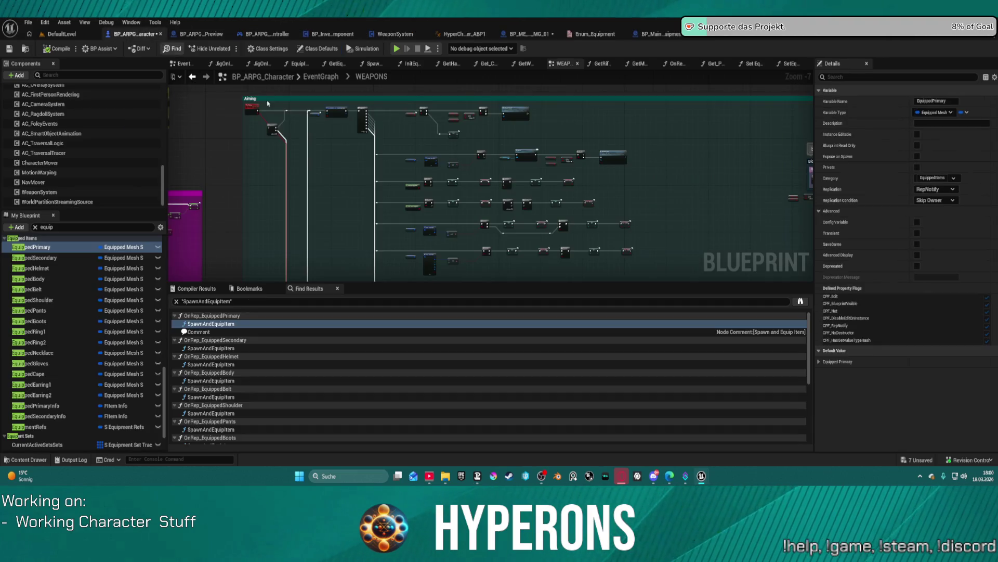
scroll(554, 139, down, 1)
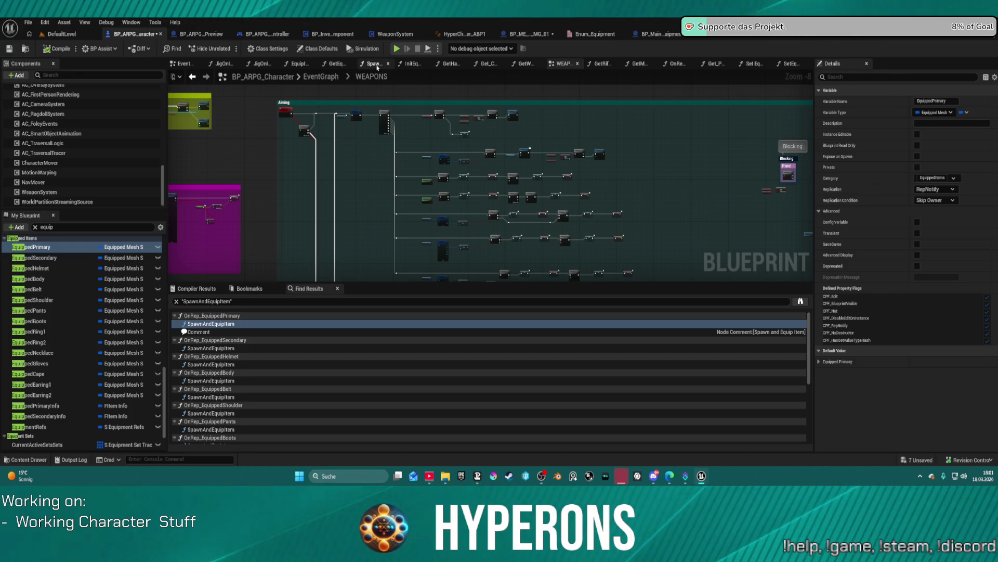
click(374, 64)
drag(465, 168, 83, 161)
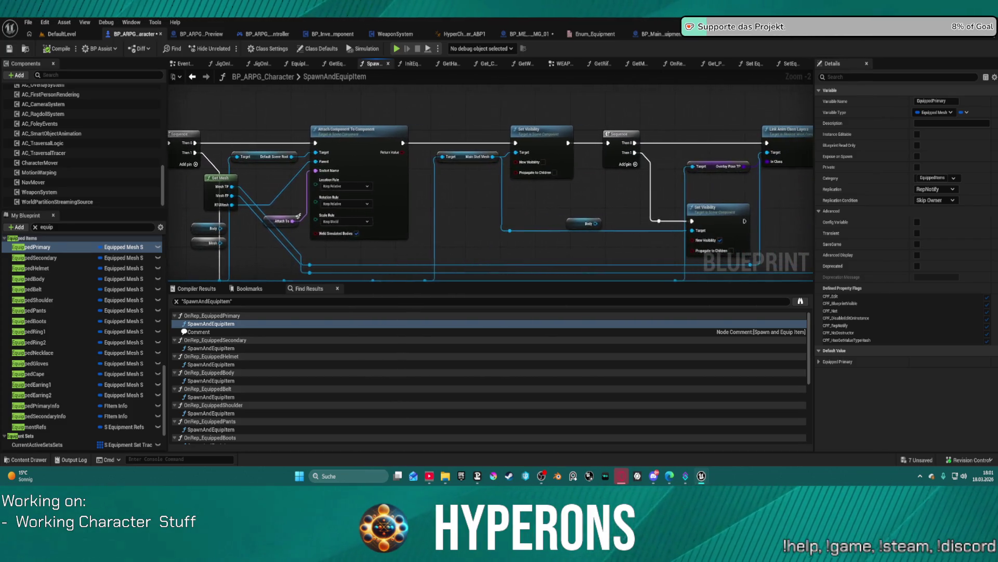
Add a breakpoint on SpawnAndEquipItem's Attach Component node, start a play test and resume twice.
right_click(370, 130)
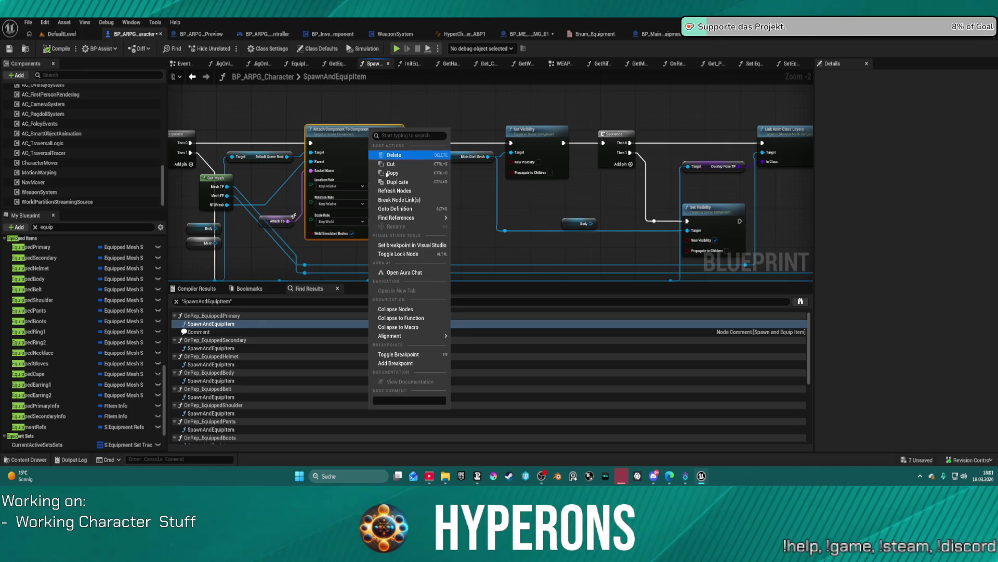
click(409, 364)
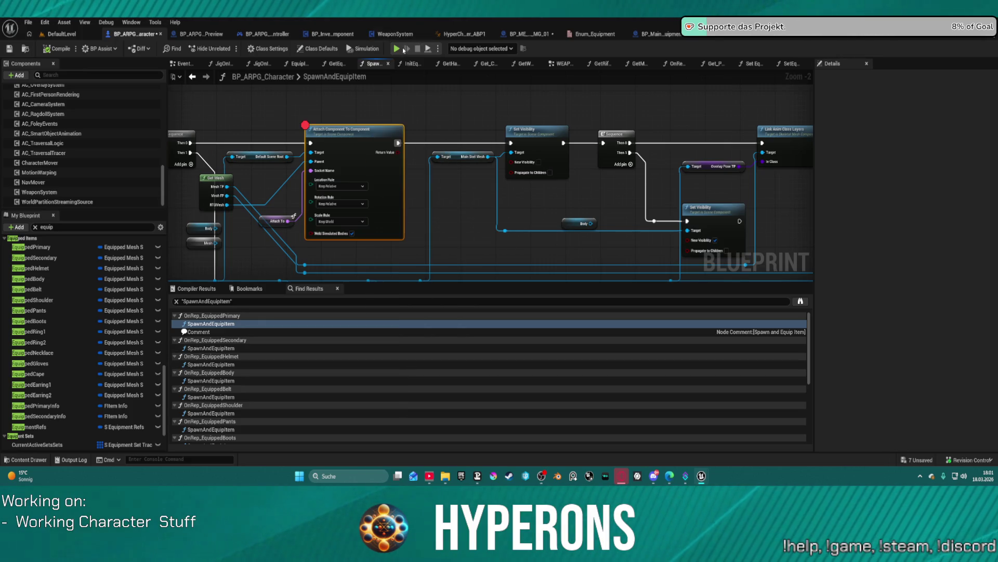
key(alt+p)
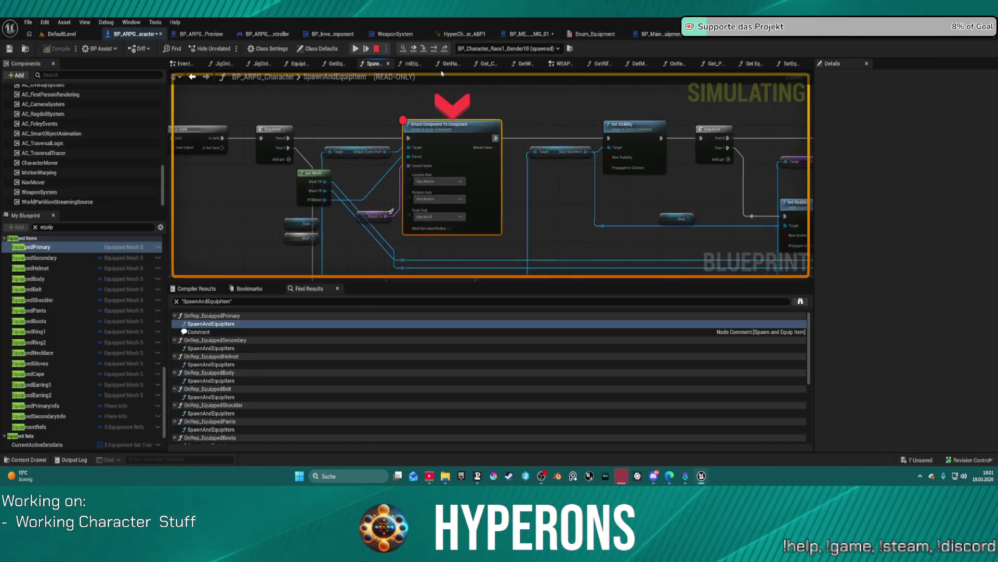
click(355, 48)
click(355, 48)
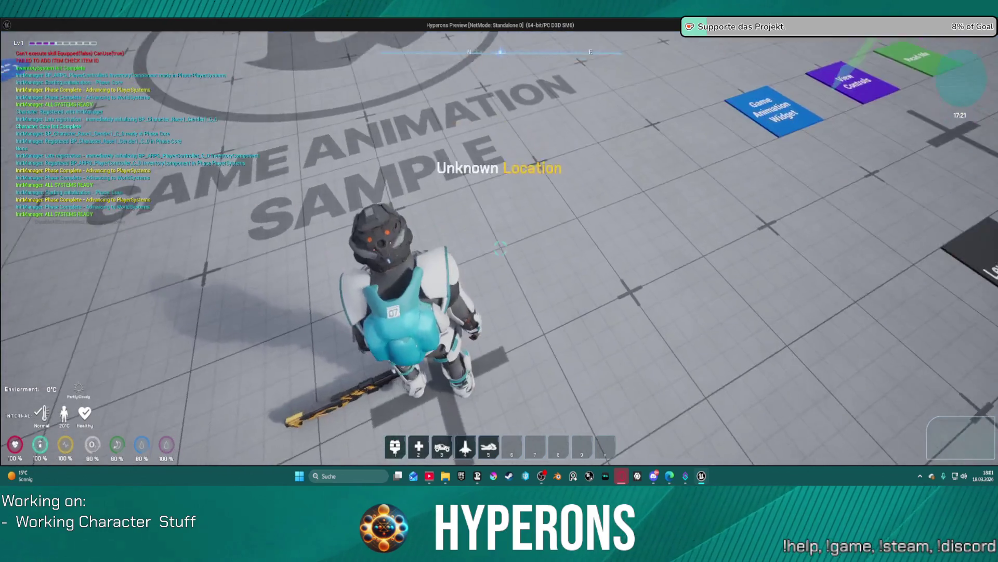
Equip the MG 01 from the in-game inventory and continue to the WeaponSystem breakpoint.
key(i)
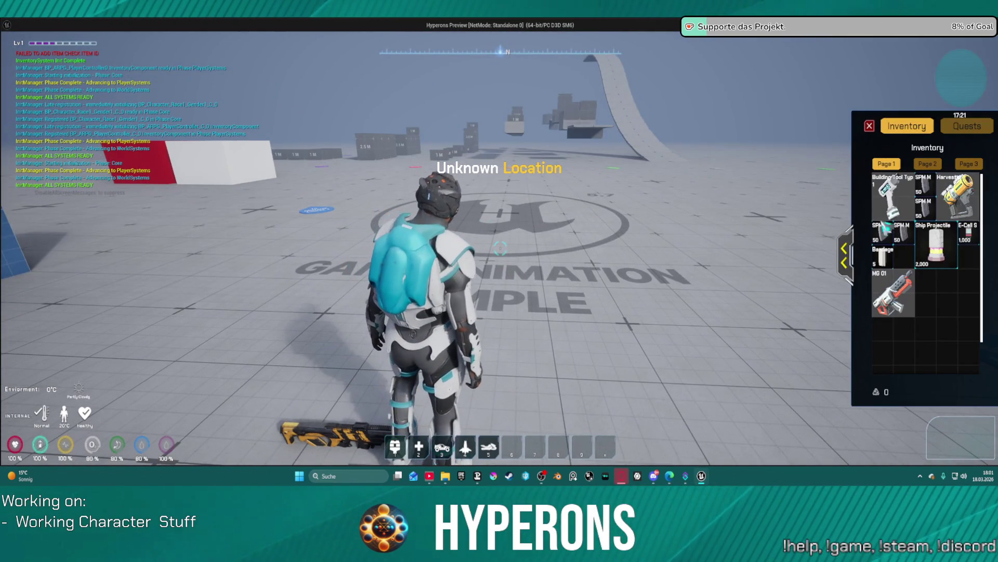
double_click(878, 285)
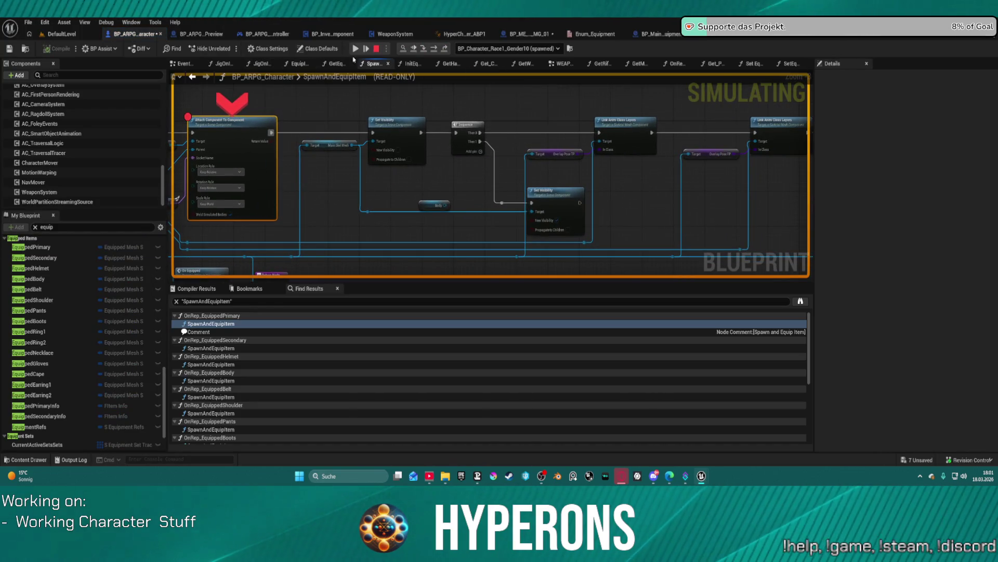
click(356, 49)
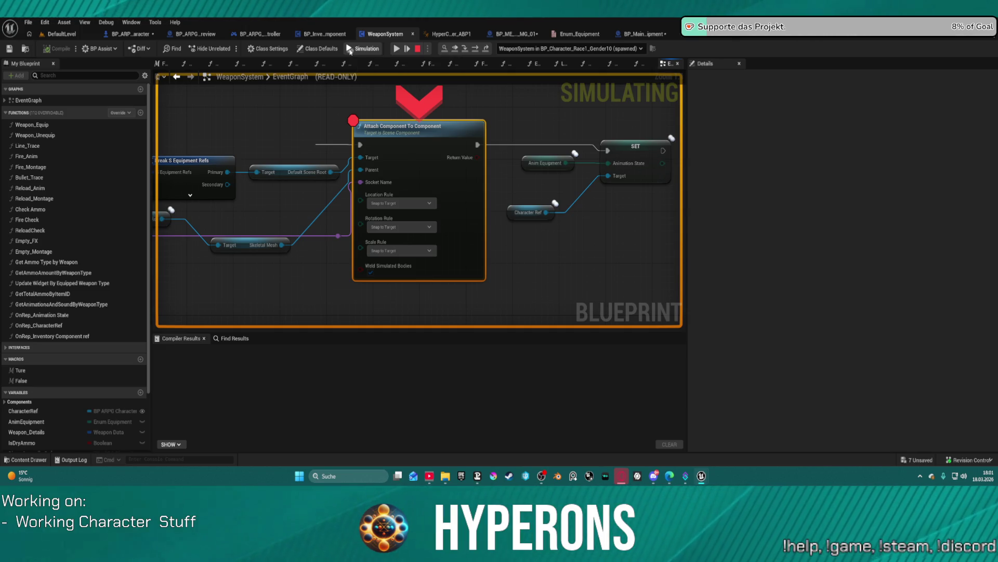
Resume from the breakpoint and orbit the game camera to view the character's front.
click(406, 45)
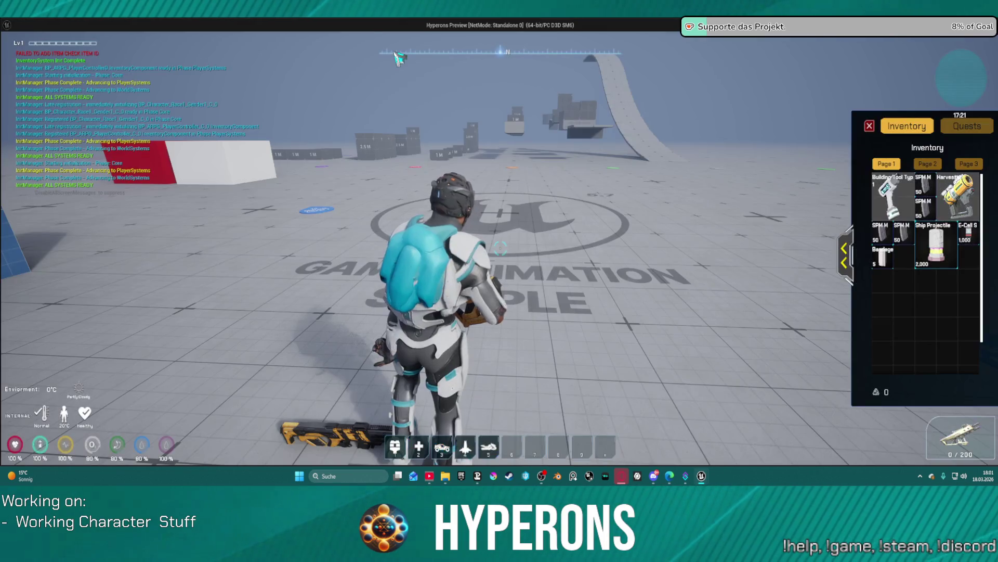
mouse_move(304, 189)
mouse_down()
mouse_move(364, 189)
mouse_move(304, 190)
mouse_up()
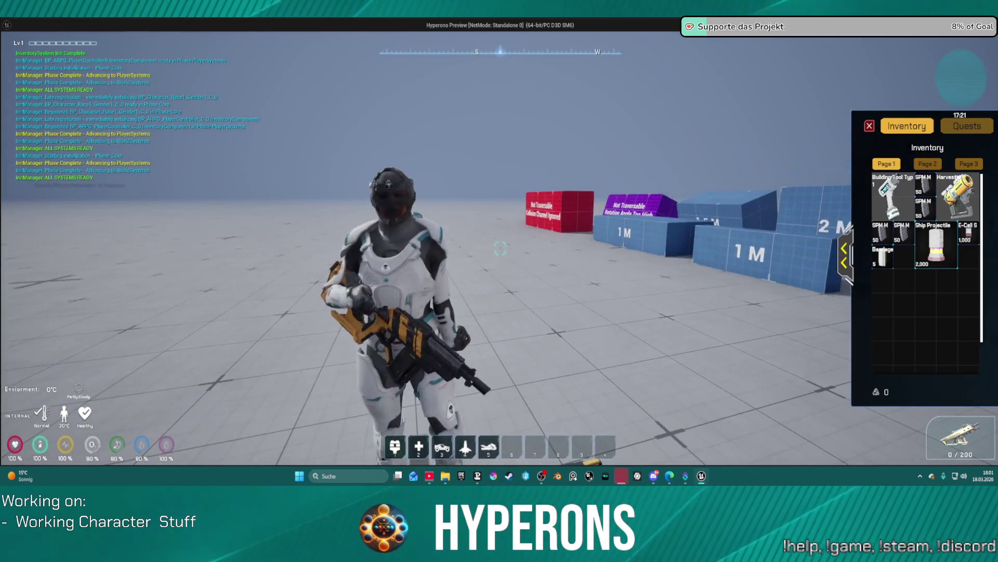
key(Escape)
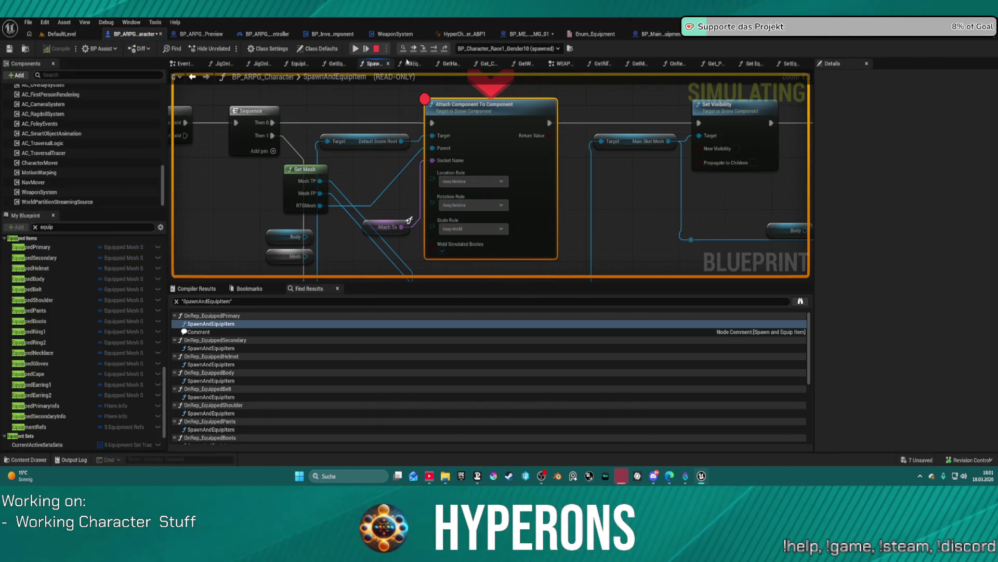
Keep resuming past the remaining breakpoints until gameplay continues with the MG 01 at 0/200 ammo.
click(355, 50)
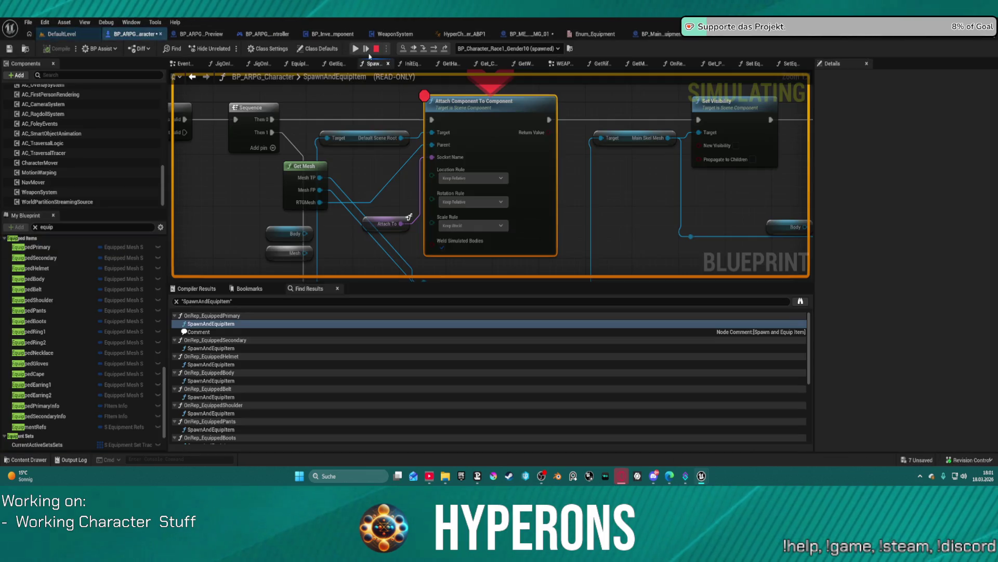
click(356, 48)
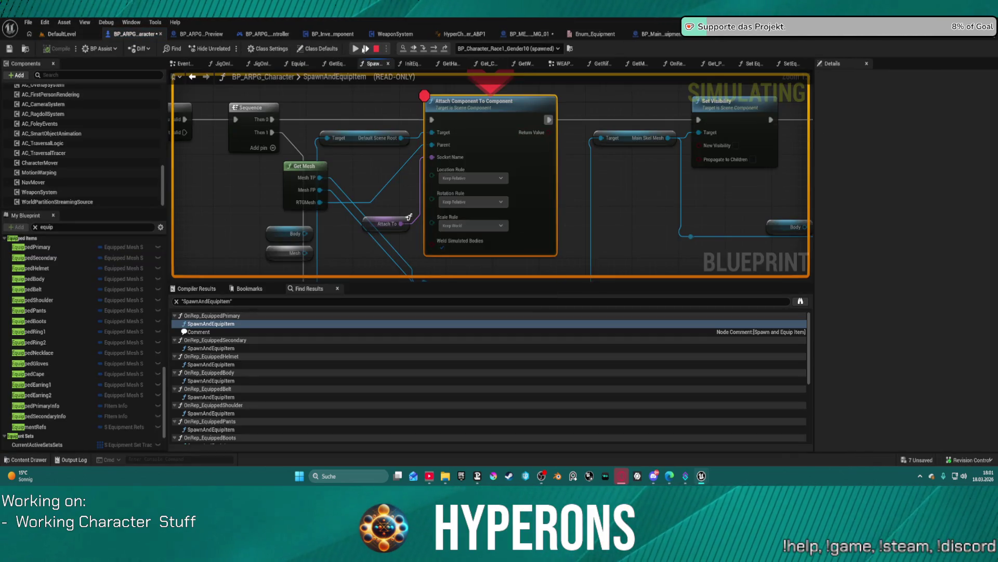
click(359, 50)
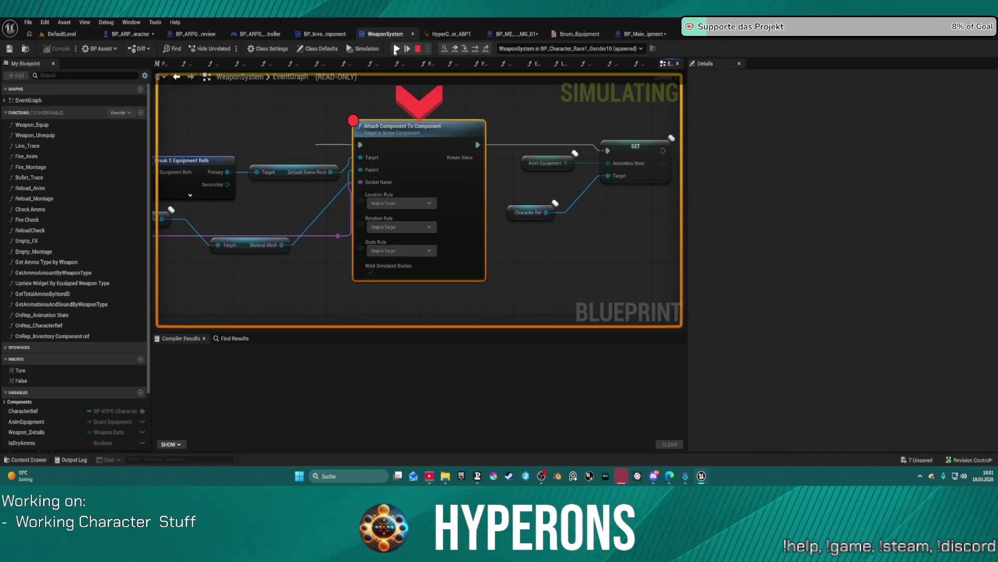
click(360, 50)
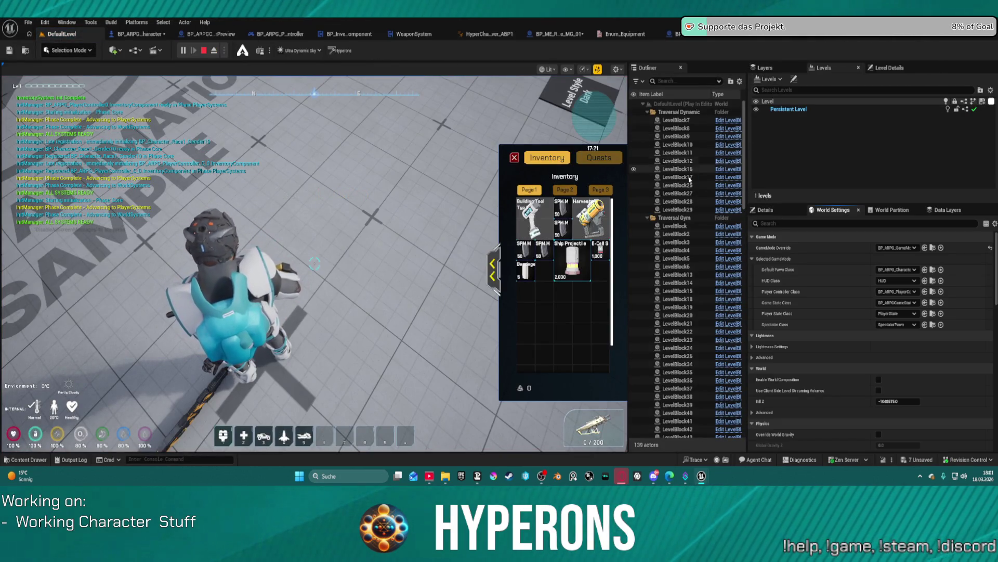
scroll(702, 242, down, 15)
scroll(700, 202, up, 3)
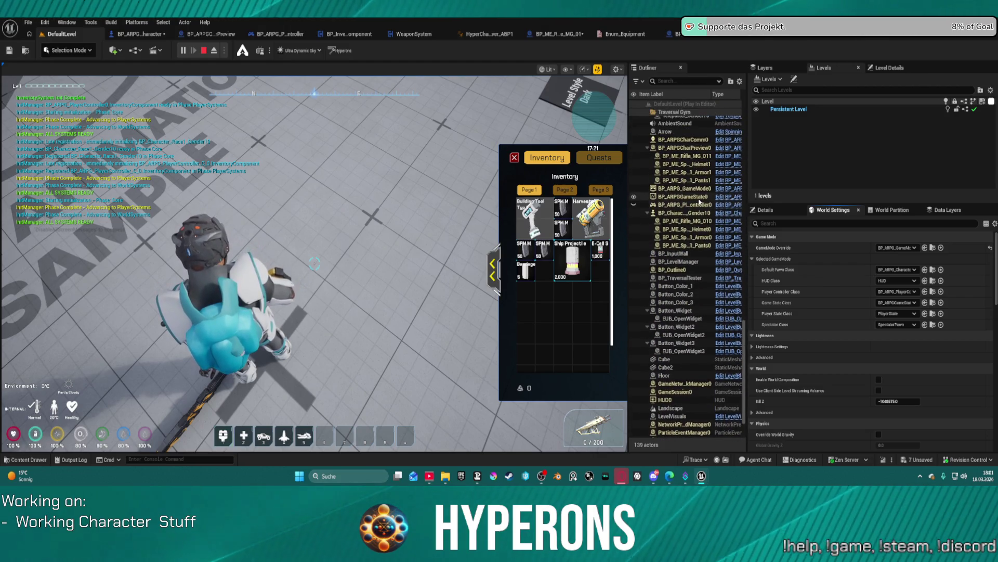
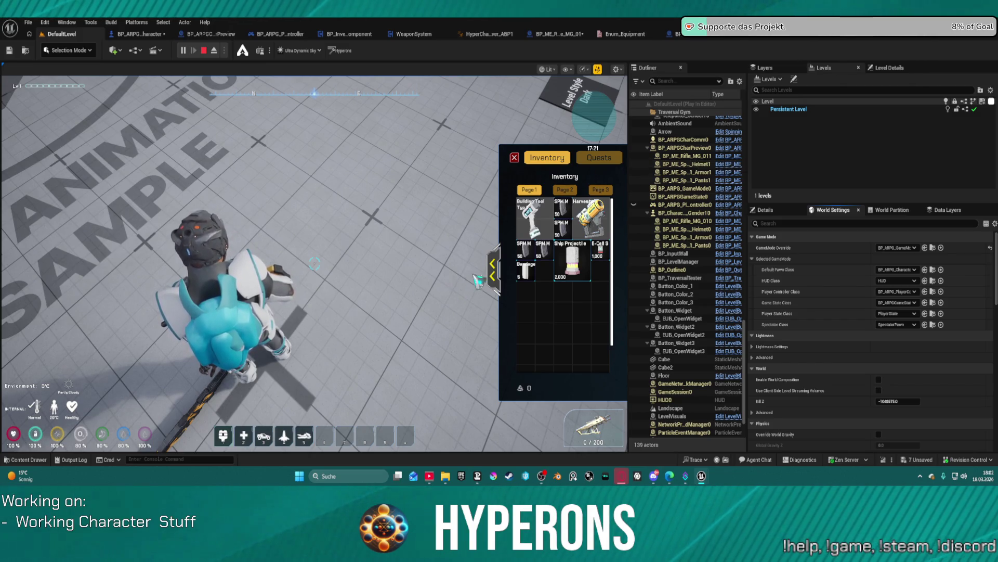
Expand the character equipment view and drag the MG 01 rifle out of Primary into the inventory.
click(493, 270)
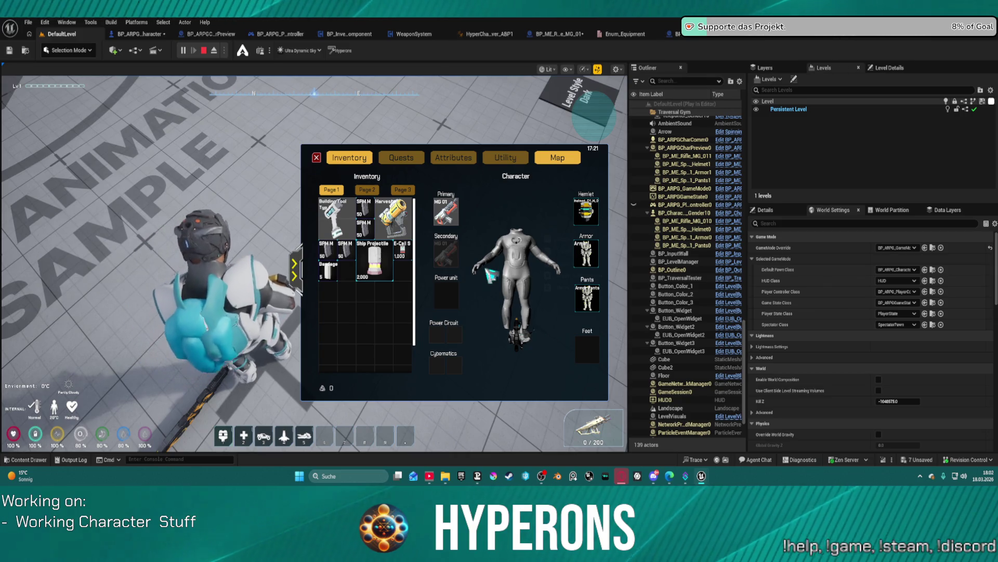
mouse_move(446, 212)
mouse_down()
mouse_move(395, 304)
mouse_move(373, 301)
mouse_move(426, 226)
mouse_move(451, 213)
mouse_up()
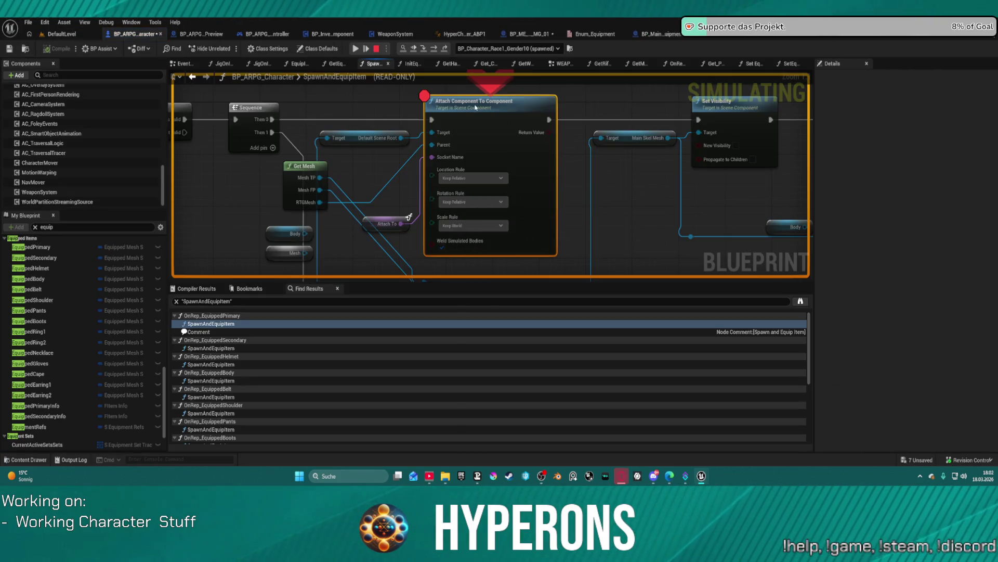
Stop the simulation and review the SpawnAndEquipItem nodes around Attach Component To Component.
click(377, 48)
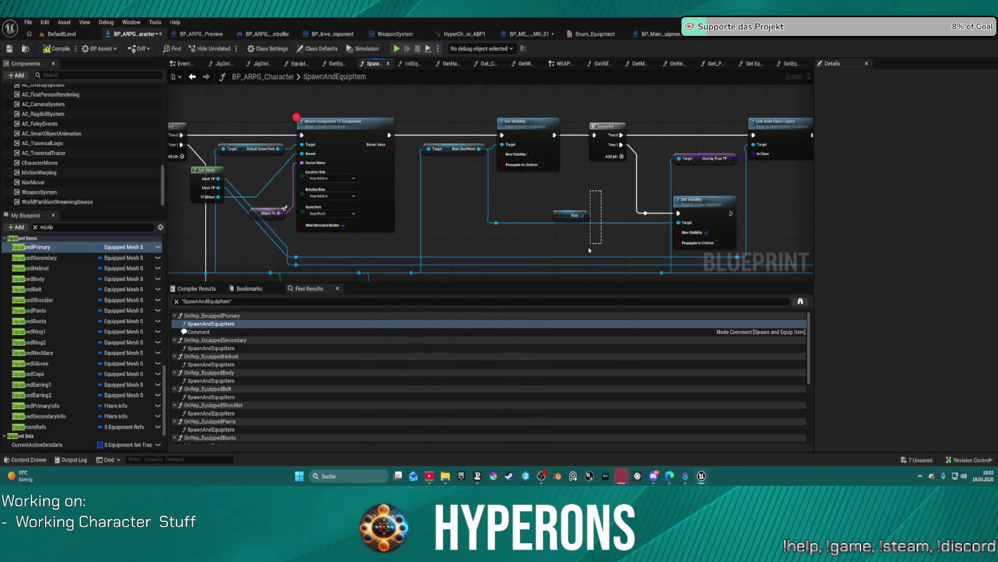
drag(574, 204, 421, 190)
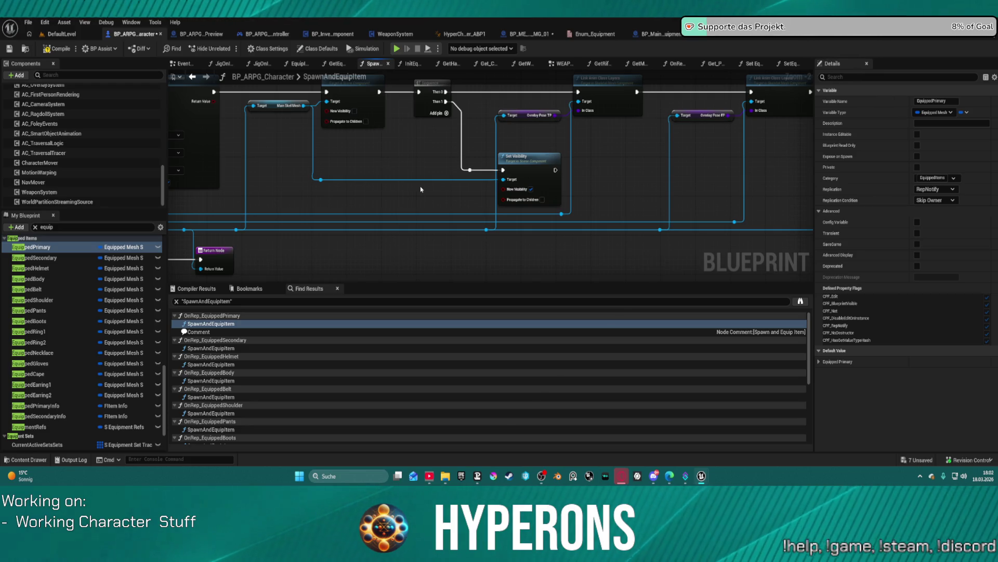
mouse_move(208, 166)
mouse_down()
mouse_move(406, 167)
mouse_move(524, 112)
mouse_up()
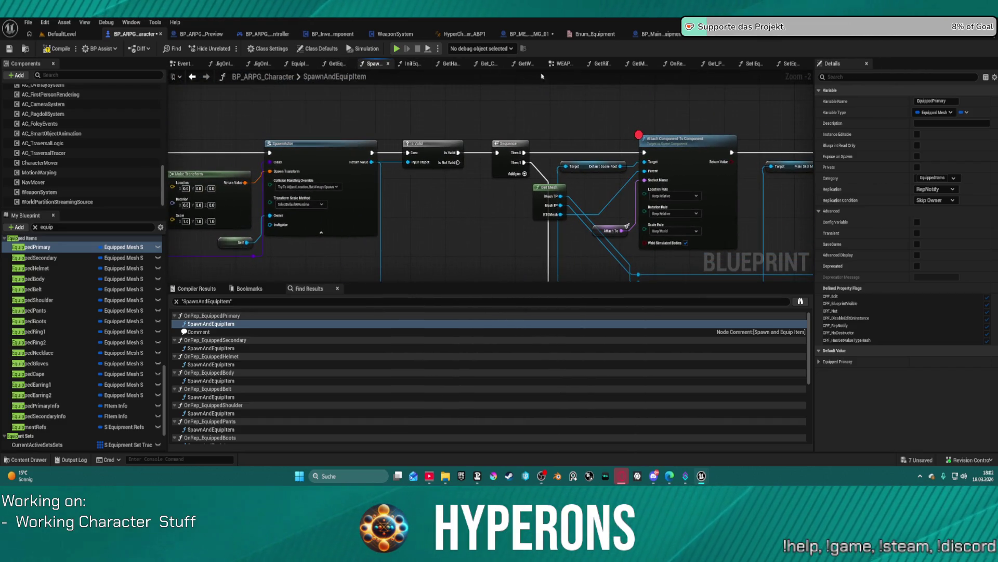
Browse the Set Equipped by Slot and SetEquippedPrimaryInfo graphs, then bring up EquipItemBySlot.
click(754, 65)
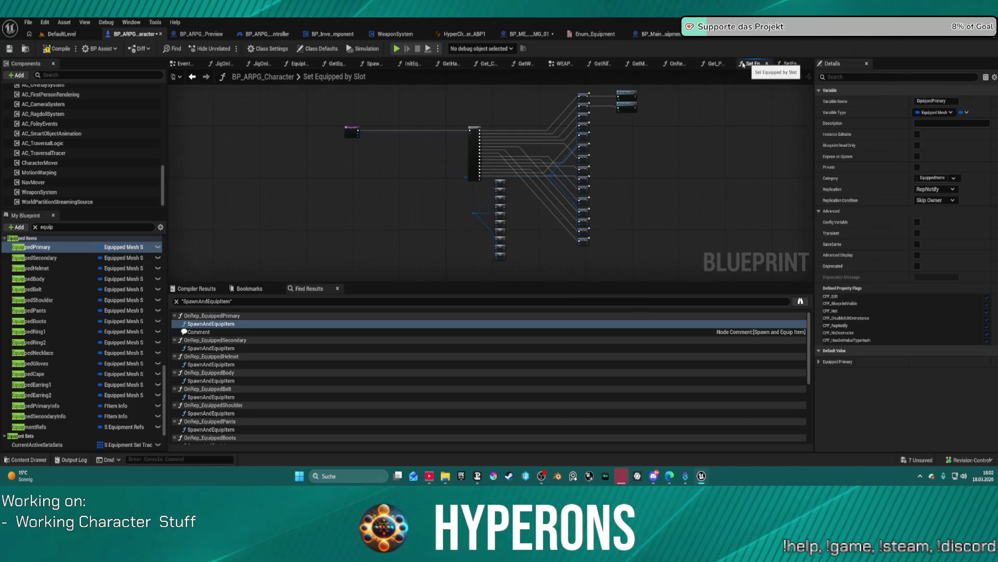
click(798, 64)
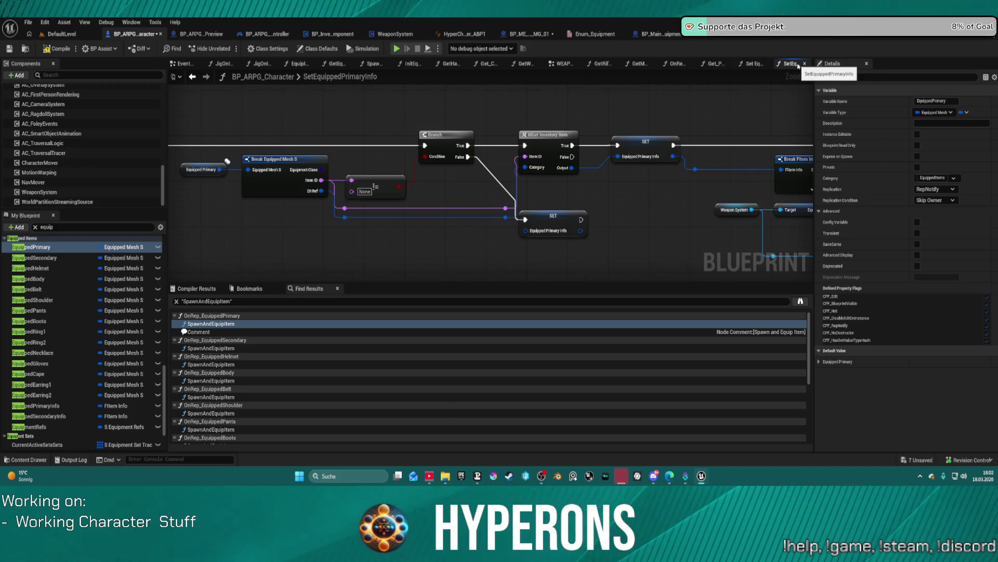
scroll(544, 135, down, 4)
scroll(544, 135, up, 1)
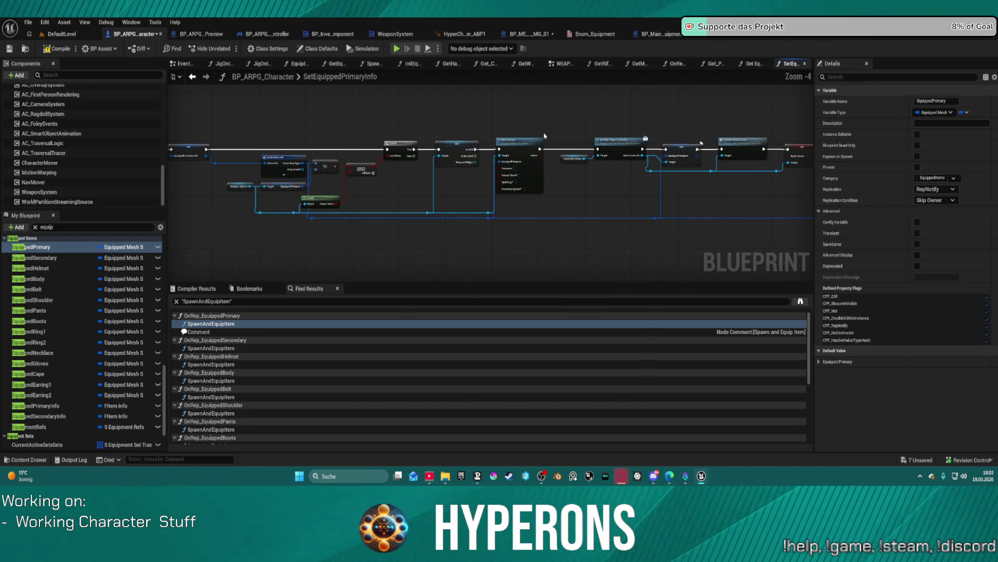
click(372, 63)
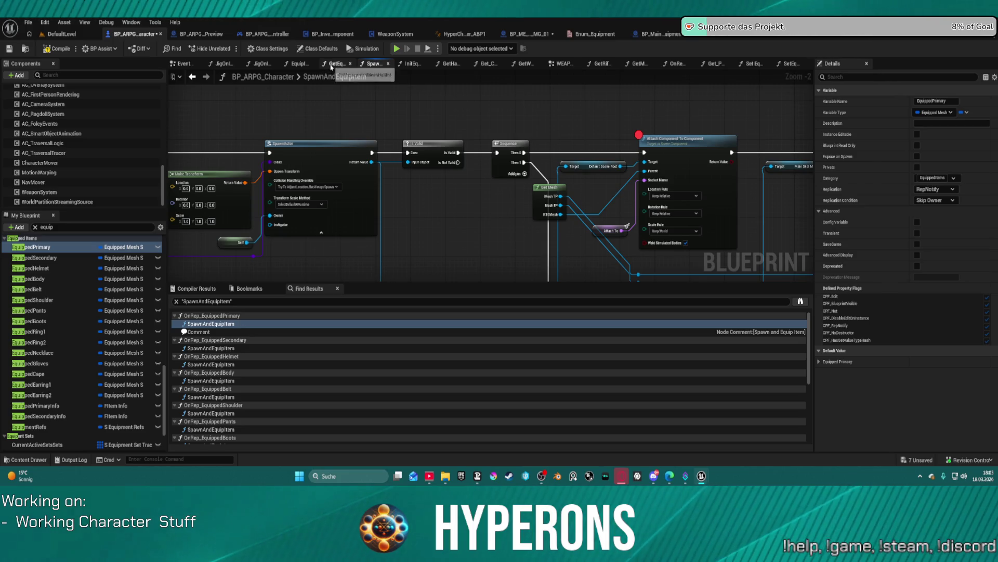
click(300, 64)
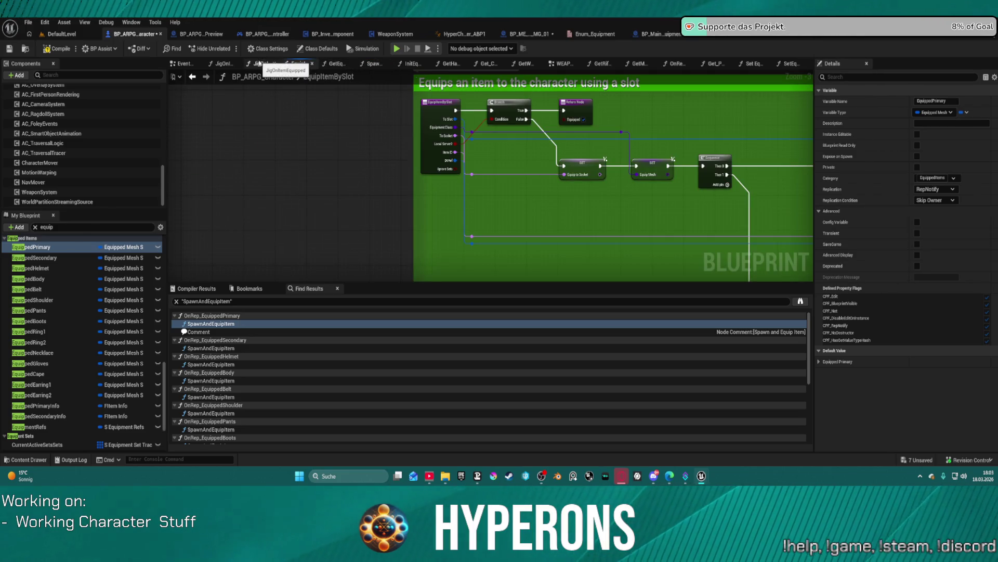
In JigOnItemUnEquipped, connect a Get Handle Rep node to the Branch condition.
click(224, 64)
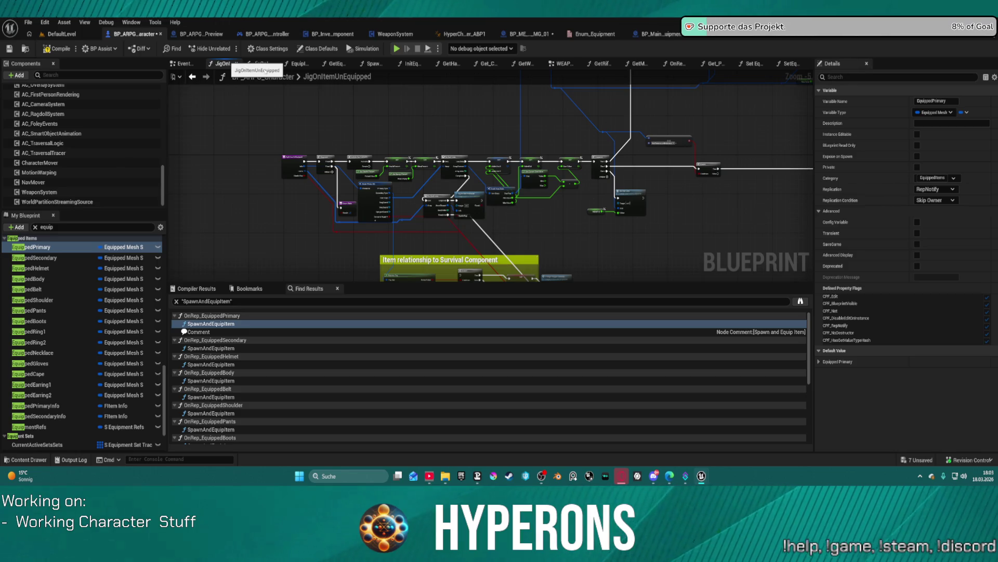
scroll(475, 102, down, 4)
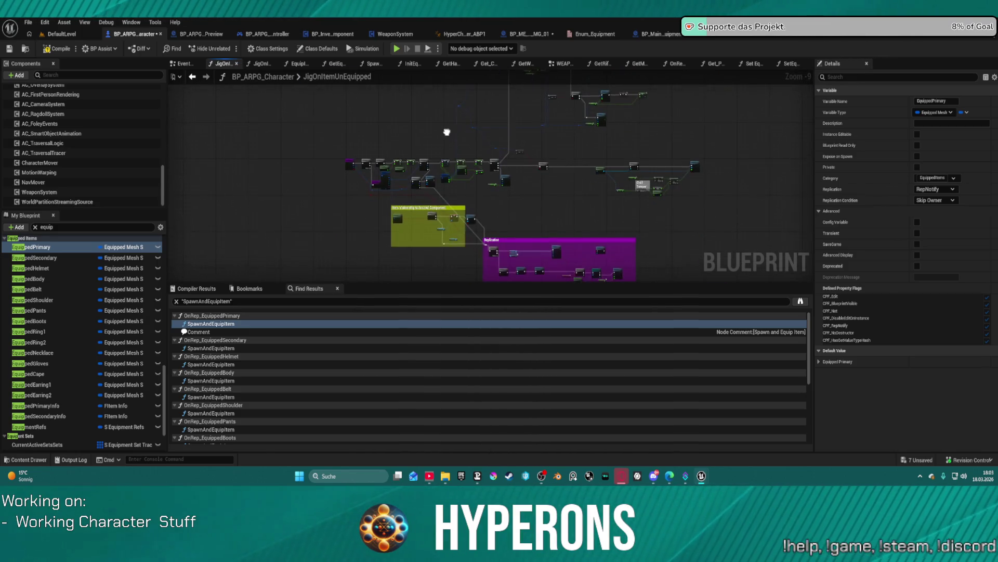
drag(447, 132, 432, 141)
drag(350, 156, 412, 163)
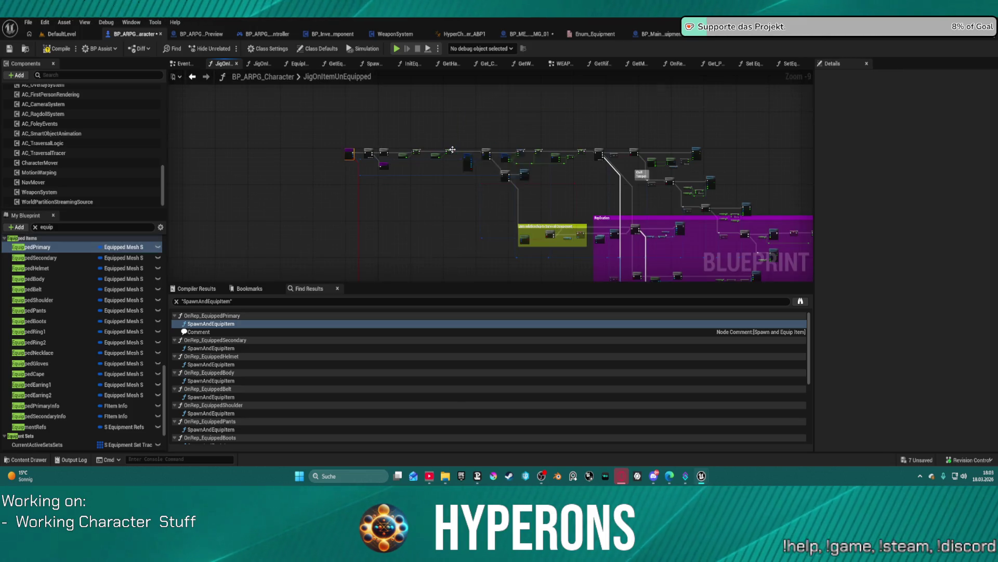
scroll(451, 150, down, 3)
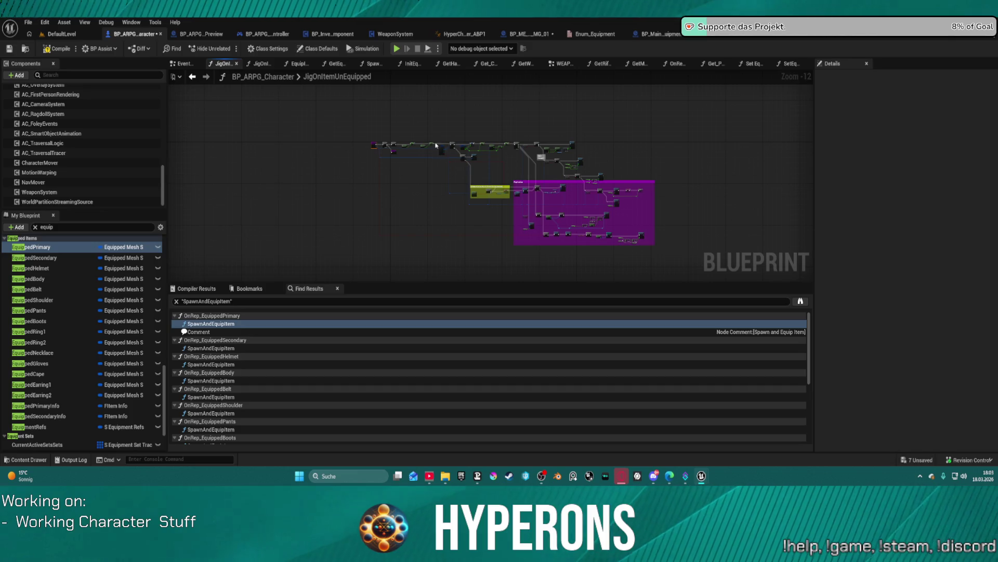
scroll(439, 149, up, 1)
scroll(408, 123, up, 3)
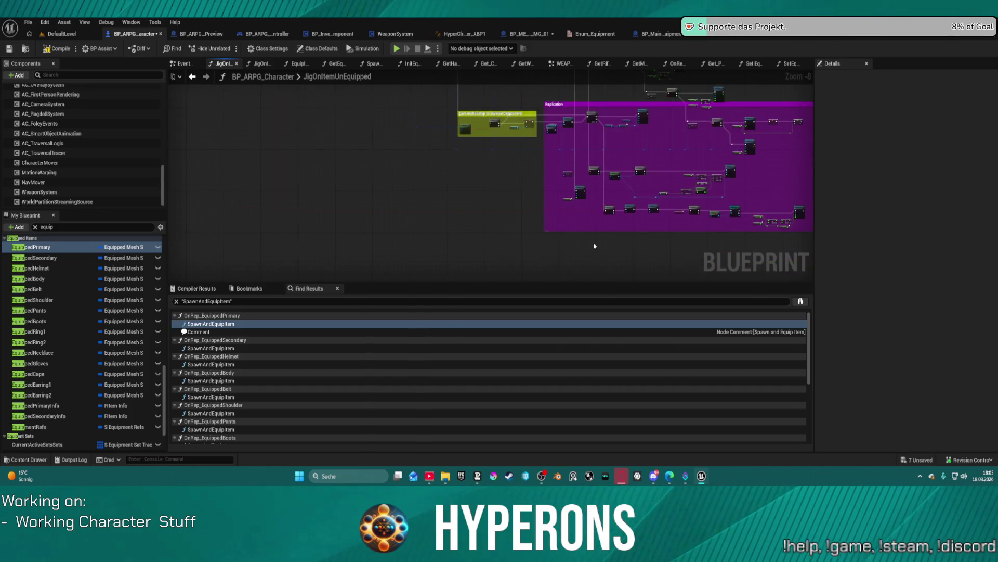
scroll(595, 212, up, 8)
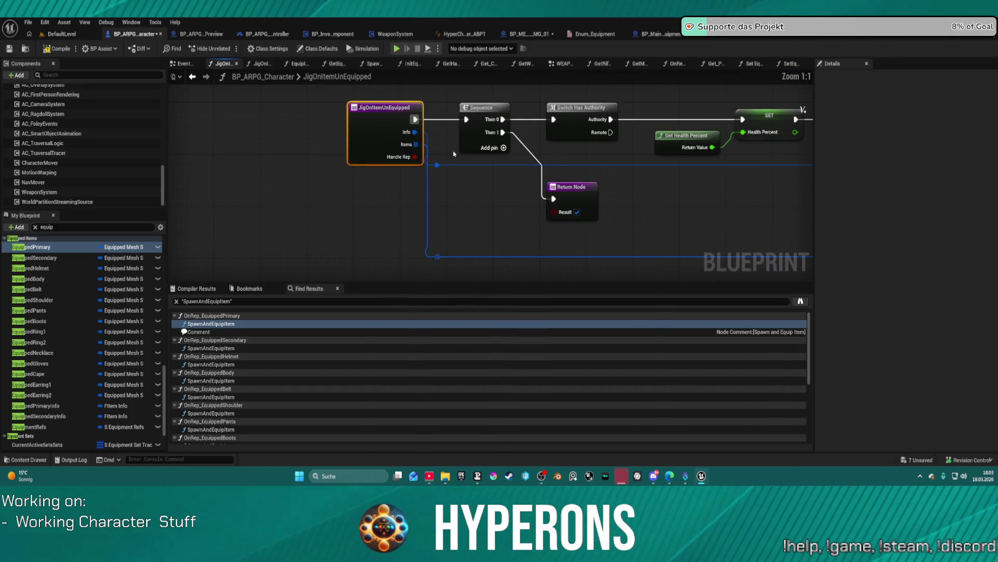
scroll(515, 156, down, 3)
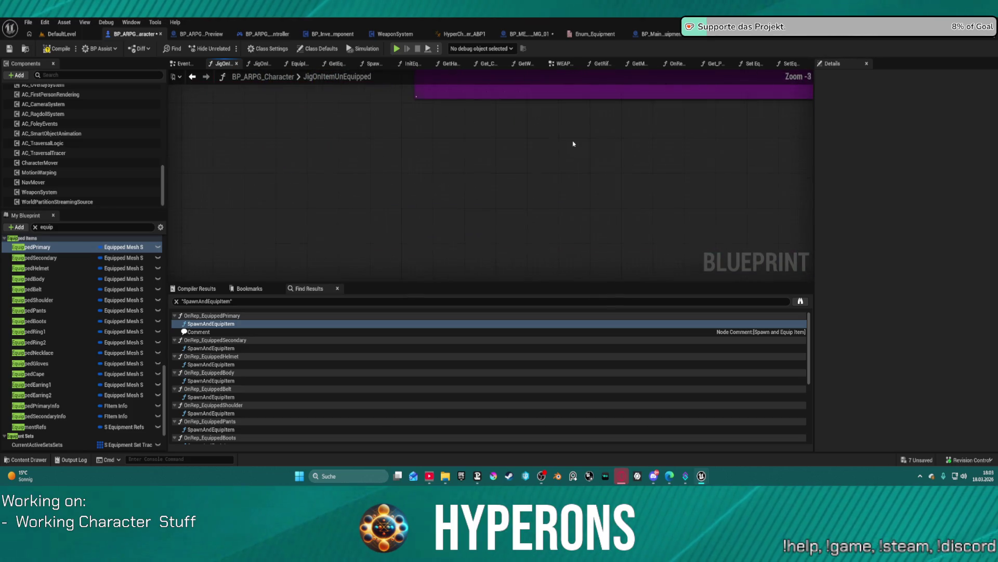
drag(572, 172, 538, 191)
text(handle re)
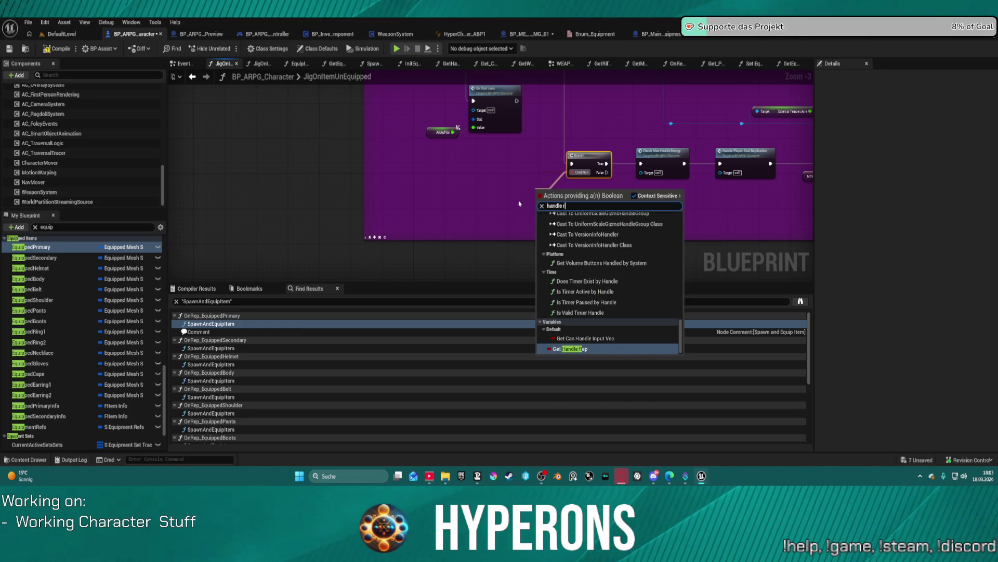
key(Return)
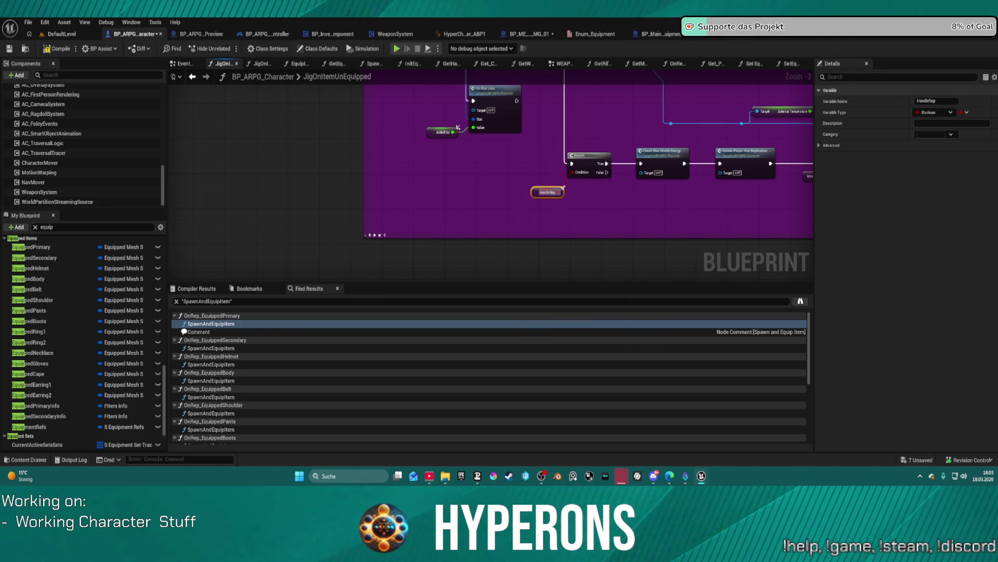
Frame the function's node chain, then close the JigOnItemEquipped function graph.
scroll(564, 188, down, 2)
drag(696, 250, 650, 130)
click(425, 139)
key(Home)
drag(425, 212, 412, 81)
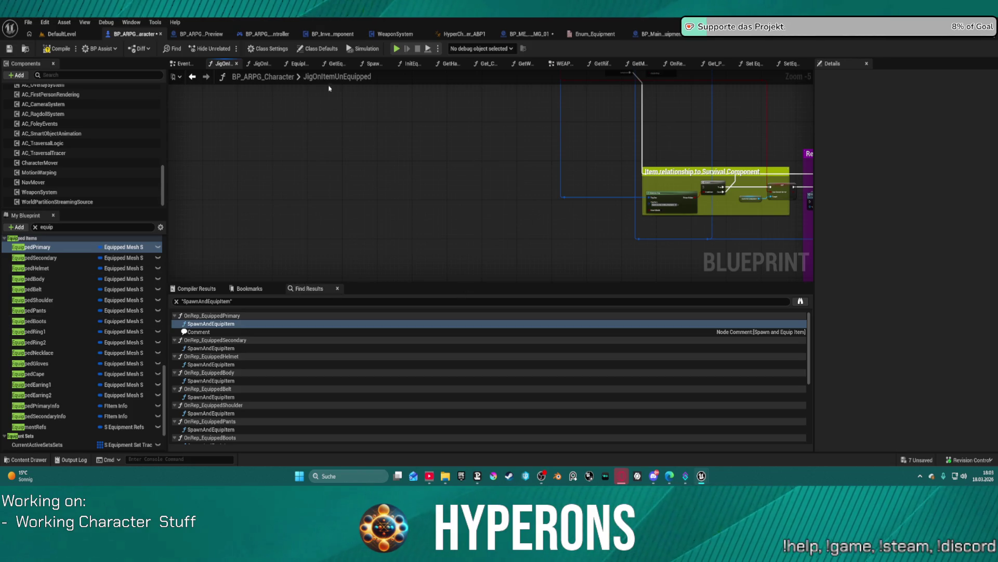
click(227, 69)
middle_click(228, 70)
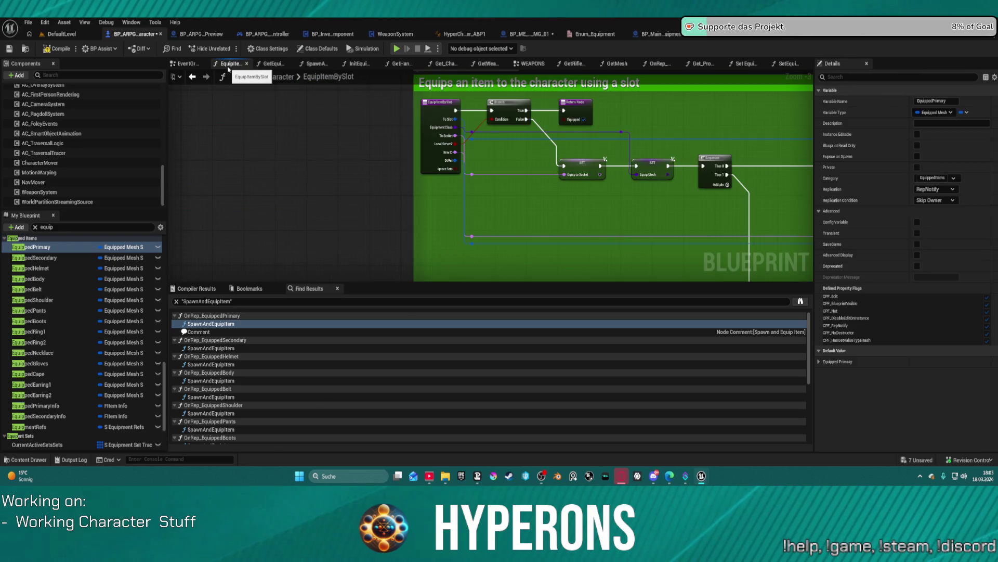
Close EquipItemBySlot, GetEquipmentMeshBySlot and InitEquippedWeapons, leaving the GetHandIK graph in view.
scroll(300, 176, down, 3)
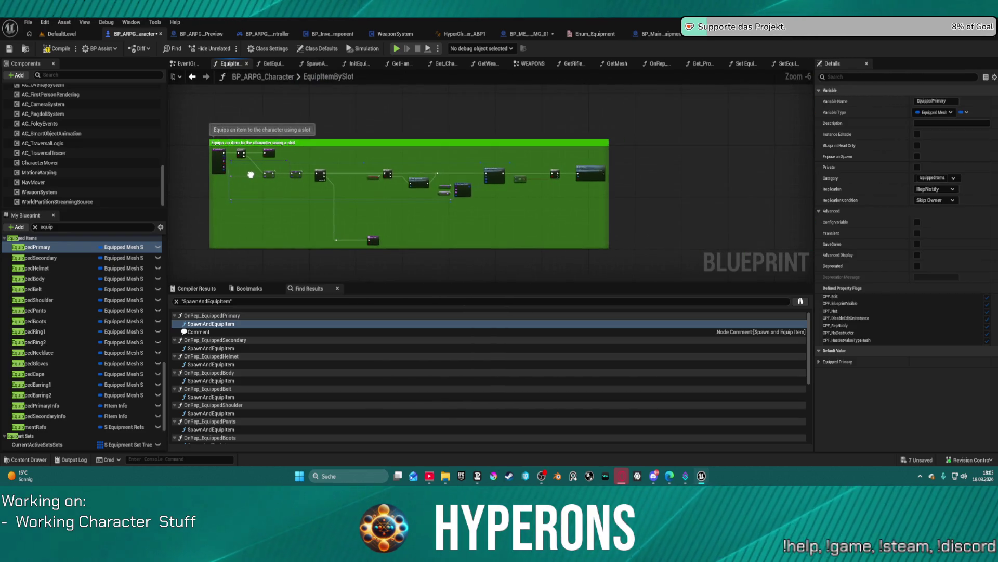
middle_click(220, 70)
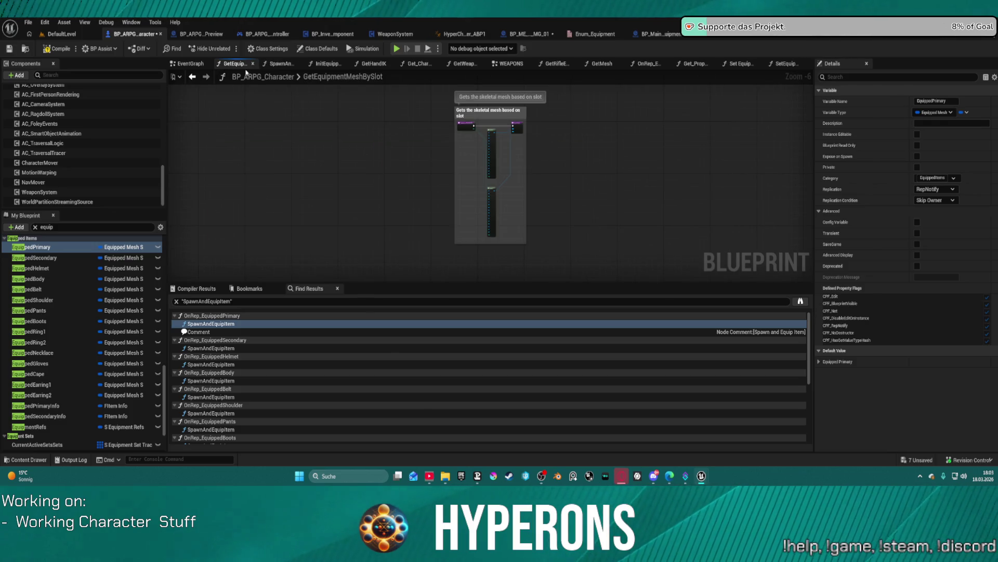
middle_click(241, 66)
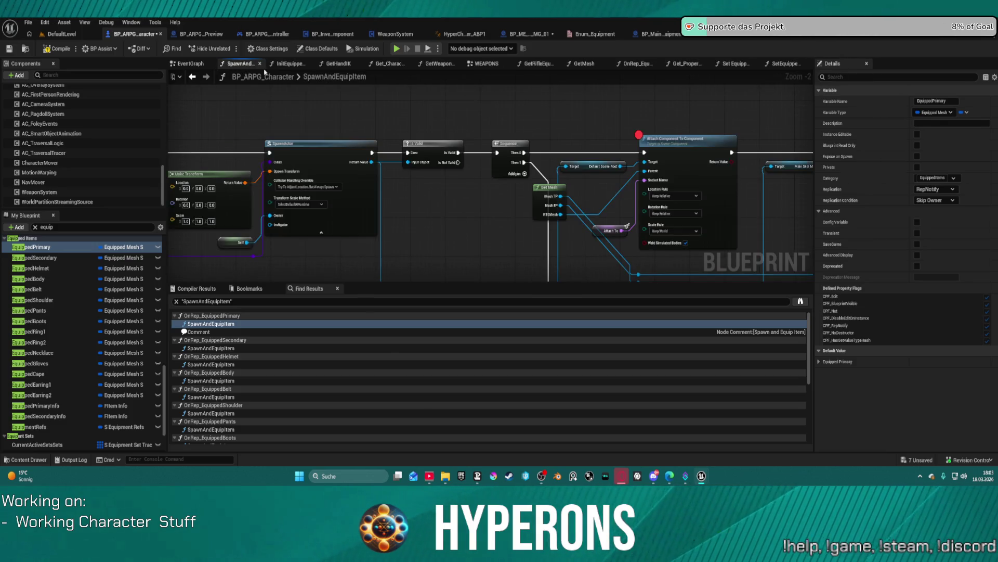
click(294, 68)
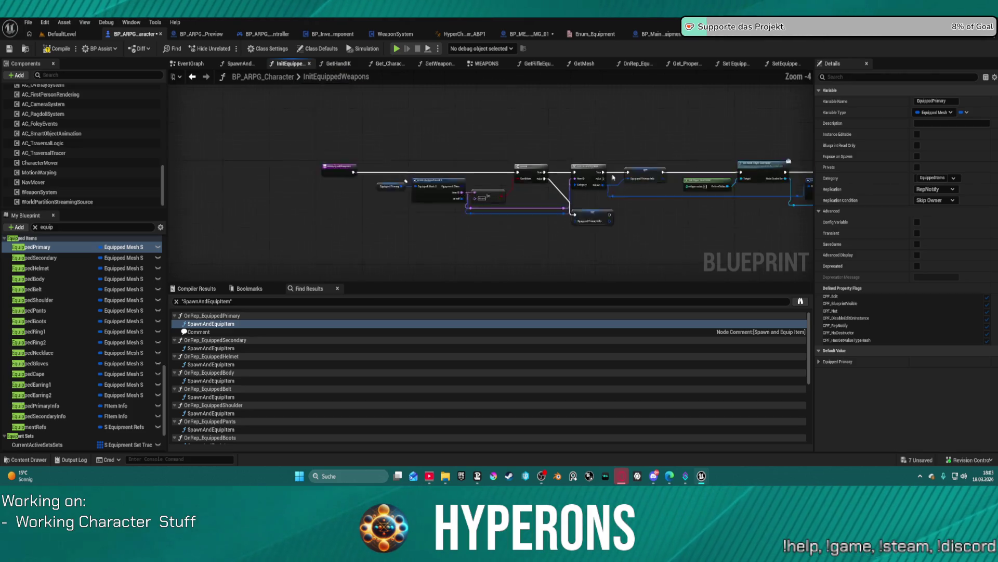
drag(371, 156, 601, 141)
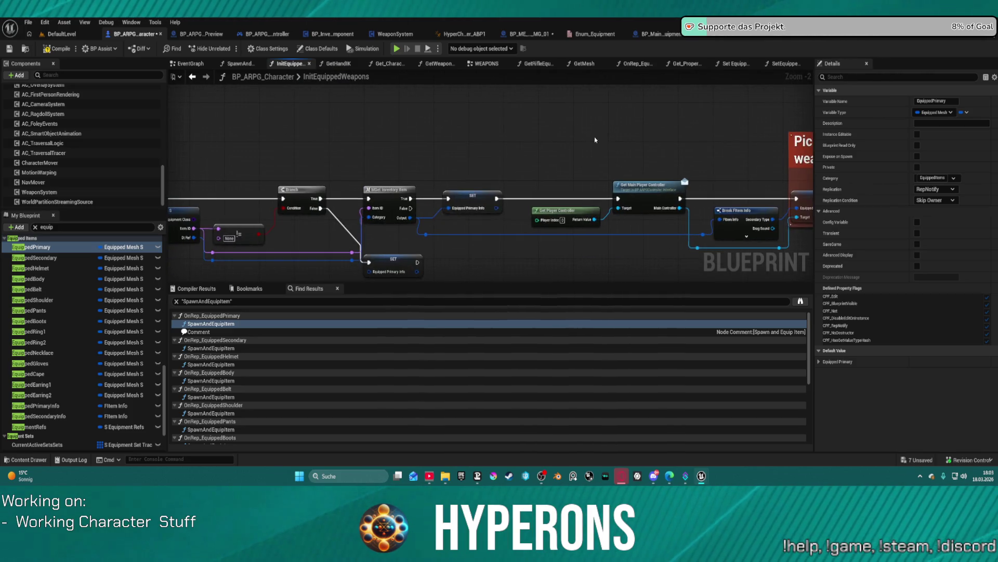
middle_click(285, 64)
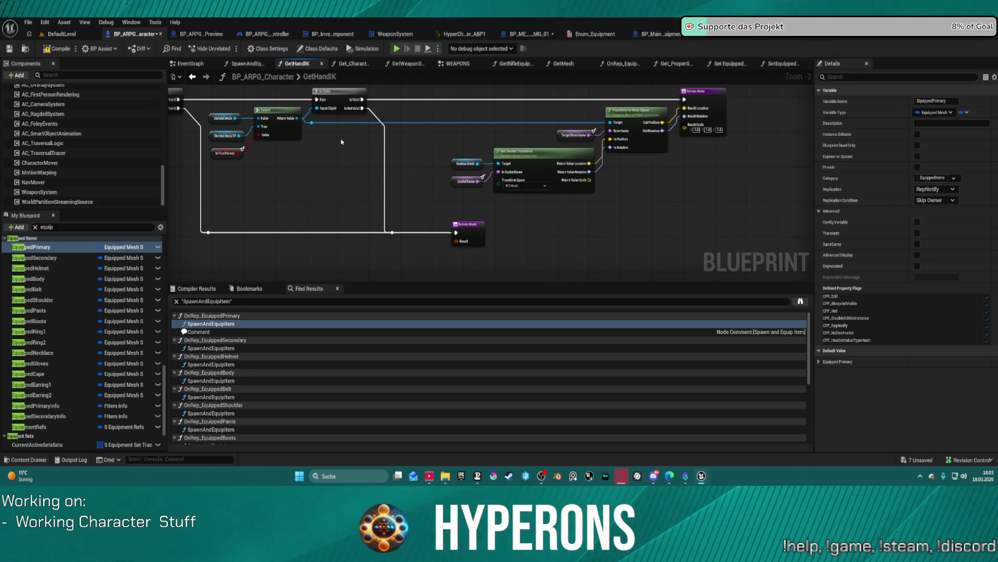
mouse_move(345, 141)
mouse_down()
mouse_move(452, 179)
mouse_move(728, 177)
mouse_up()
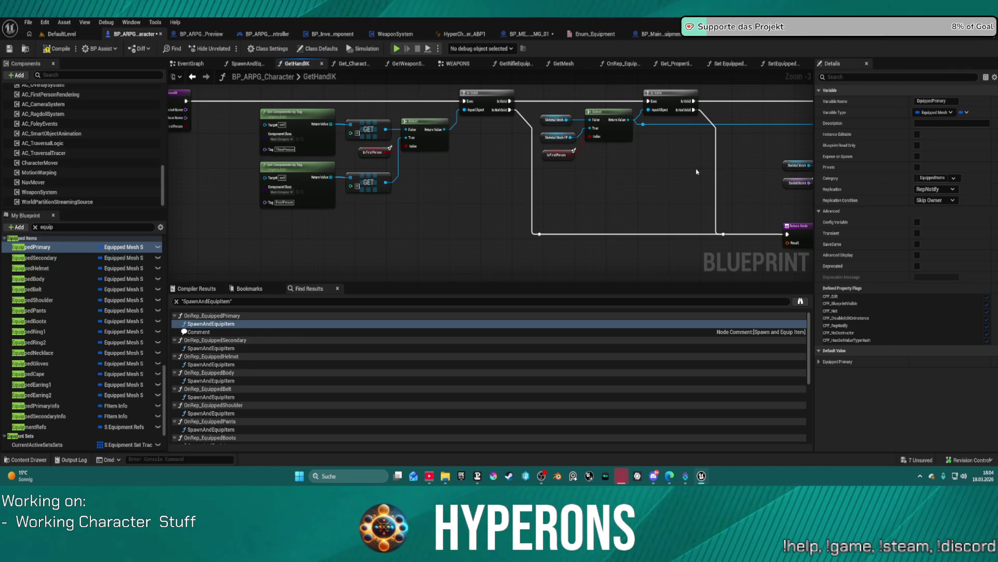
In Get_CharacterPropertiesForCamera, drive the Is Moving? pin with a new Is Moving function node.
click(361, 64)
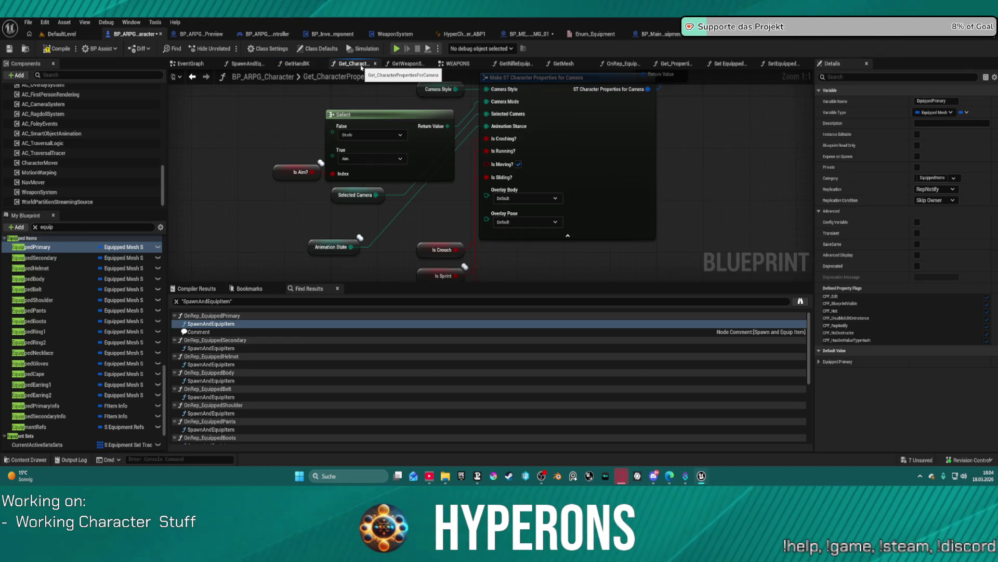
mouse_move(416, 177)
mouse_down()
mouse_move(406, 283)
mouse_move(370, 221)
mouse_up()
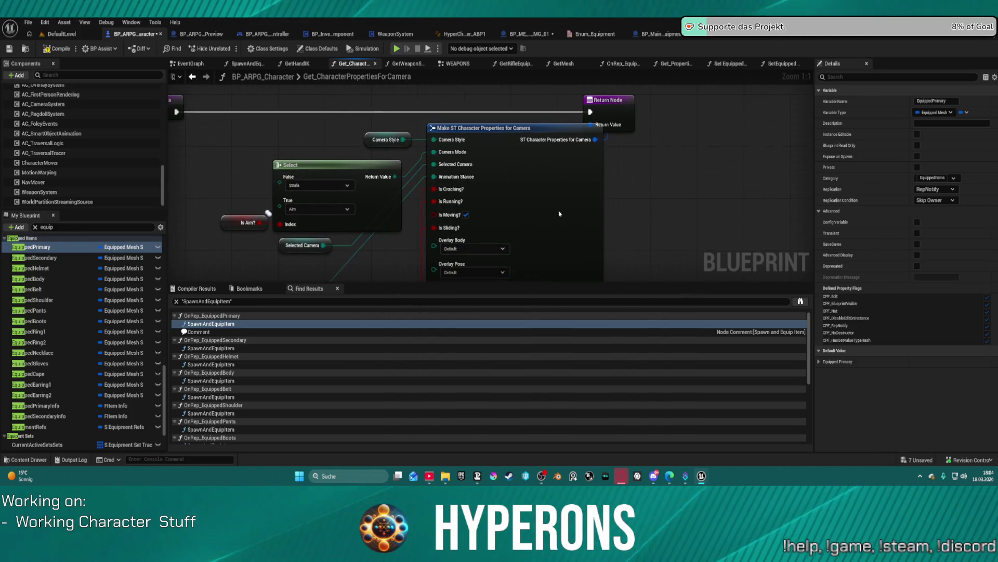
click(553, 203)
mouse_move(554, 204)
mouse_down()
mouse_move(524, 163)
mouse_move(534, 125)
mouse_up()
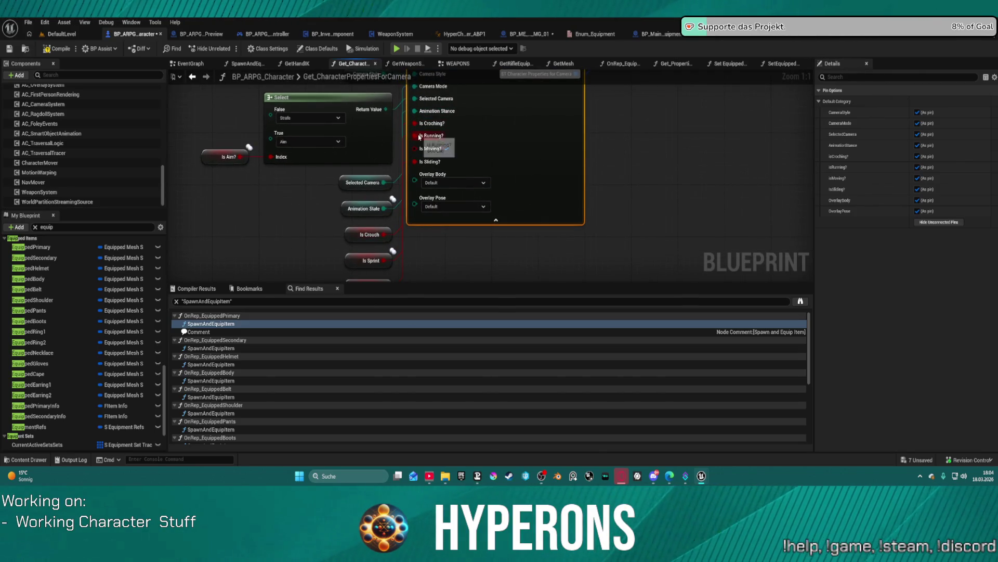
drag(413, 148, 304, 181)
text(is mo)
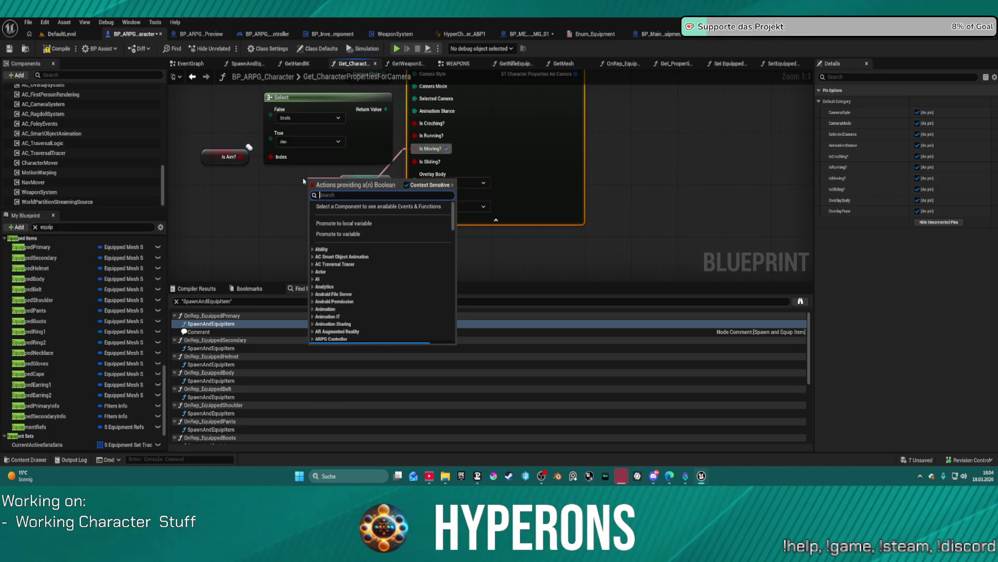
text(ving)
key(Return)
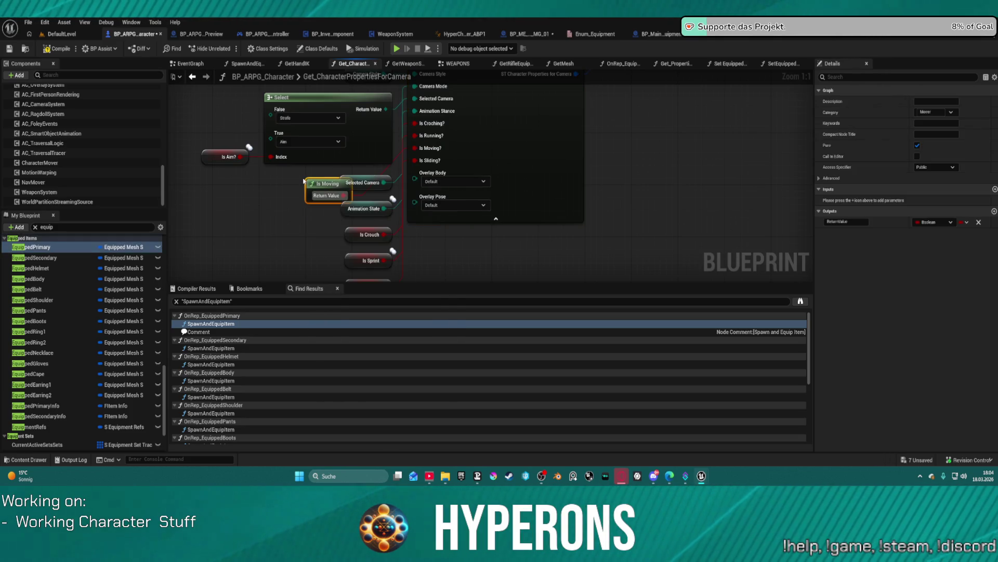
scroll(532, 95, down, 1)
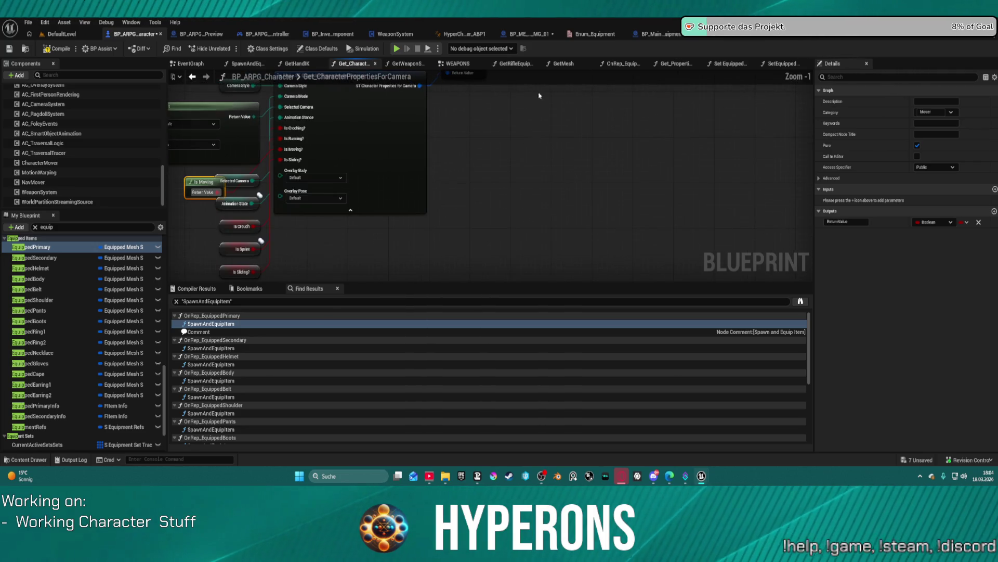
Close the camera properties graph and select the Server Weapon State call in GetWeaponSkillAndState.
click(408, 62)
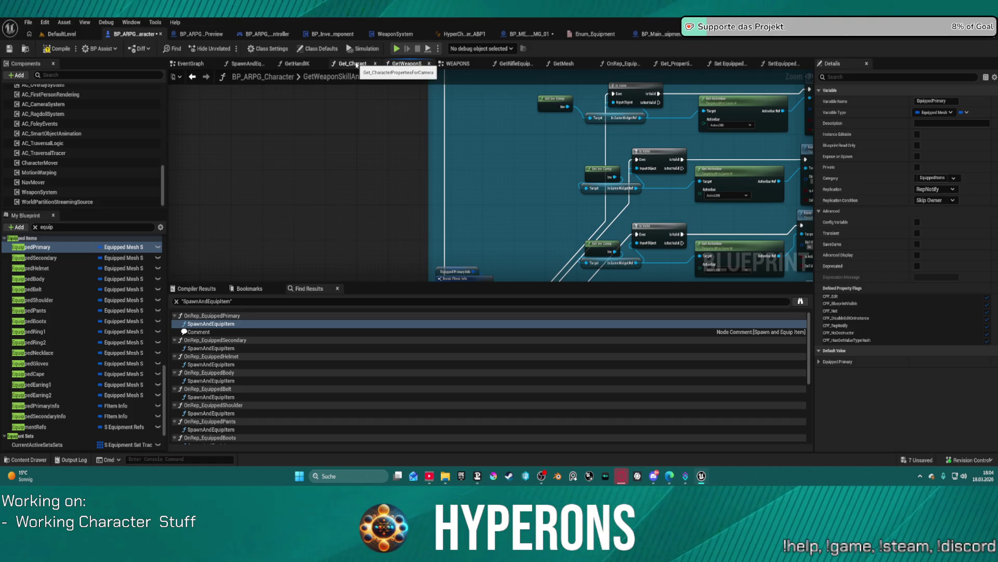
click(375, 64)
scroll(416, 174, up, 7)
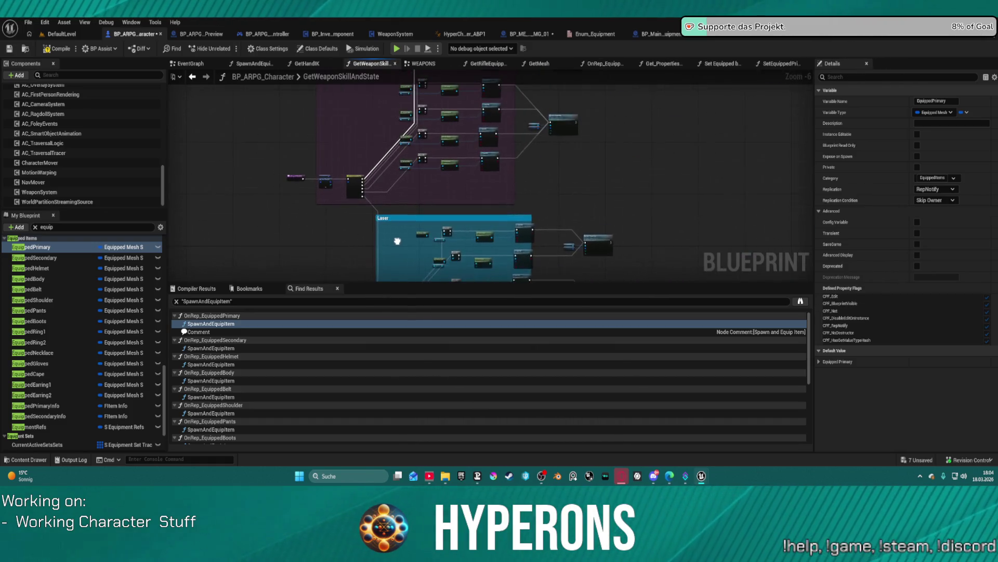
mouse_move(338, 184)
mouse_down()
mouse_move(302, 224)
mouse_move(185, 277)
mouse_up()
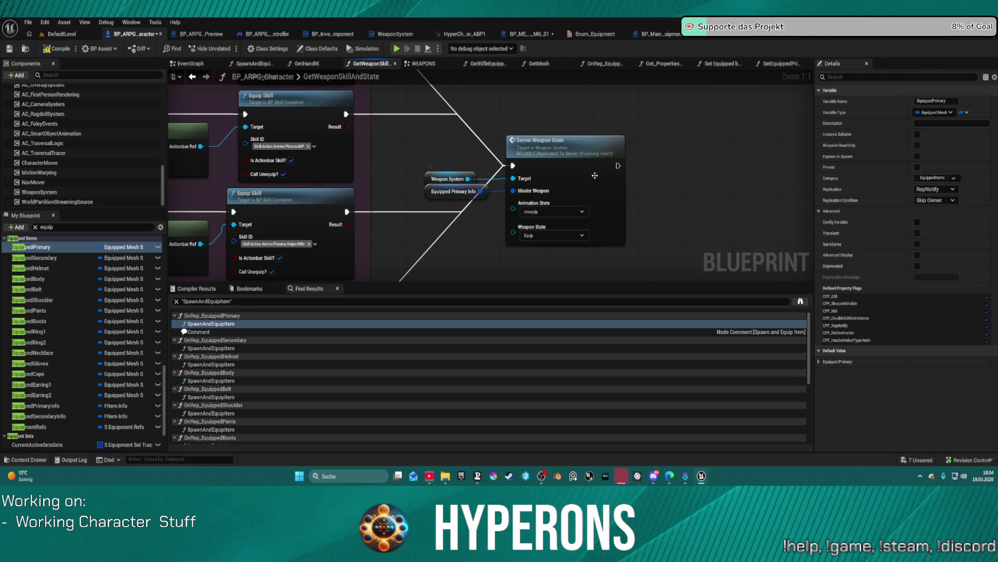
scroll(604, 125, down, 5)
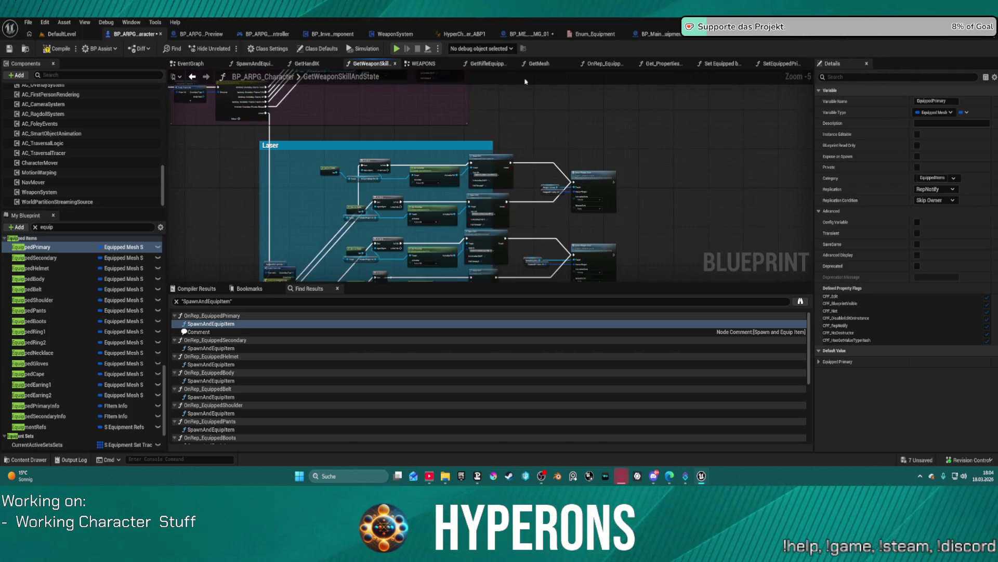
mouse_move(610, 153)
mouse_down()
mouse_move(603, 125)
mouse_move(572, 238)
mouse_move(692, 270)
mouse_move(814, 274)
mouse_move(546, 265)
mouse_up()
scroll(603, 125, up, 4)
click(610, 159)
Follow Server Weapon State into WeaponSystem and jump to the Multi_Weapon_State event definition.
double_click(610, 158)
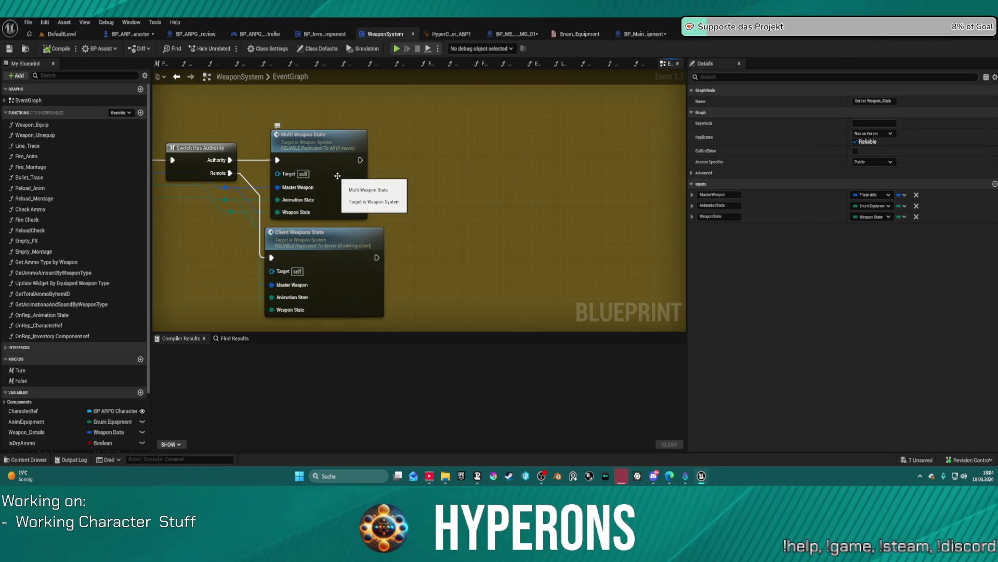
double_click(352, 190)
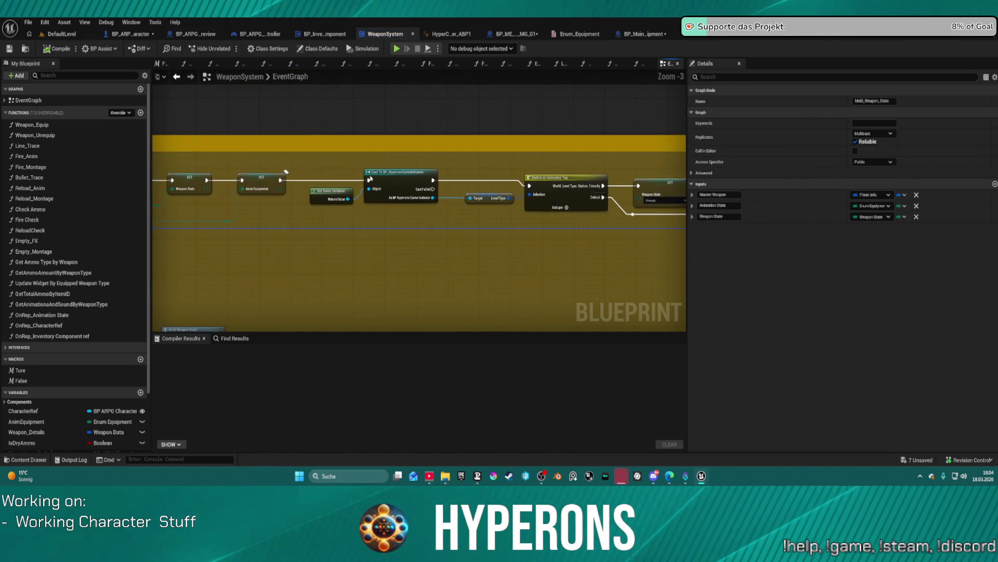
scroll(401, 204, up, 1)
scroll(402, 204, down, 4)
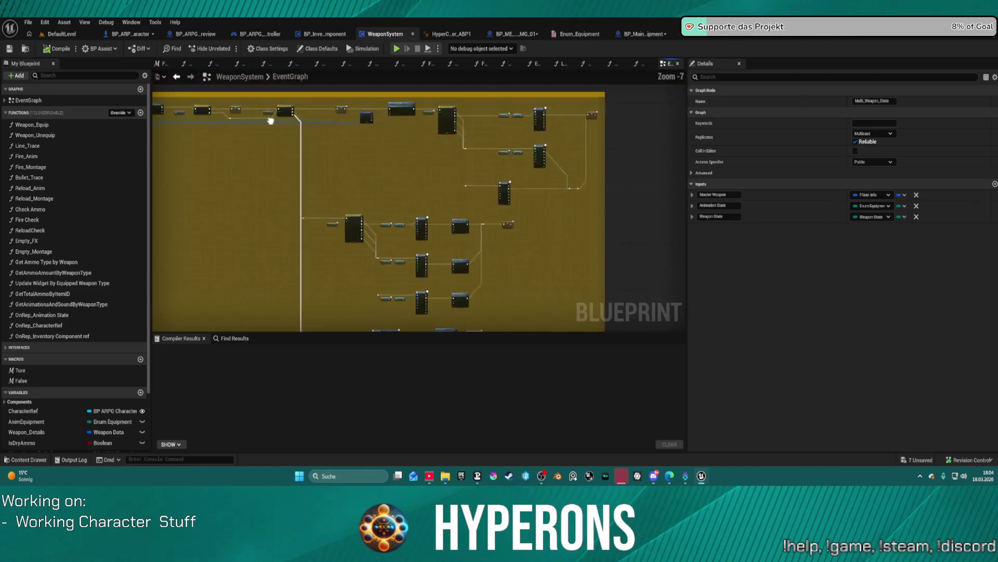
scroll(532, 109, up, 3)
scroll(532, 109, up, 3)
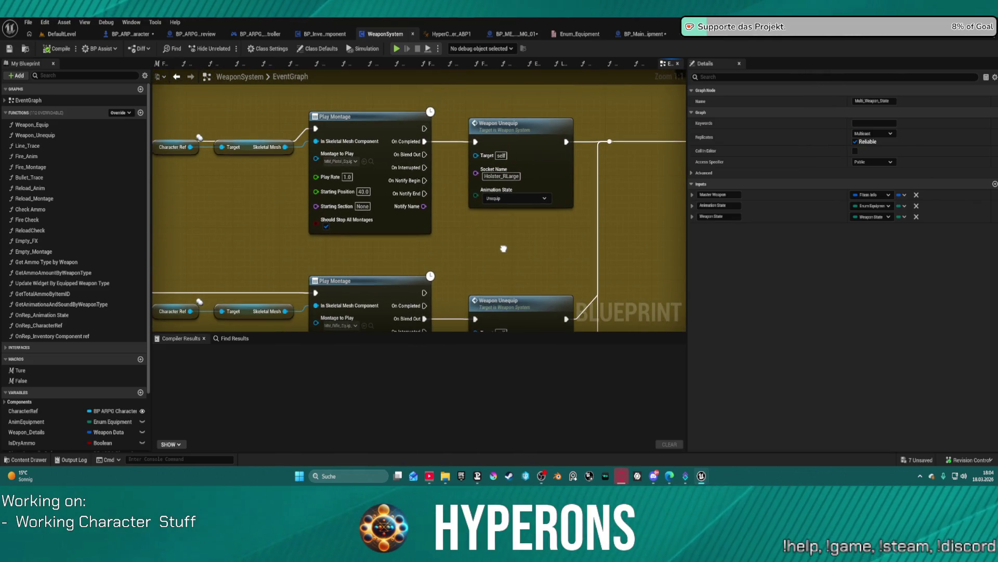
Inspect the Multi_Weapon_State Play Montage chain and its Weapon Unequip branch.
drag(503, 249, 502, 242)
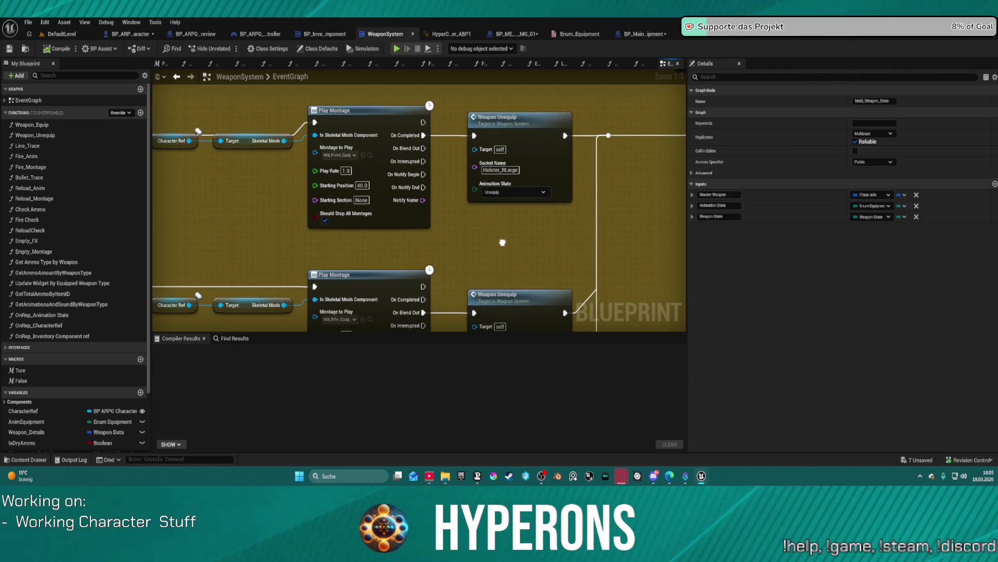
mouse_move(503, 242)
mouse_down()
mouse_move(591, 243)
mouse_move(560, 259)
mouse_move(589, 218)
mouse_move(333, 223)
mouse_up()
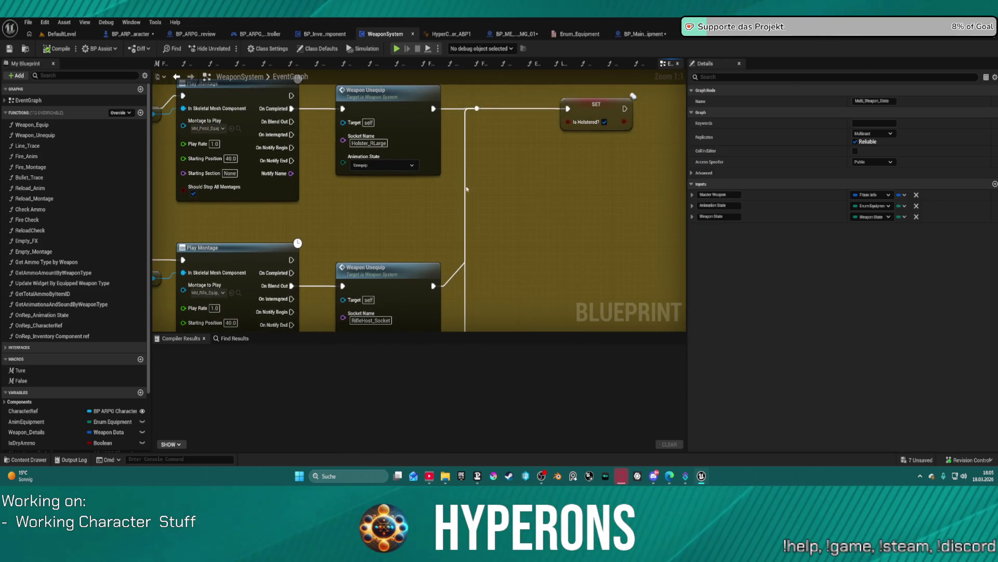
mouse_move(536, 151)
mouse_down()
mouse_move(490, 309)
mouse_move(348, 340)
mouse_move(644, 188)
mouse_move(656, 78)
mouse_up()
scroll(512, 155, down, 7)
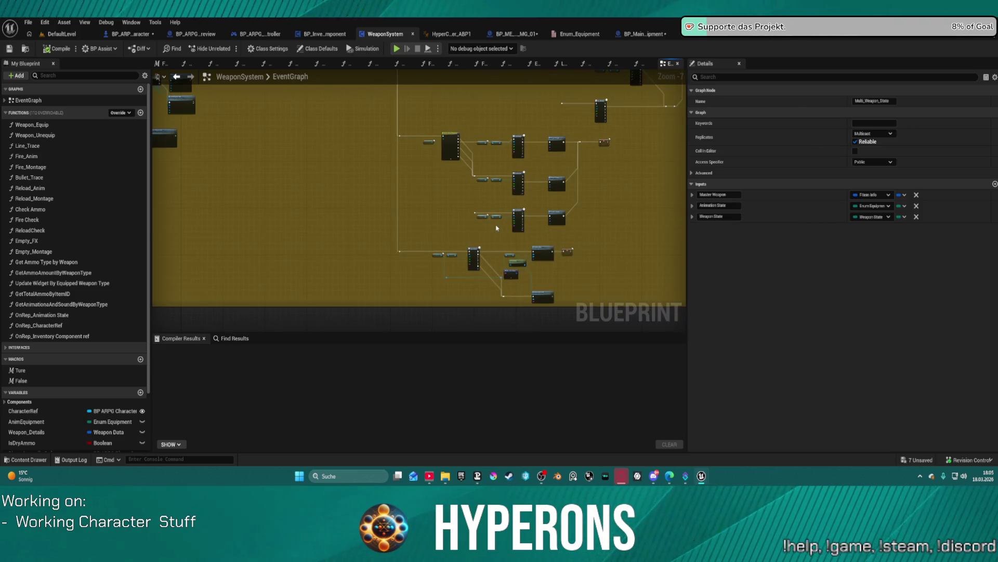
scroll(562, 148, up, 6)
drag(539, 142, 348, 269)
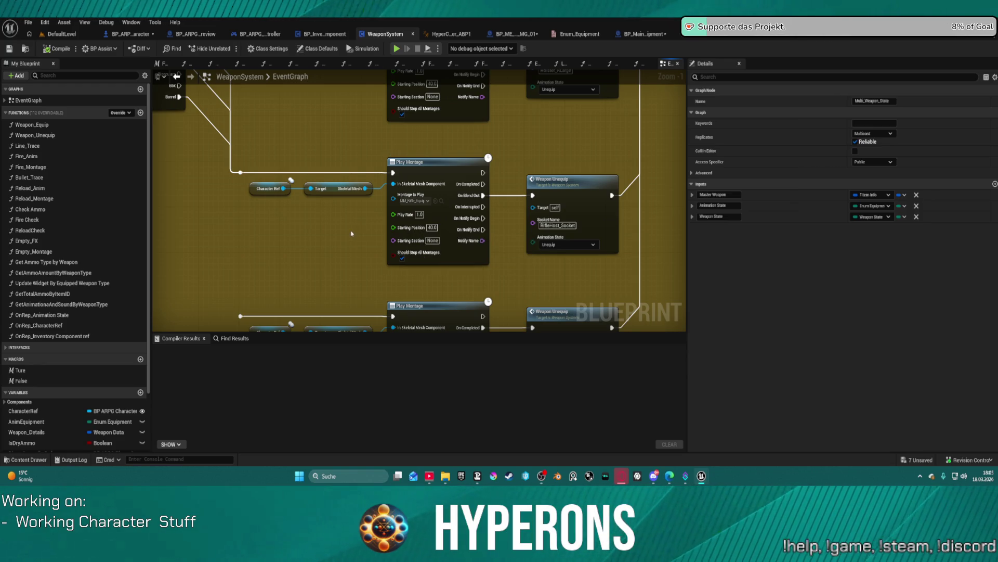
scroll(341, 189, down, 3)
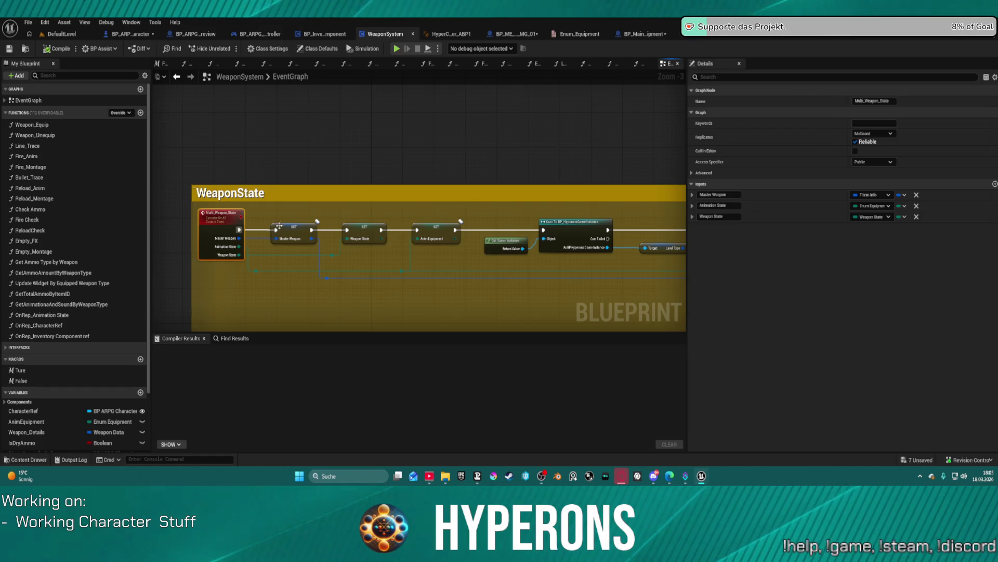
Add a breakpoint on SET Master Weapon and start Play in Editor despite compile errors.
right_click(291, 226)
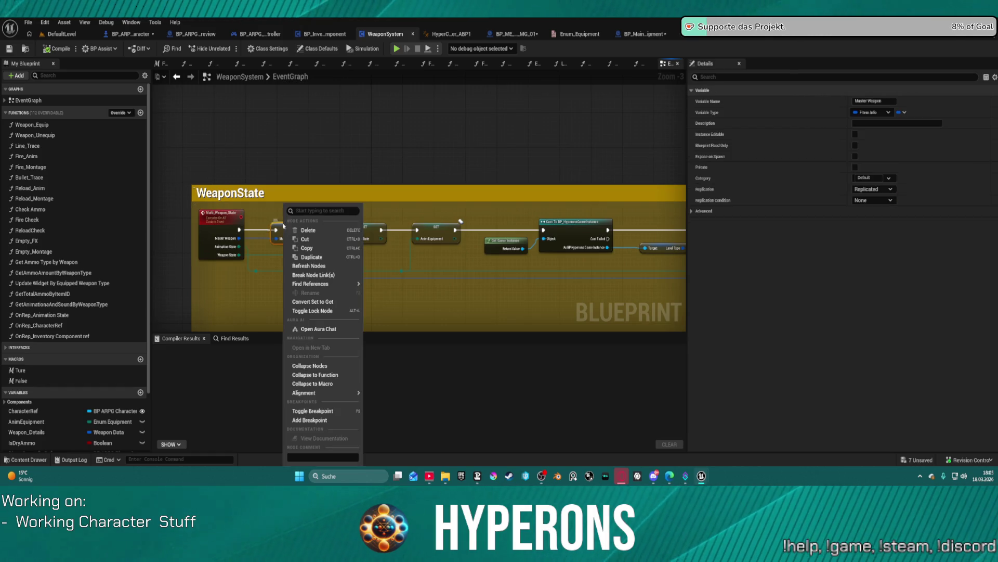
click(323, 420)
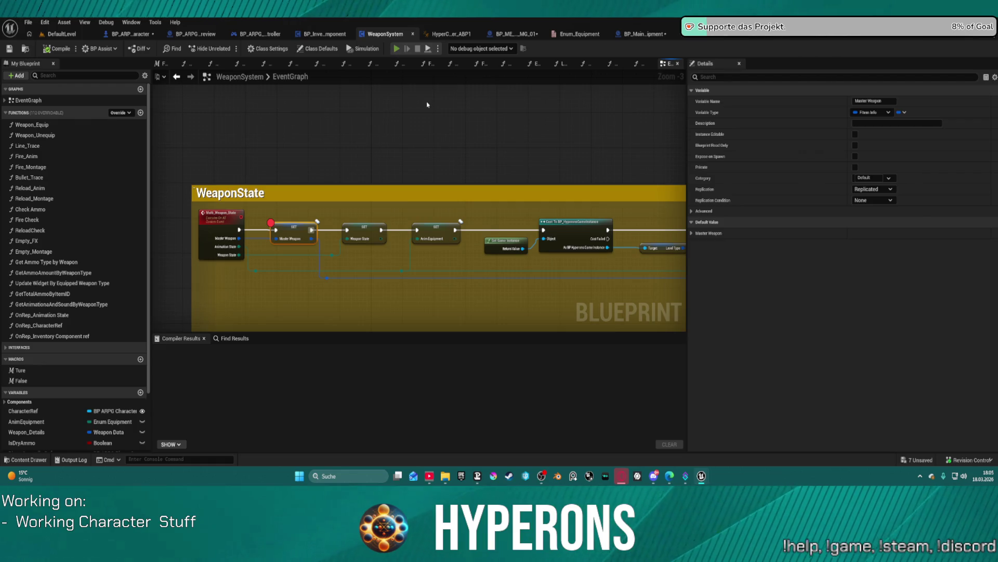
key(F7)
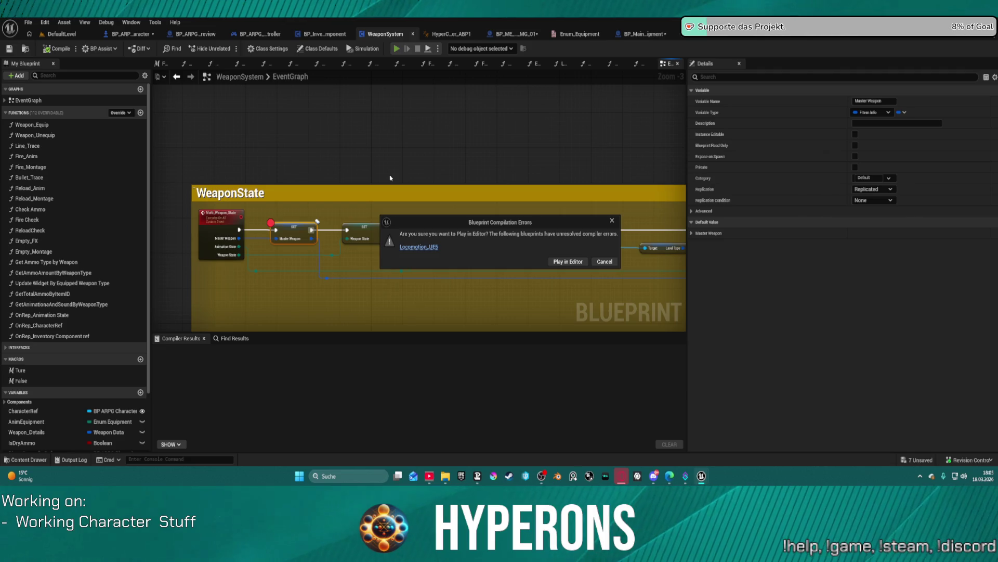
click(568, 261)
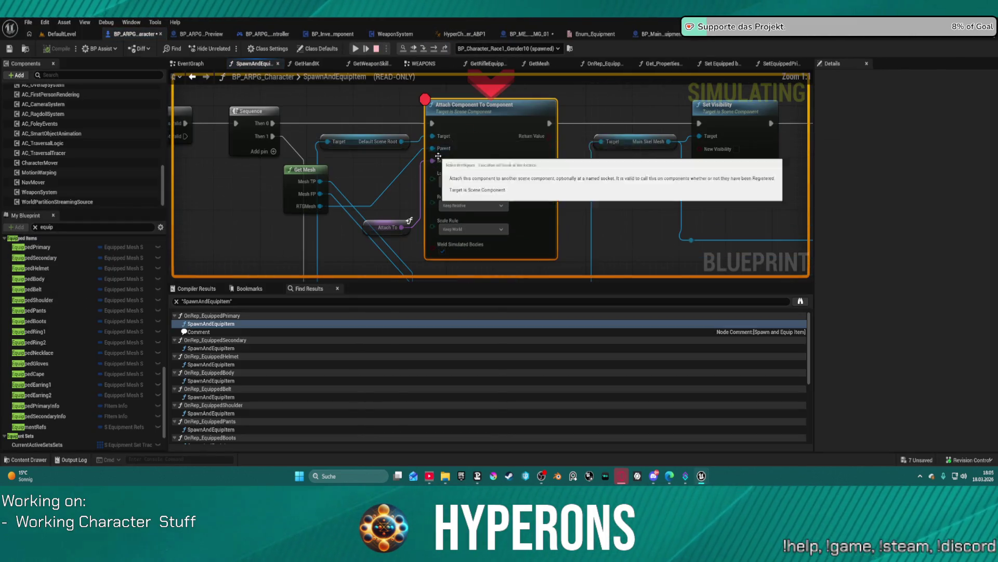
Resume past earlier breaks and equip the weapon from the inventory until SET Master Weapon pauses.
click(352, 51)
click(352, 50)
click(352, 50)
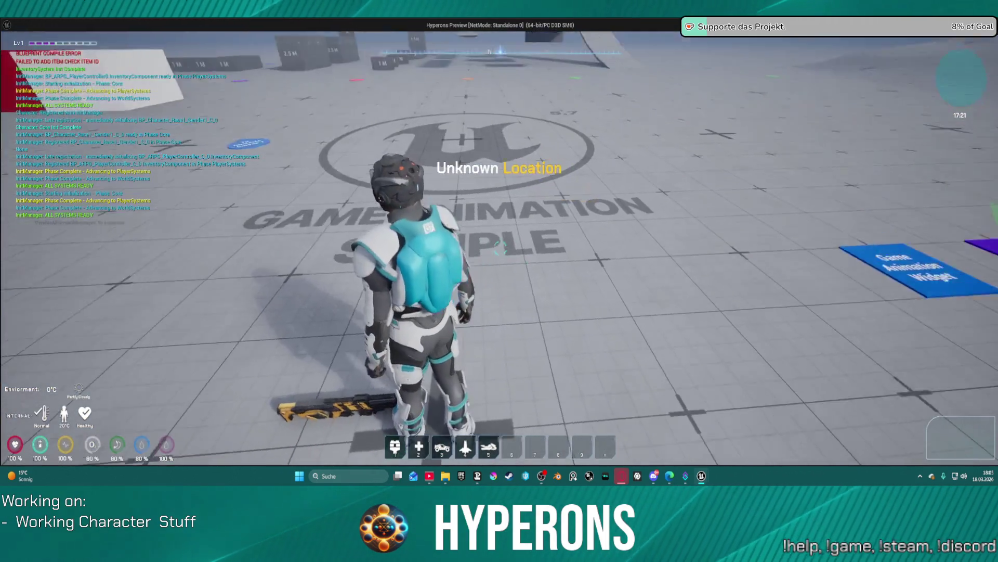
key(i)
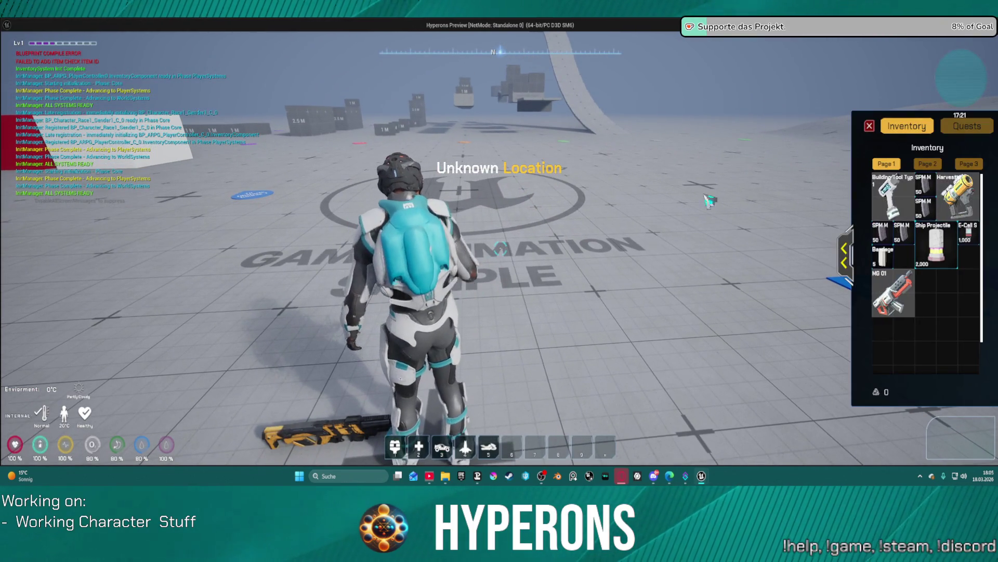
key(alt+Tab)
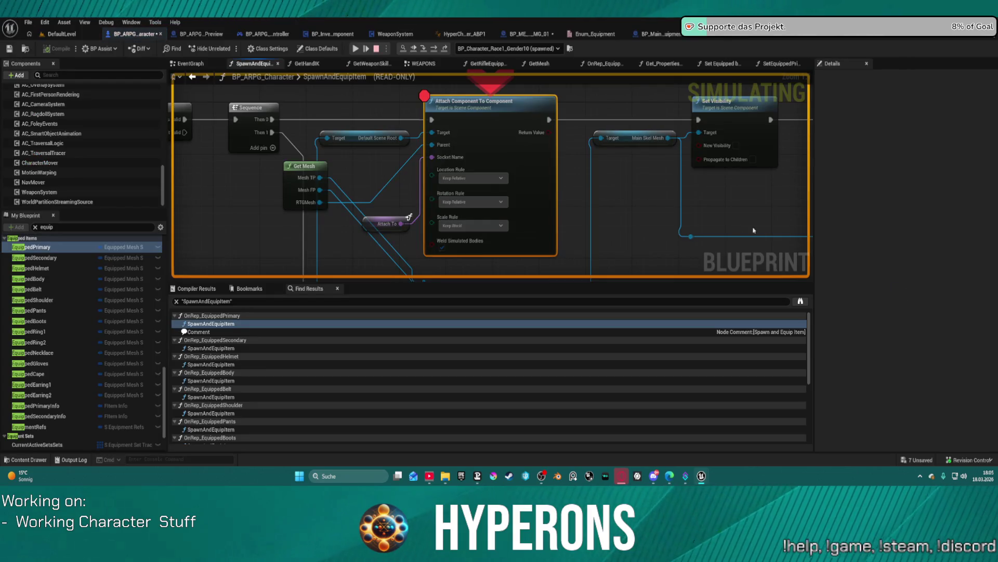
click(357, 48)
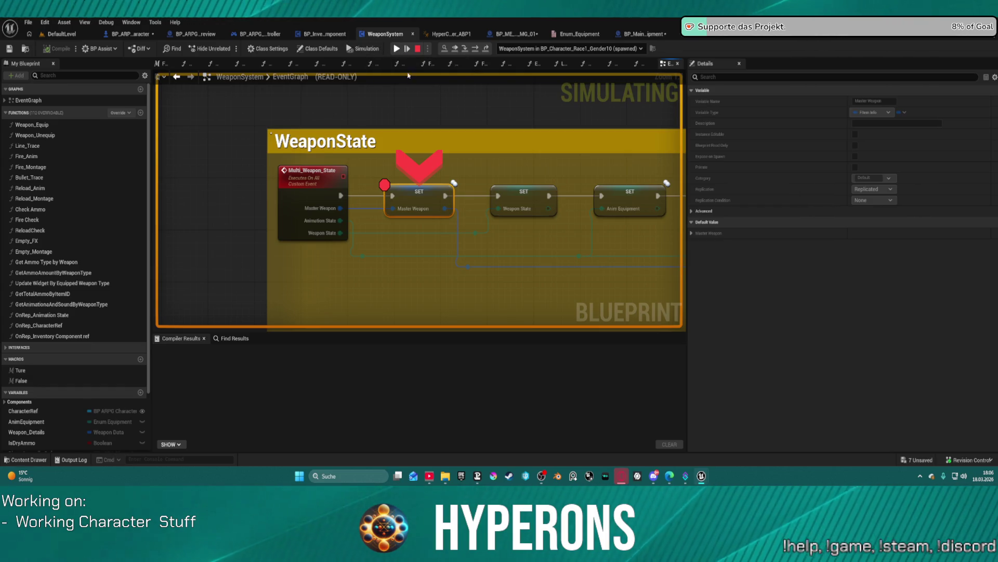
Step from the game instance cast through the gameplay-tag and Weapon_State switches to Server Change Weapon.
click(474, 48)
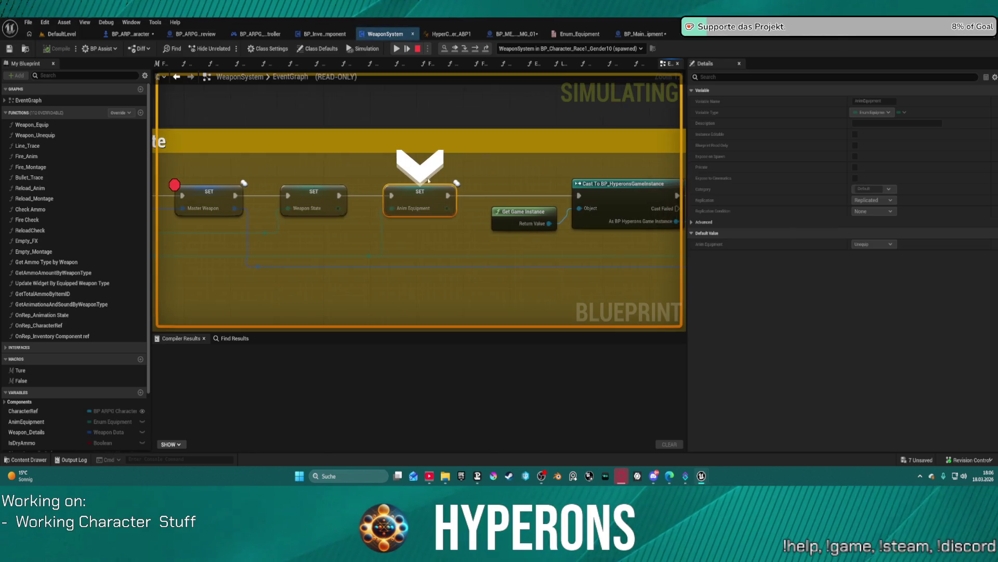
click(479, 50)
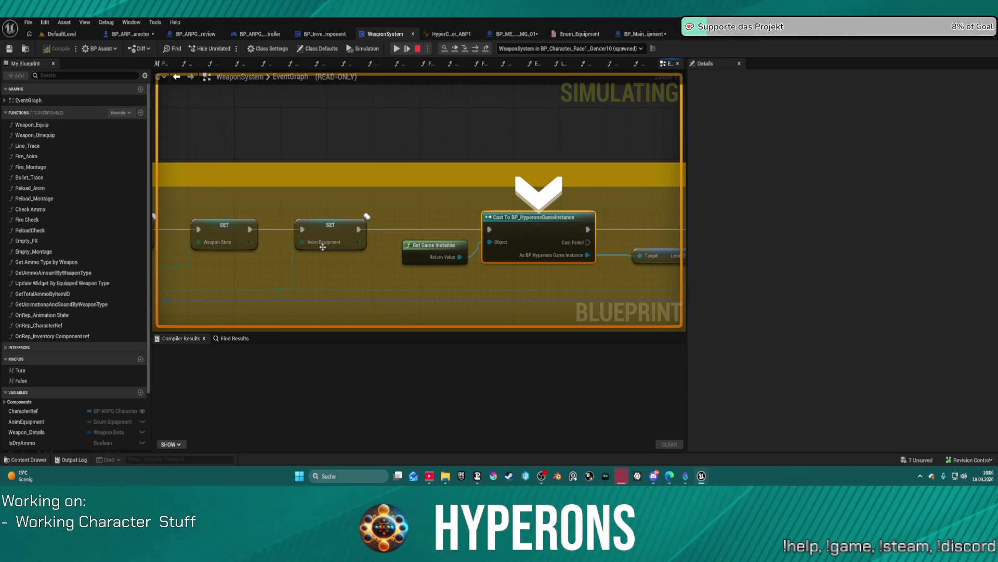
drag(489, 191, 559, 195)
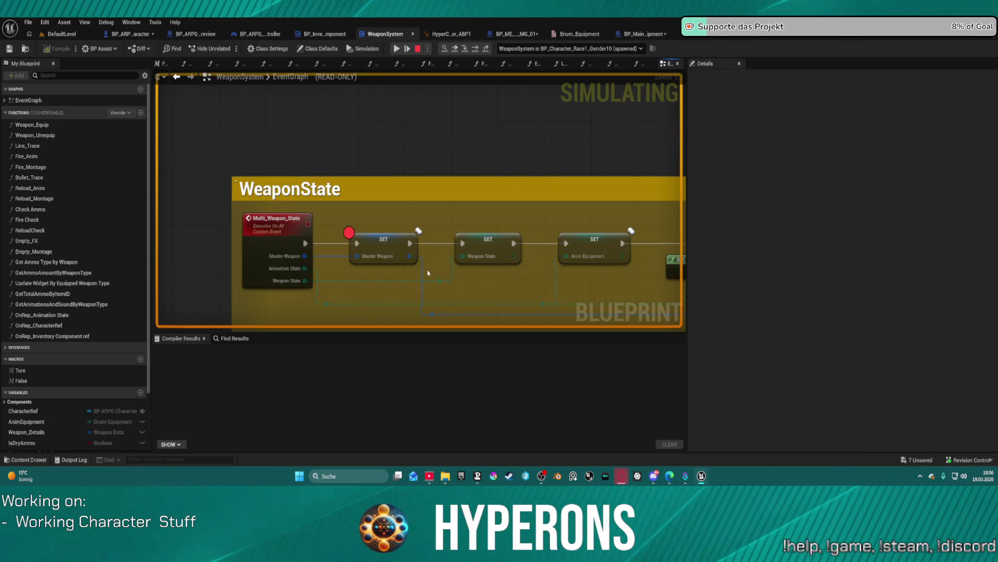
mouse_move(595, 259)
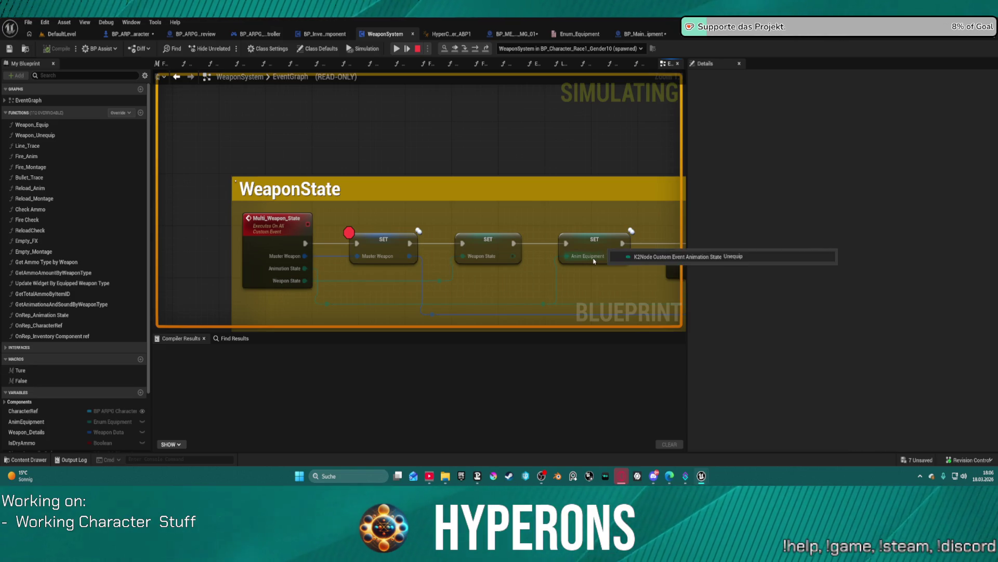
mouse_move(299, 269)
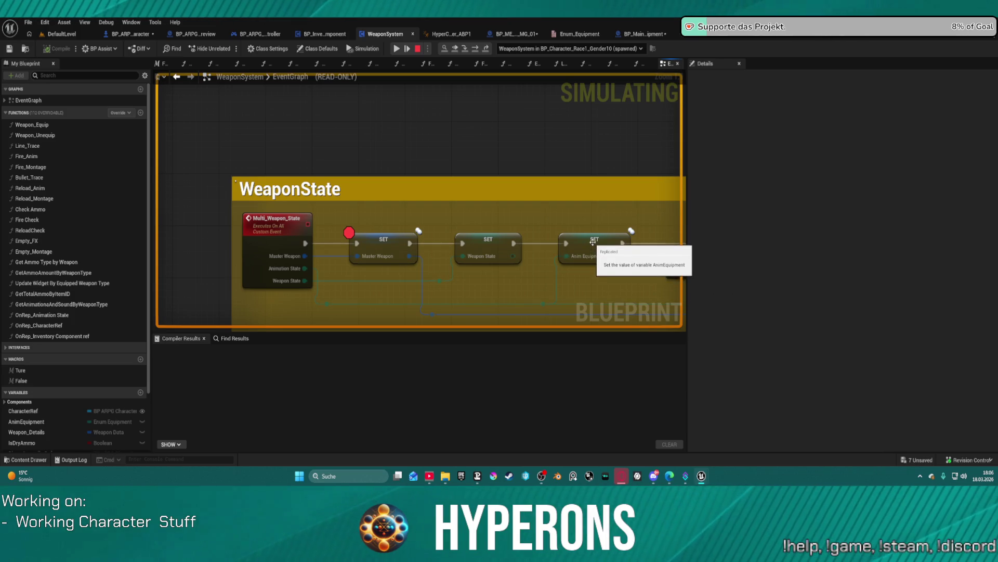
click(479, 50)
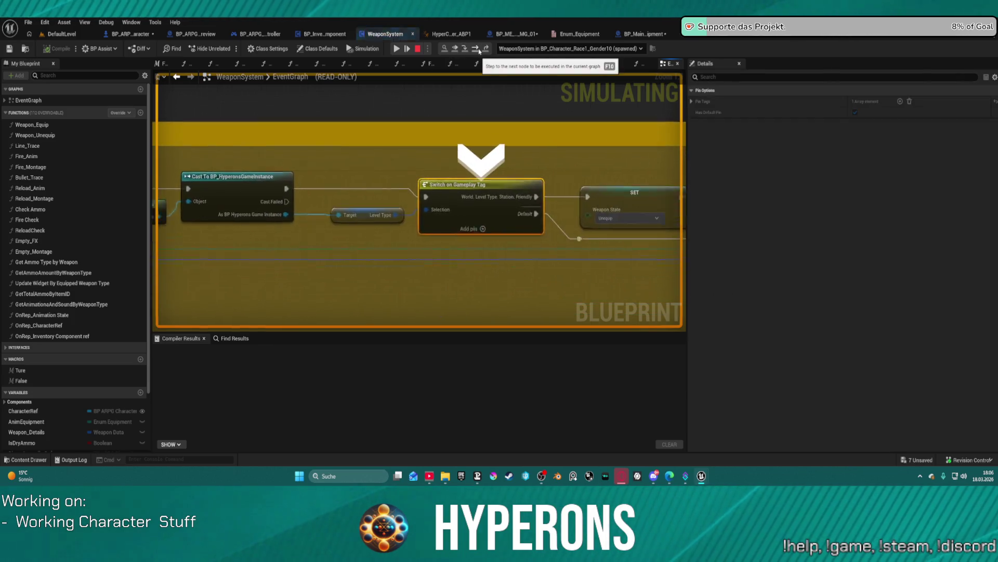
click(479, 50)
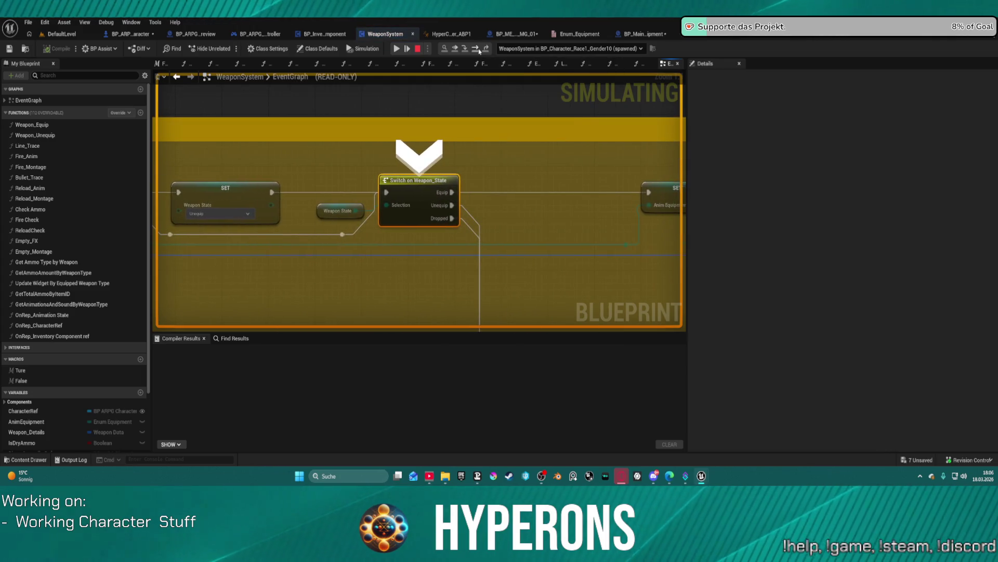
click(479, 50)
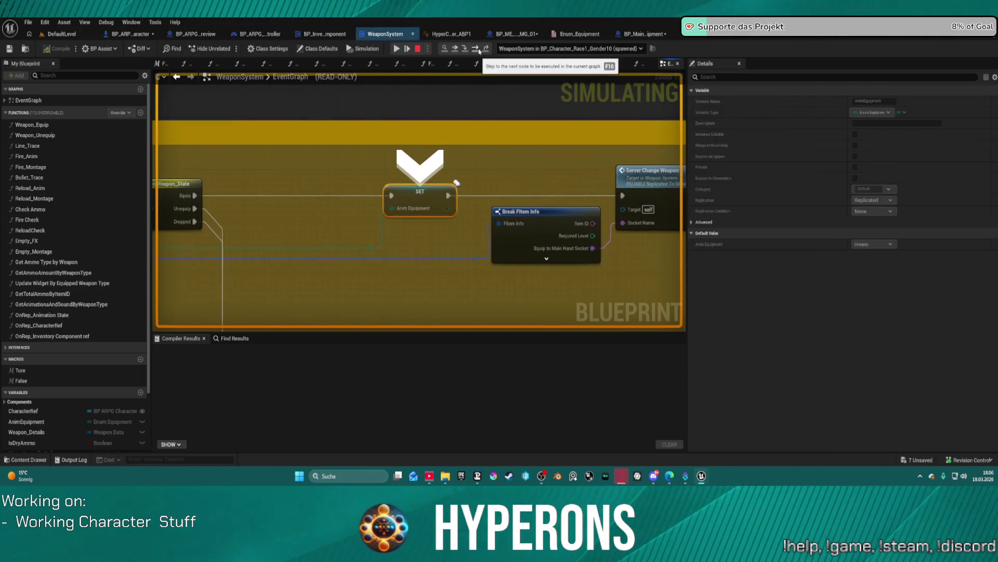
click(479, 50)
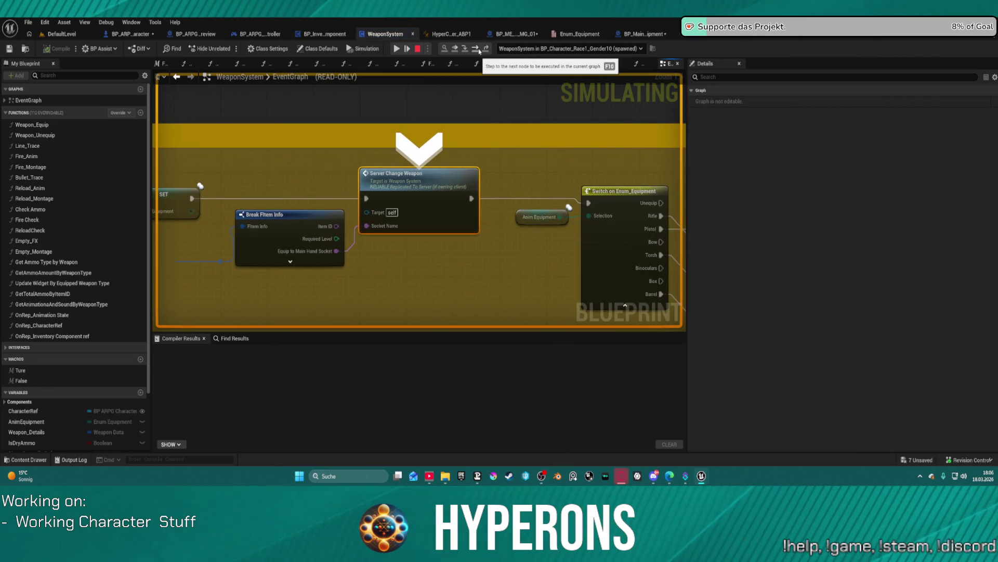
Step through Attach Component To Component and Server_ChangeWeapon to the Animation State assignment, then stop.
mouse_move(383, 232)
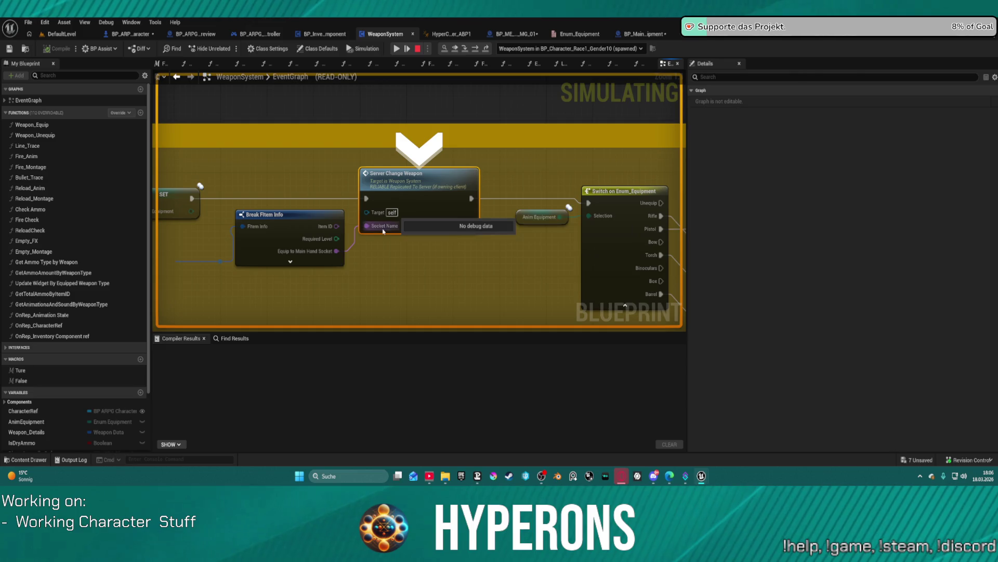
click(475, 50)
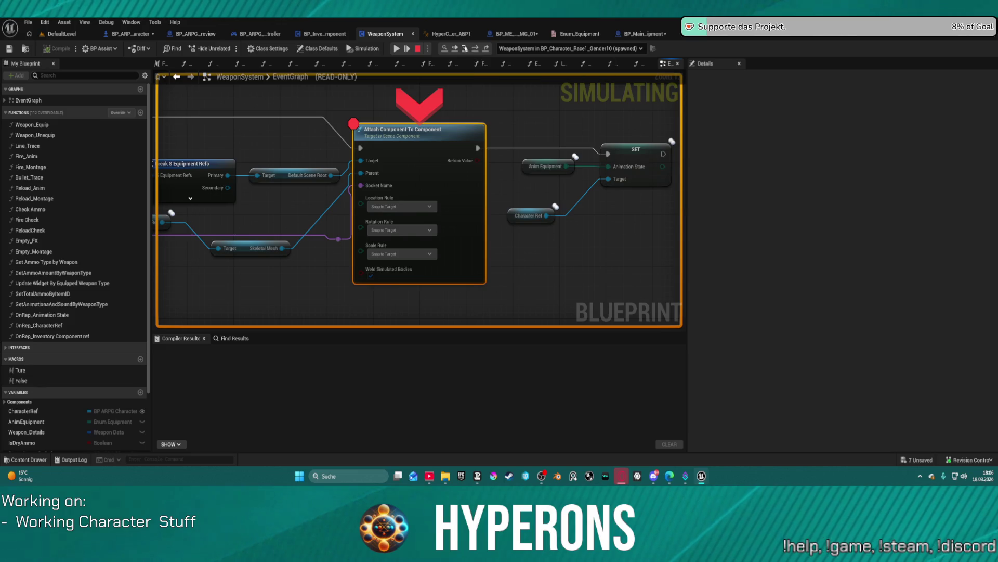
key(F10)
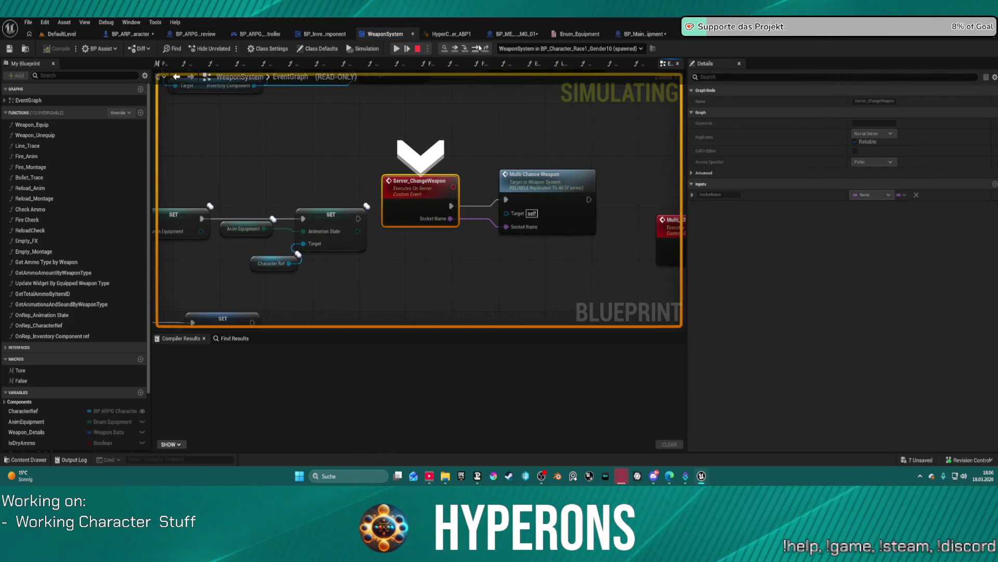
click(476, 49)
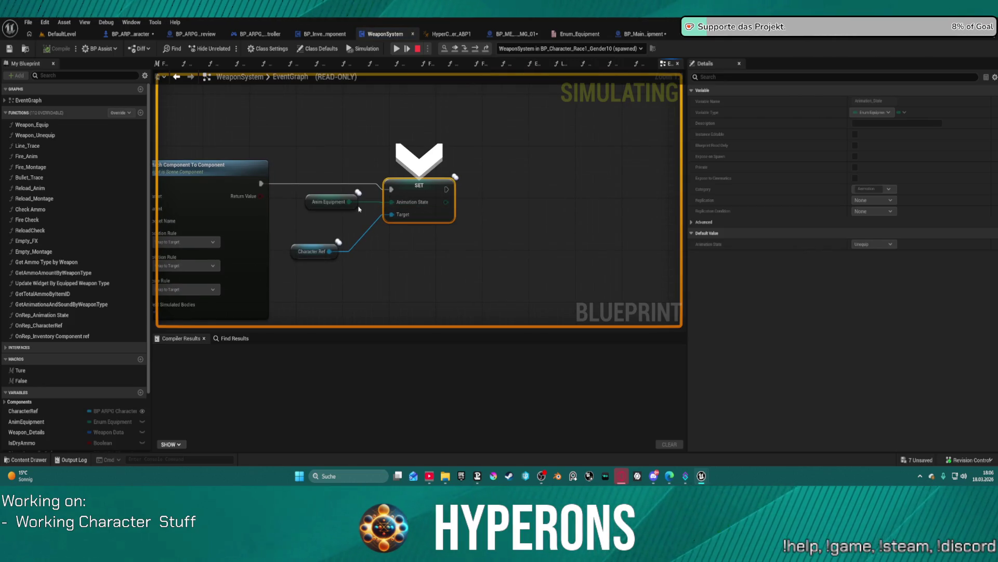
mouse_move(334, 203)
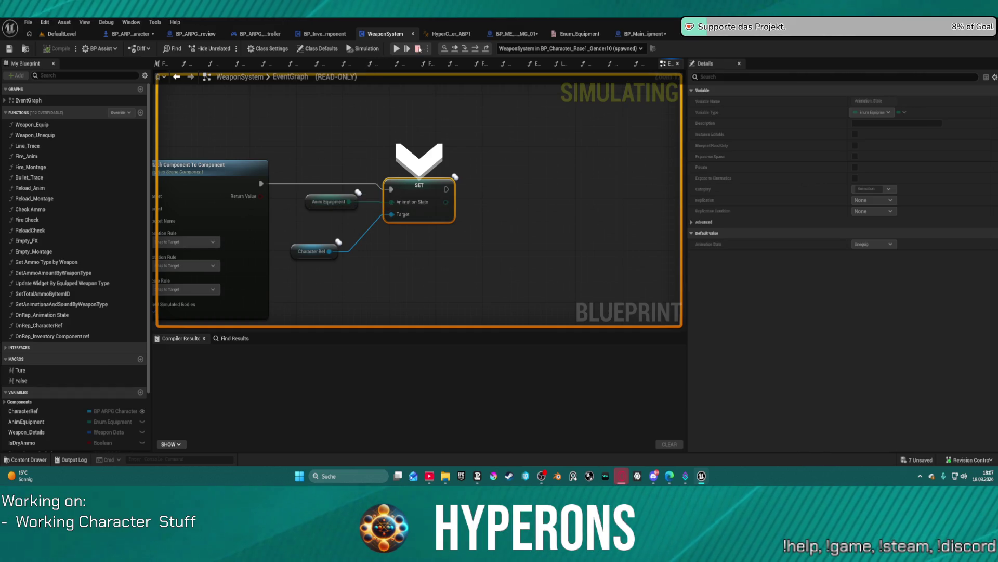
click(419, 50)
Check the Anim Equipment variable's Default Value options and keep it at Unequip.
click(317, 208)
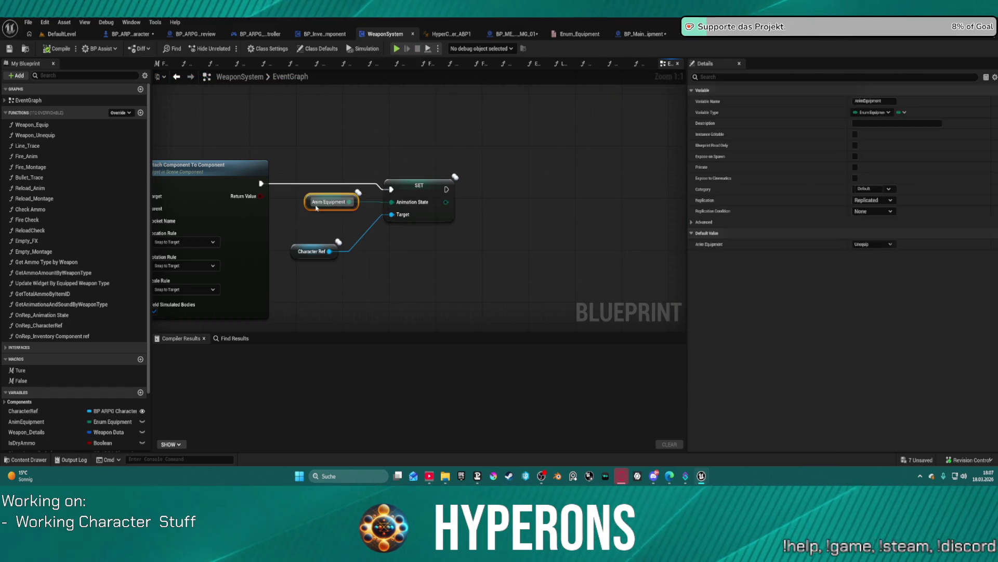
click(871, 245)
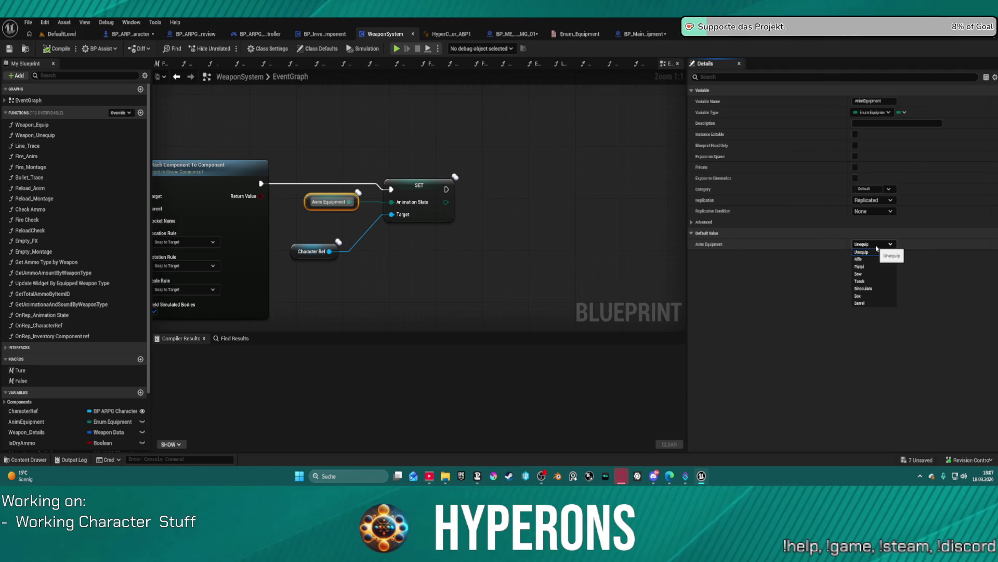
click(876, 248)
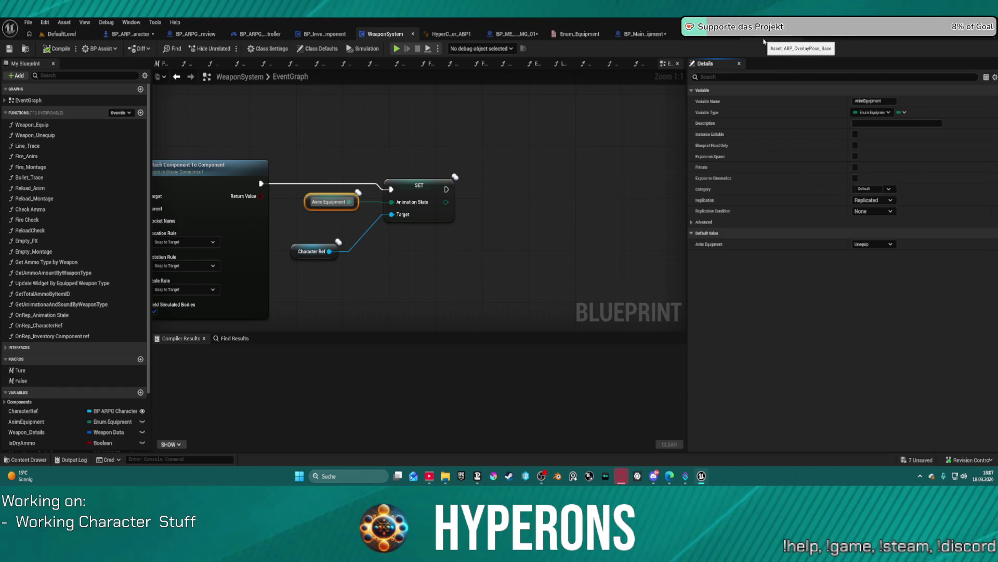
Navigate from the ABP_LayerBlending AnimGraph to ABP_OverlayPose_Base's Update_PropertiesFromCharacter graph.
click(714, 34)
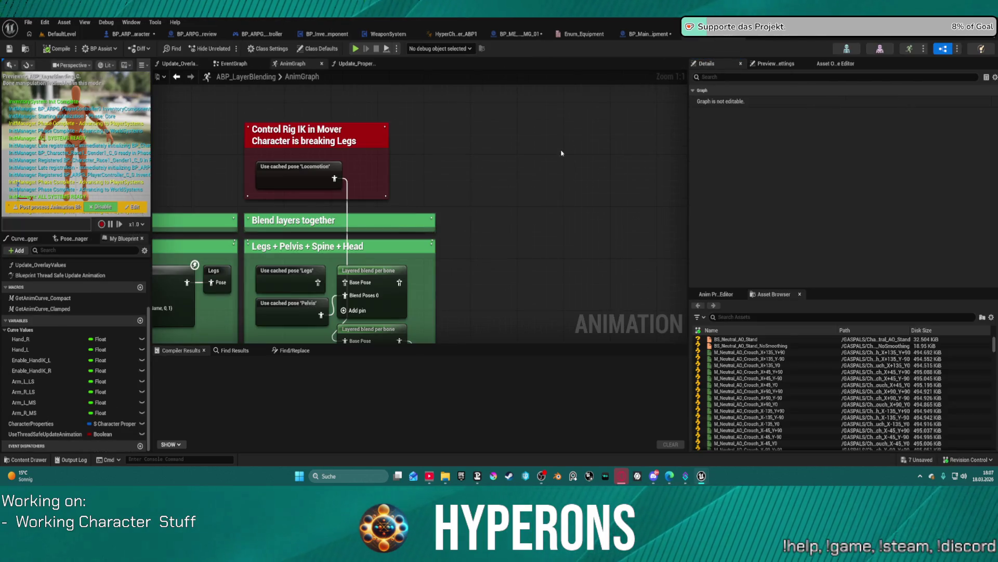
mouse_move(637, 78)
mouse_down()
mouse_move(666, 277)
mouse_move(556, 192)
mouse_up()
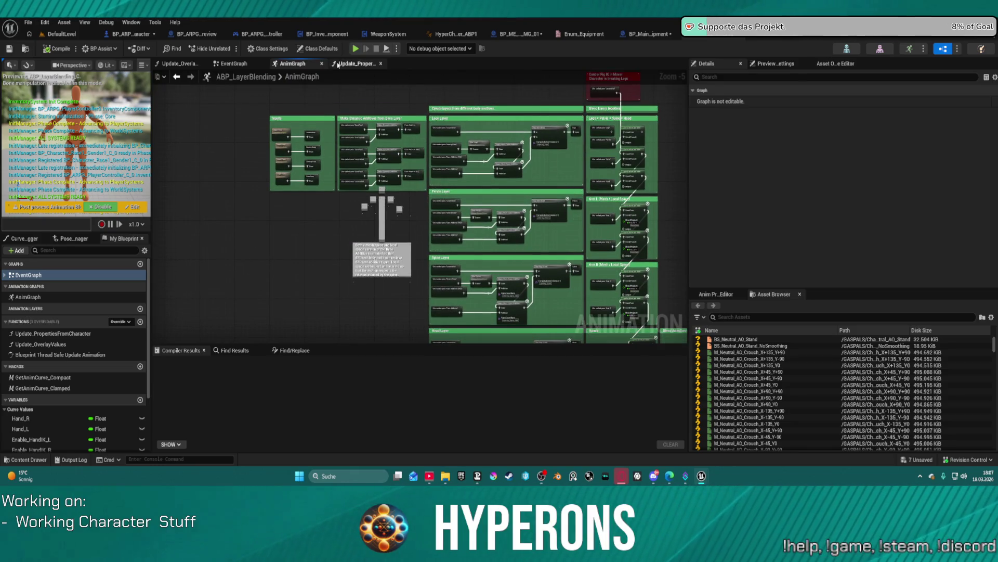
click(343, 66)
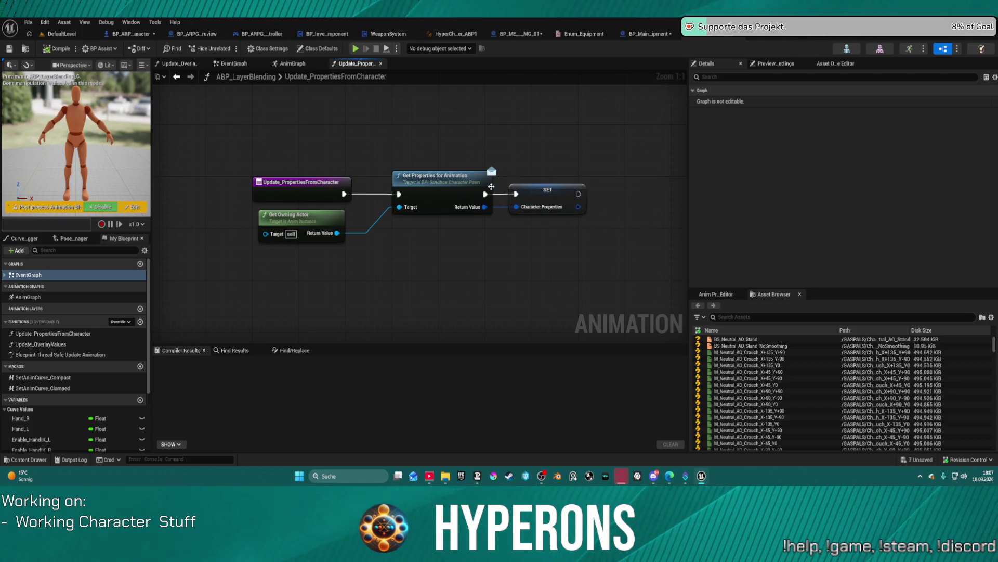
right_click(561, 192)
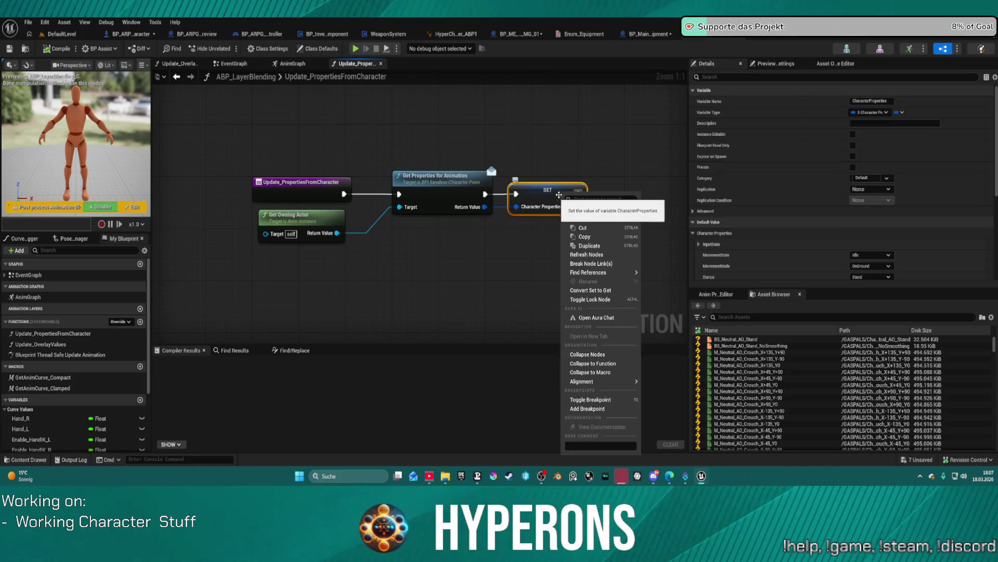
click(776, 38)
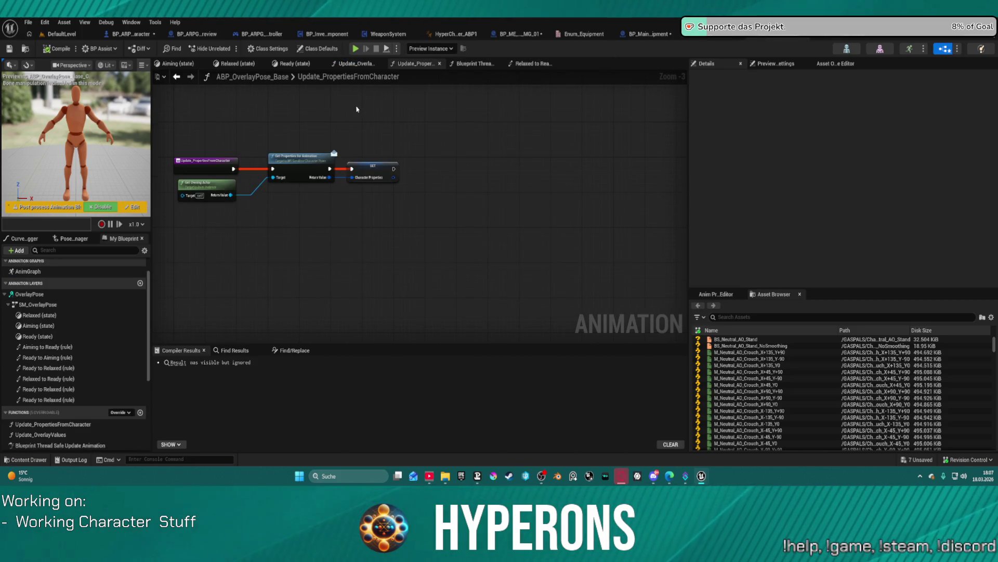
Add and then remove a breakpoint on the Character Properties SET node.
right_click(382, 164)
click(423, 382)
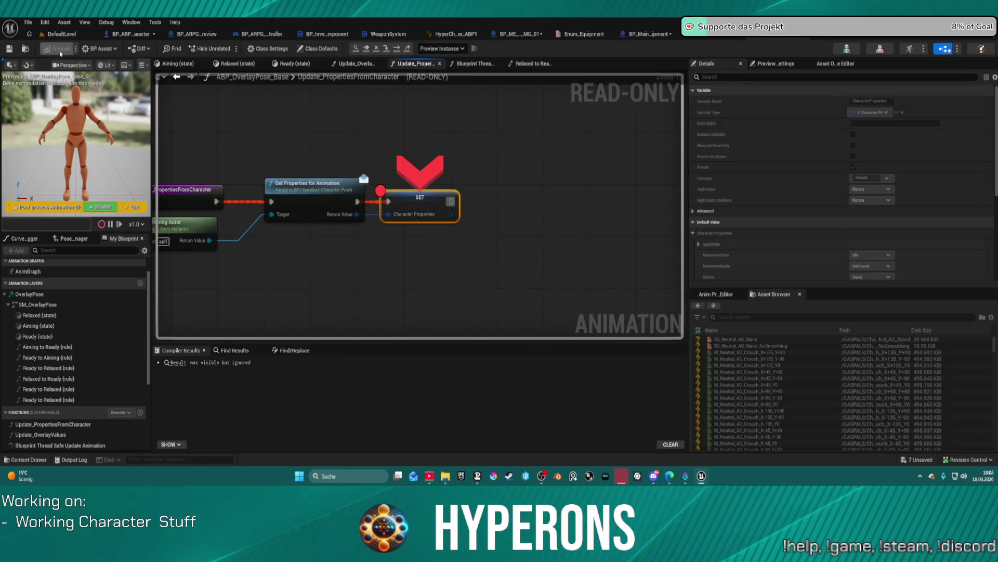
right_click(416, 207)
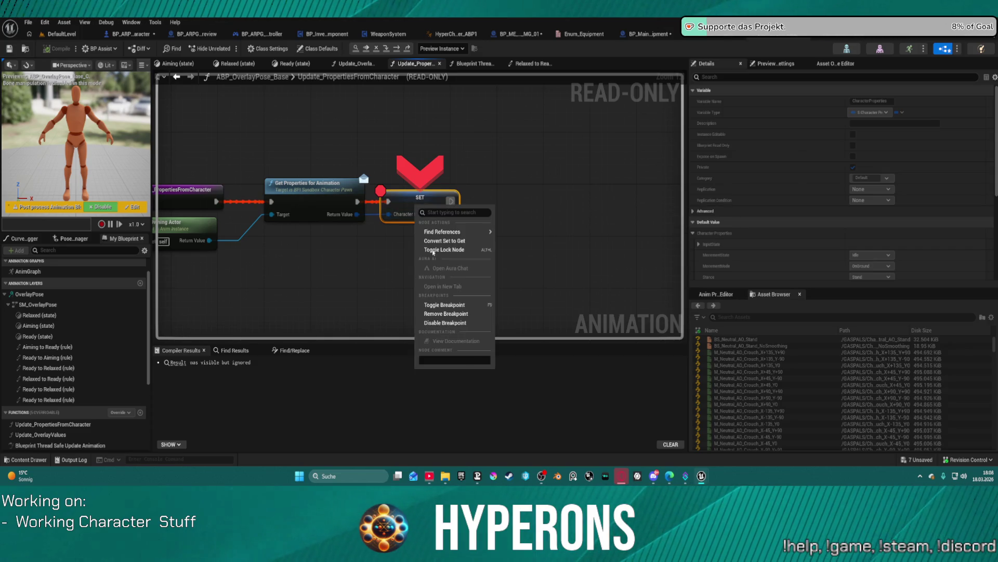
click(454, 315)
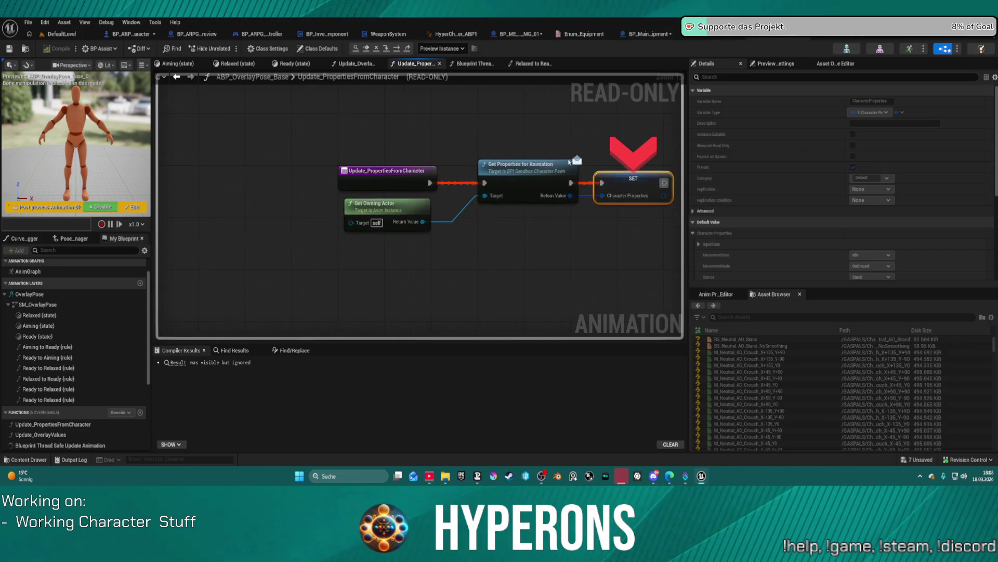
drag(489, 222, 328, 257)
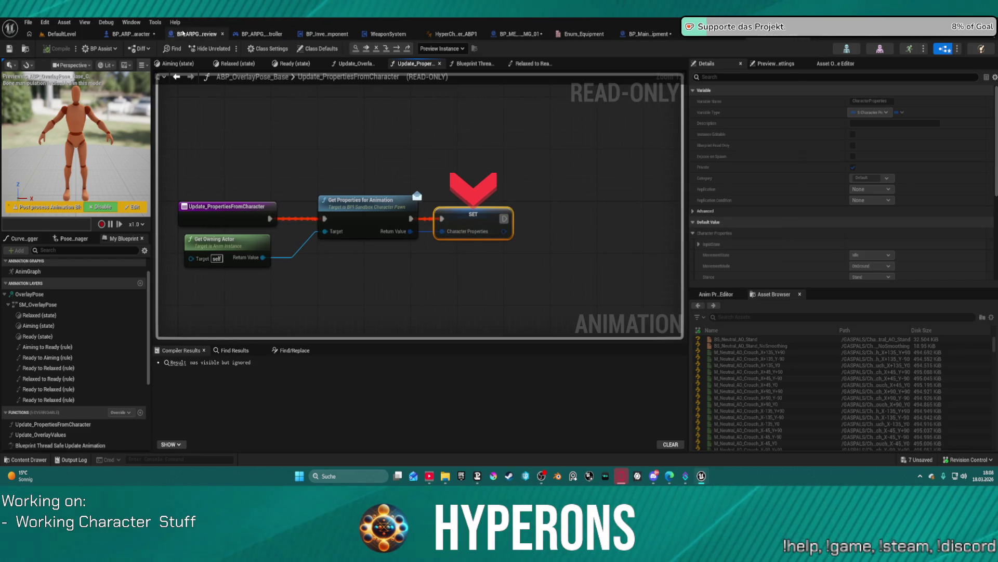
click(136, 34)
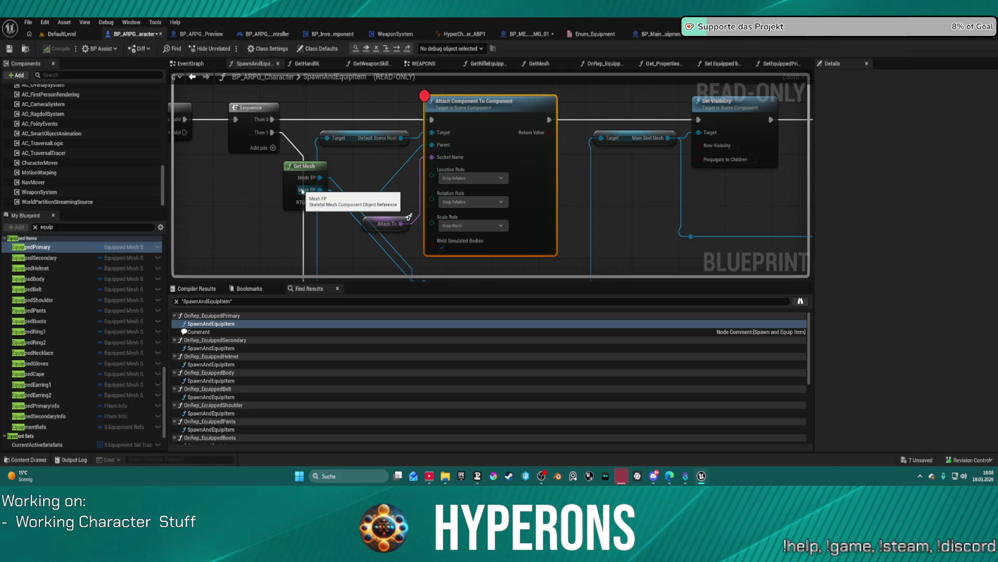
Stop play, review SpawnAndEquipItem's attach, spawn and visibility nodes, then open the On Equipped event.
click(366, 50)
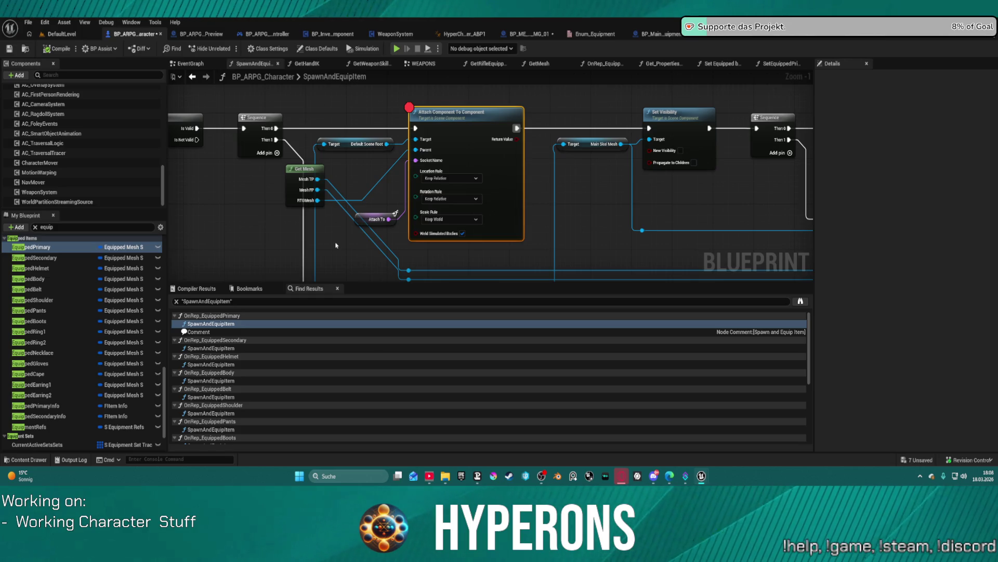
mouse_move(627, 190)
mouse_down()
mouse_move(397, 198)
mouse_move(588, 203)
mouse_up()
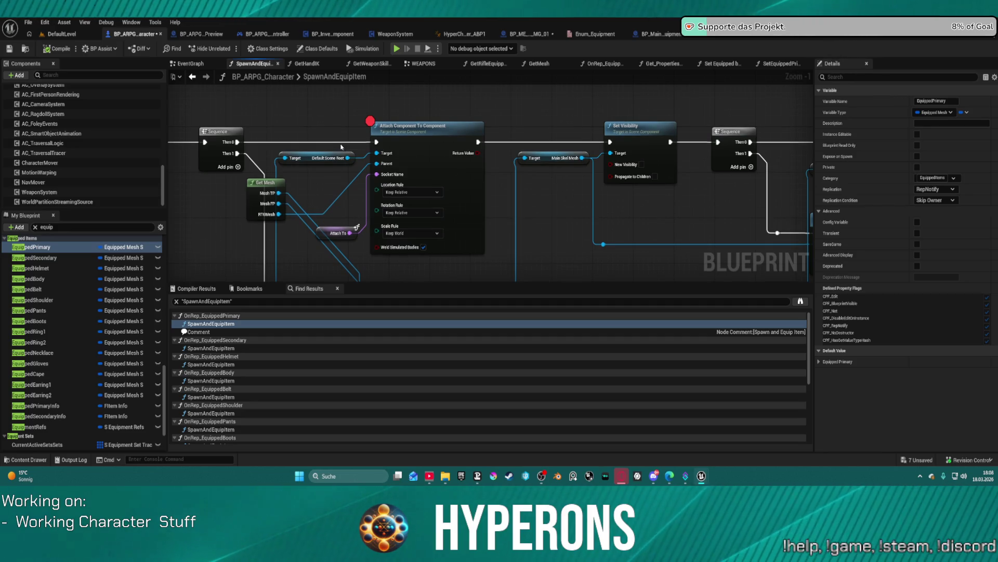
click(331, 233)
drag(330, 232, 914, 228)
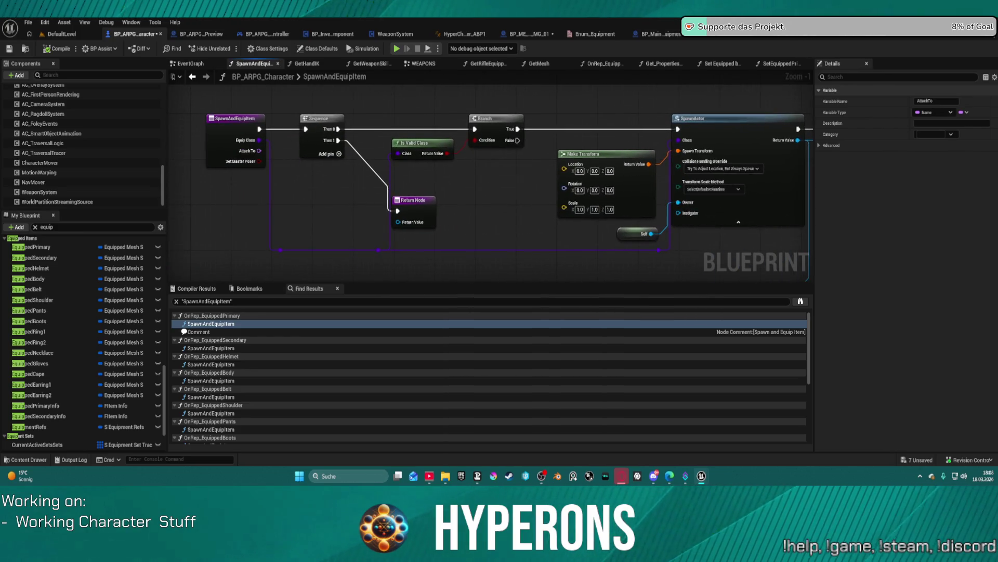
mouse_move(811, 190)
mouse_down()
mouse_move(712, 167)
mouse_move(525, 99)
mouse_move(115, 128)
mouse_up()
drag(364, 156, 733, 122)
drag(194, 240, 349, 332)
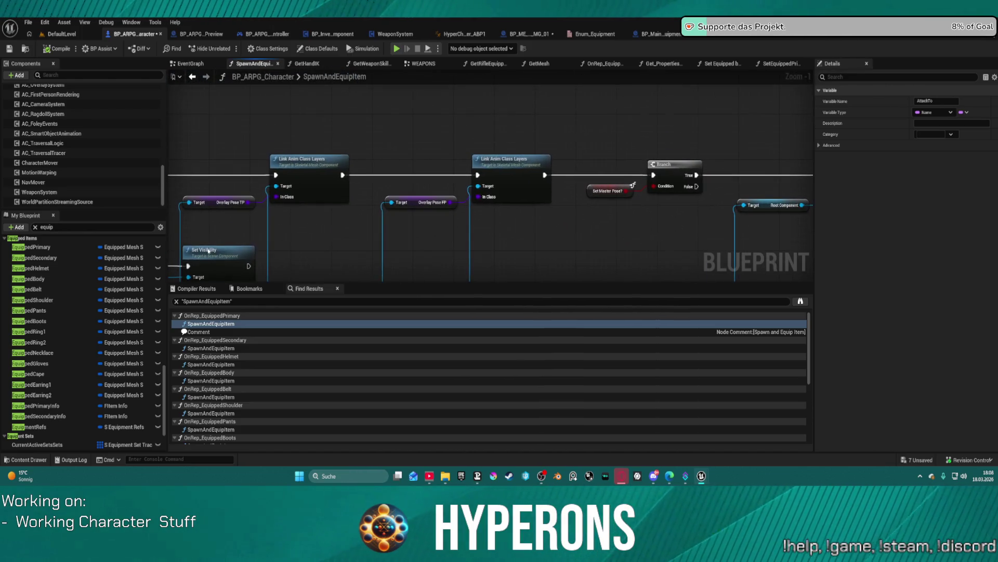
mouse_move(535, 160)
mouse_down()
mouse_move(584, 176)
mouse_move(512, 131)
mouse_move(539, 184)
mouse_move(570, 145)
mouse_move(709, 132)
mouse_move(562, 86)
mouse_up()
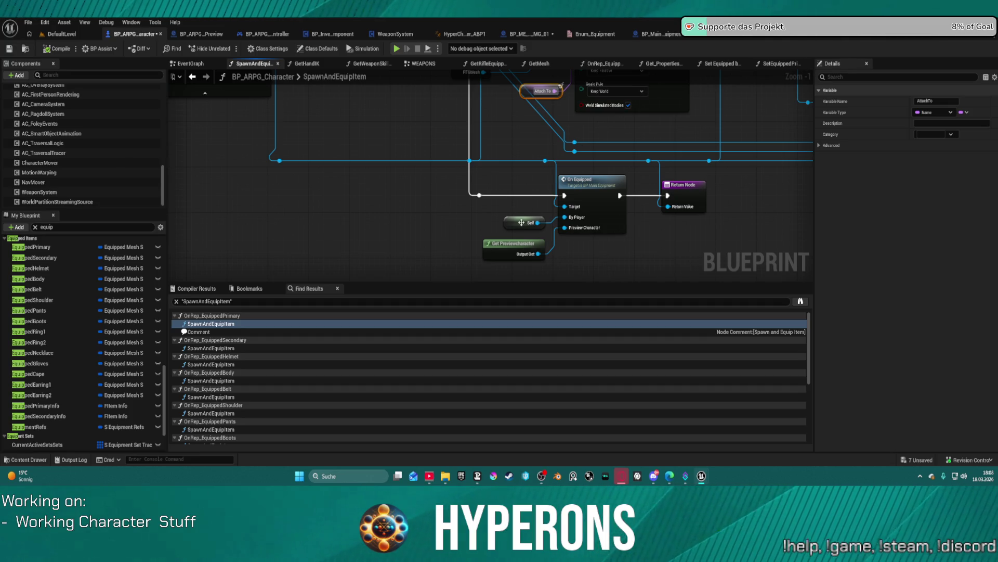
double_click(585, 192)
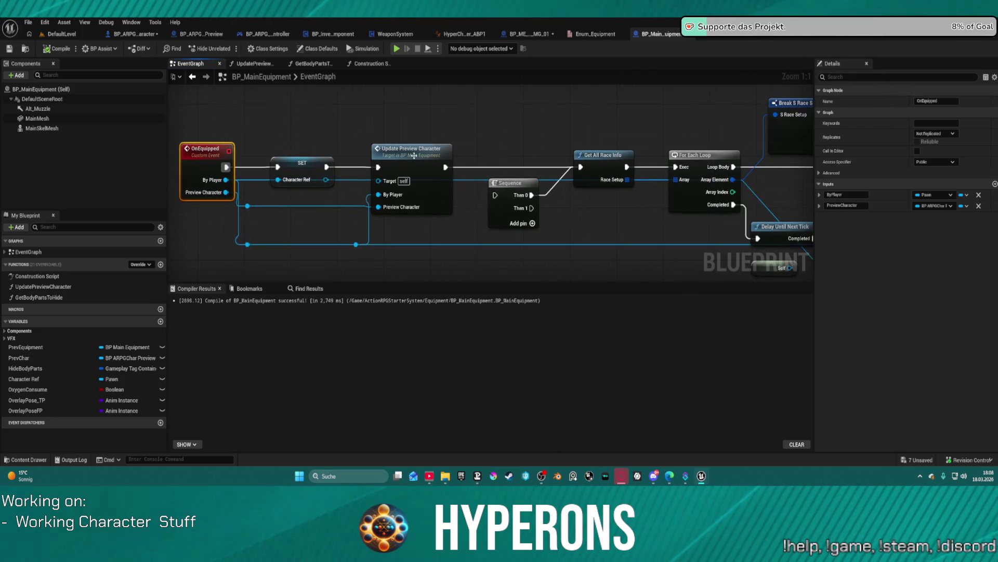
Follow UpdatePreviewCharacter into BP_ARPGCharPreview's AddNewEquipment function.
double_click(432, 184)
drag(505, 181, 457, 167)
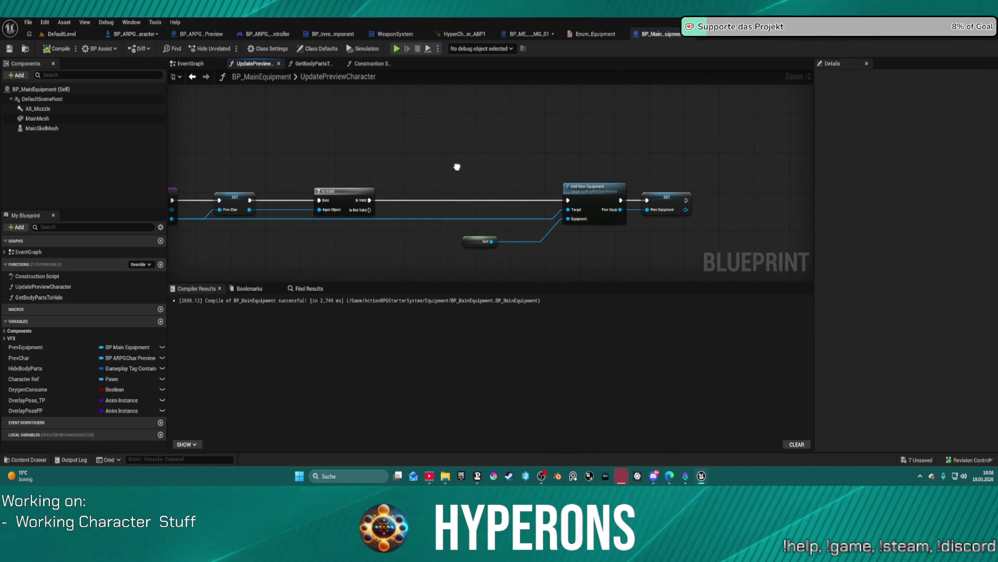
double_click(588, 192)
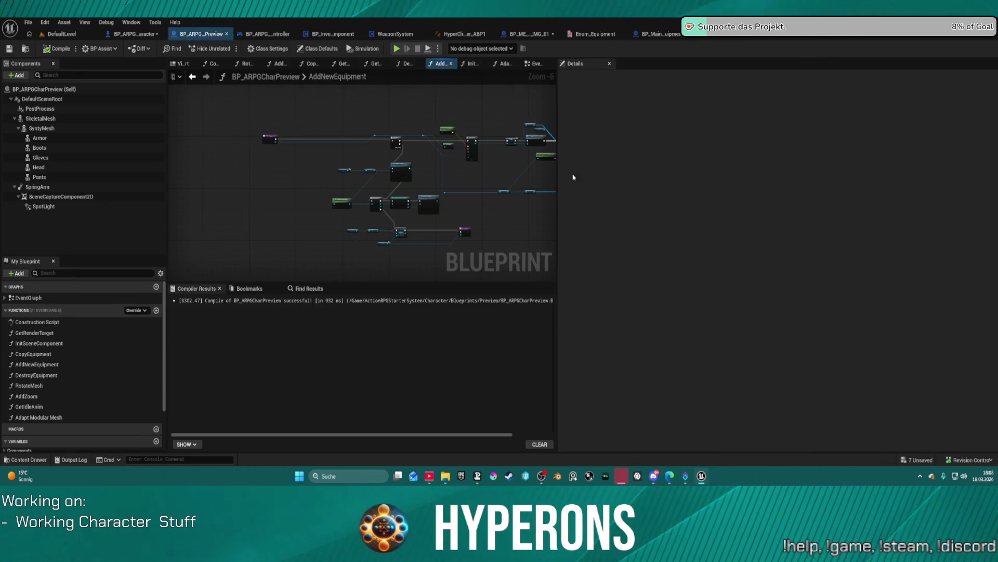
Zoom in on the SpawnActor and attach section and nudge Get Attach Parent Socket Name left.
drag(478, 180, 286, 170)
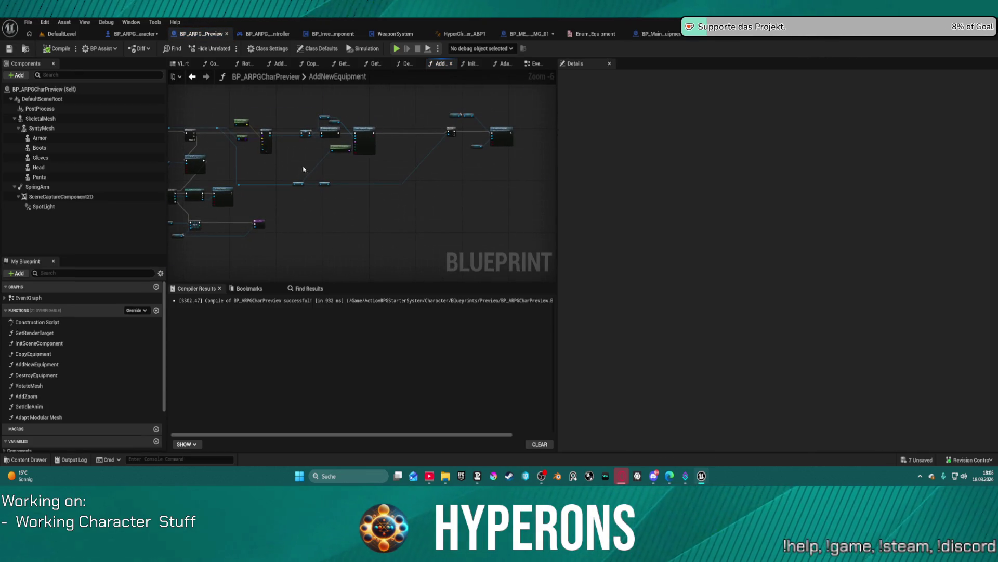
scroll(297, 170, up, 4)
mouse_move(551, 195)
mouse_down()
mouse_move(518, 232)
mouse_move(493, 229)
mouse_move(533, 220)
mouse_move(551, 201)
mouse_up()
mouse_move(253, 194)
mouse_down()
mouse_move(330, 201)
mouse_move(170, 203)
mouse_move(249, 205)
mouse_up()
drag(367, 160, 328, 158)
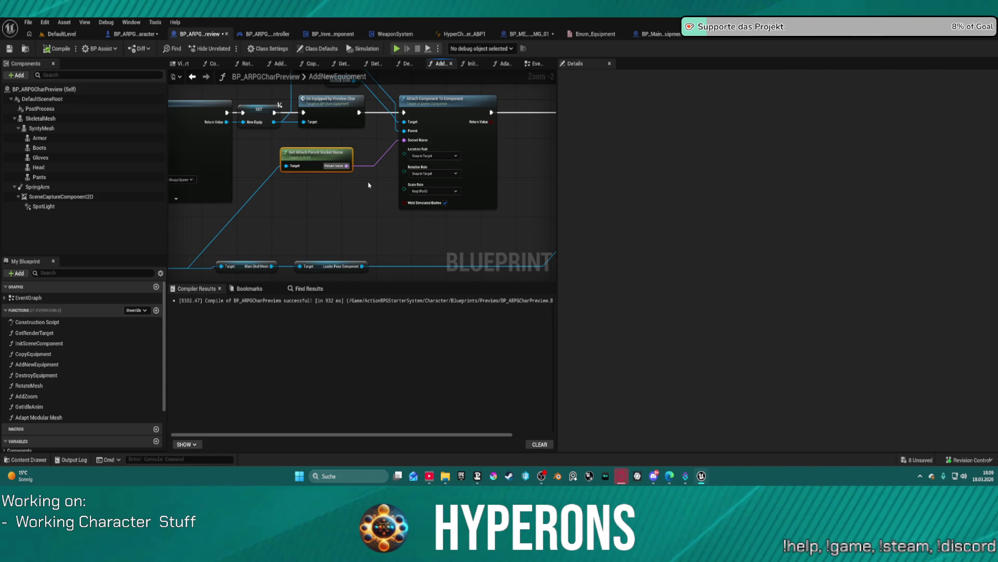
click(83, 128)
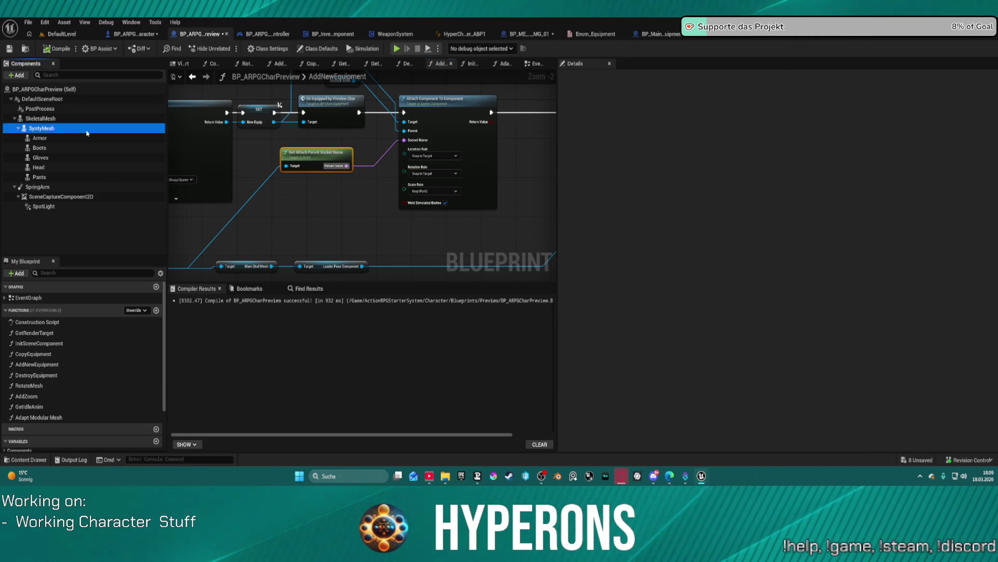
Search the Skeletal Mesh Asset picker for the CHR 01 body and assign SKM_MH_CHR_M_01_BodyMesh to SyntyMesh.
click(811, 233)
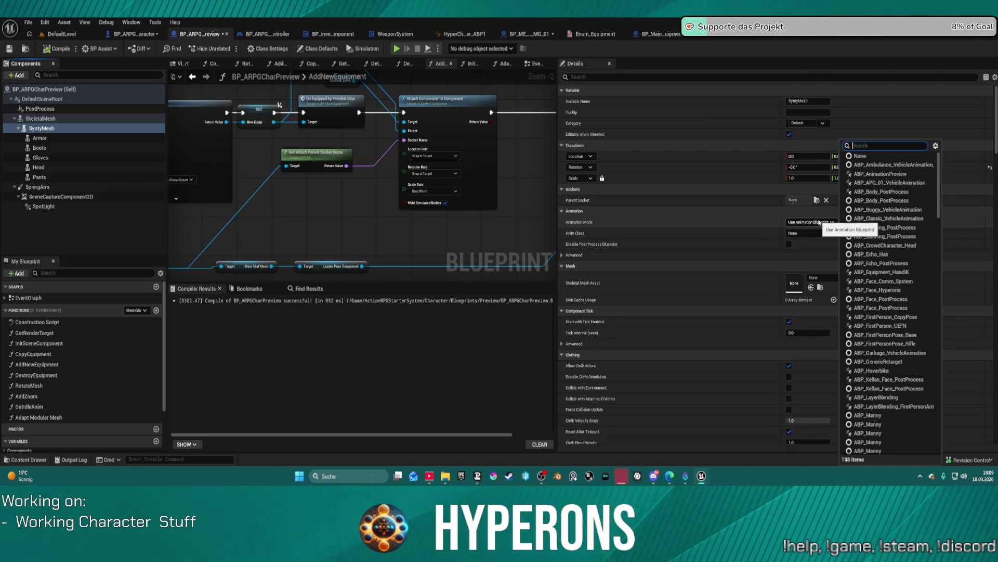
text(chr)
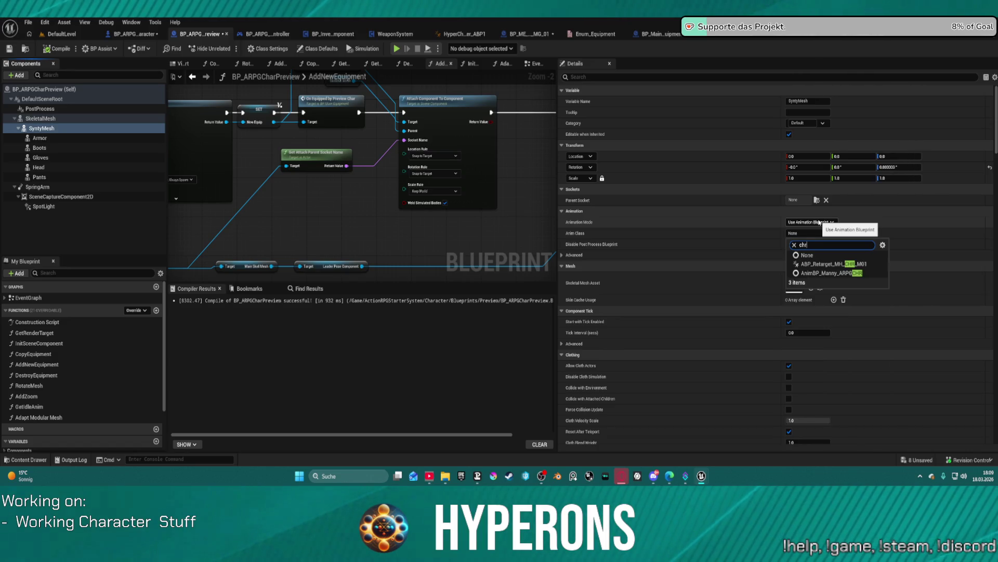
text( 01)
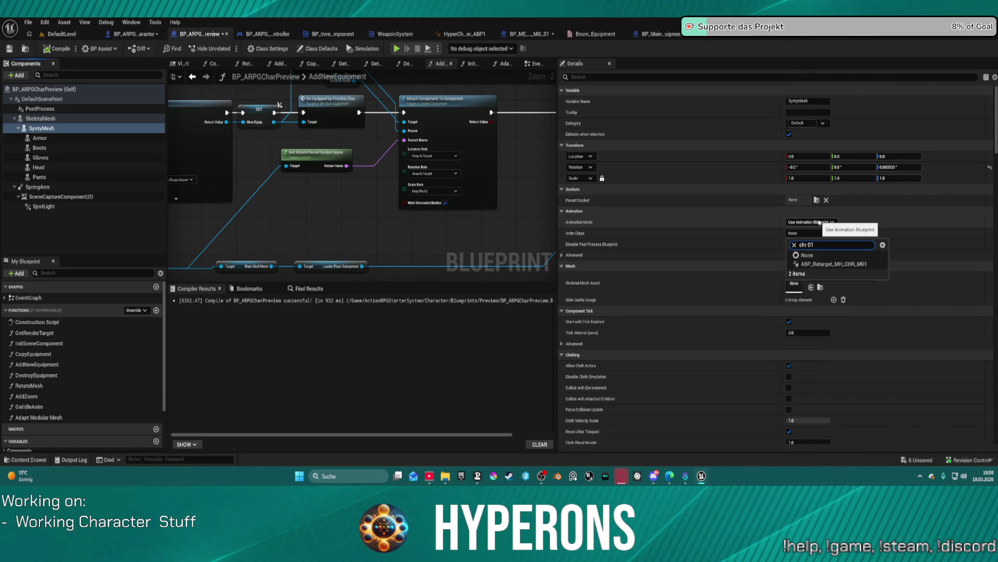
click(678, 231)
click(833, 279)
text(m01)
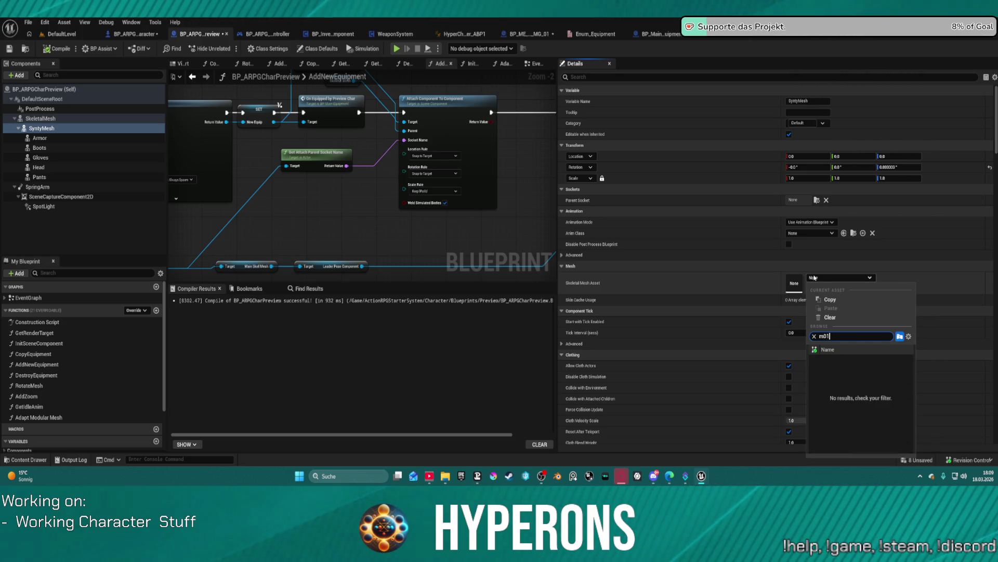
key(BackSpace)
text(_)
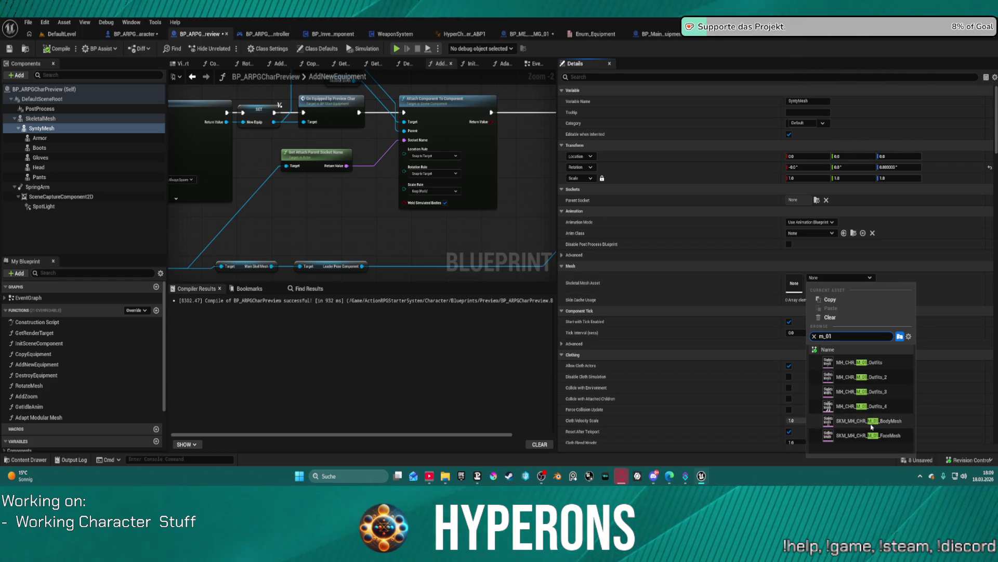
click(837, 422)
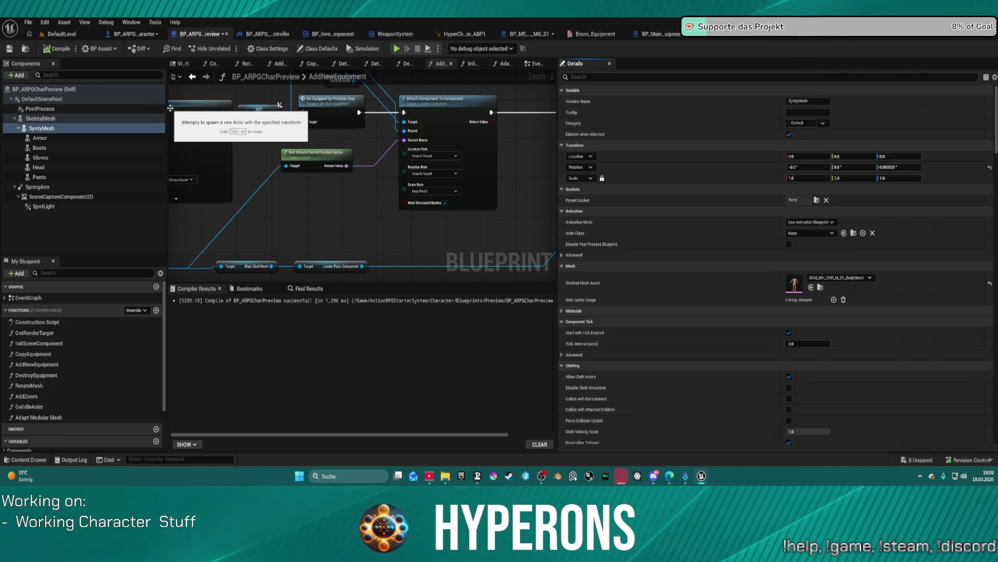
drag(464, 132, 238, 149)
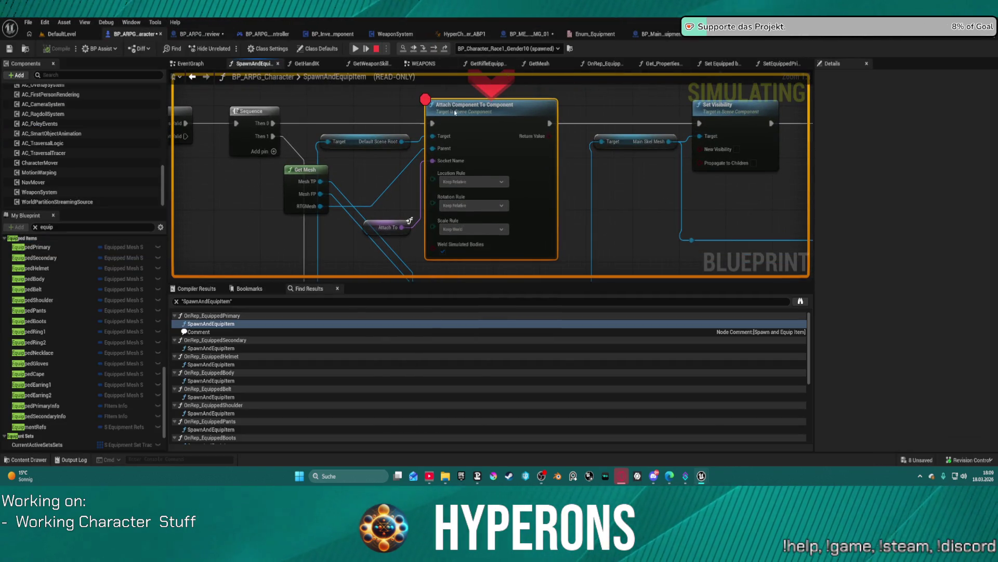
Check the attach node's scale rules, step over and resume, then equip MG 01 from the inventory.
click(484, 229)
click(494, 233)
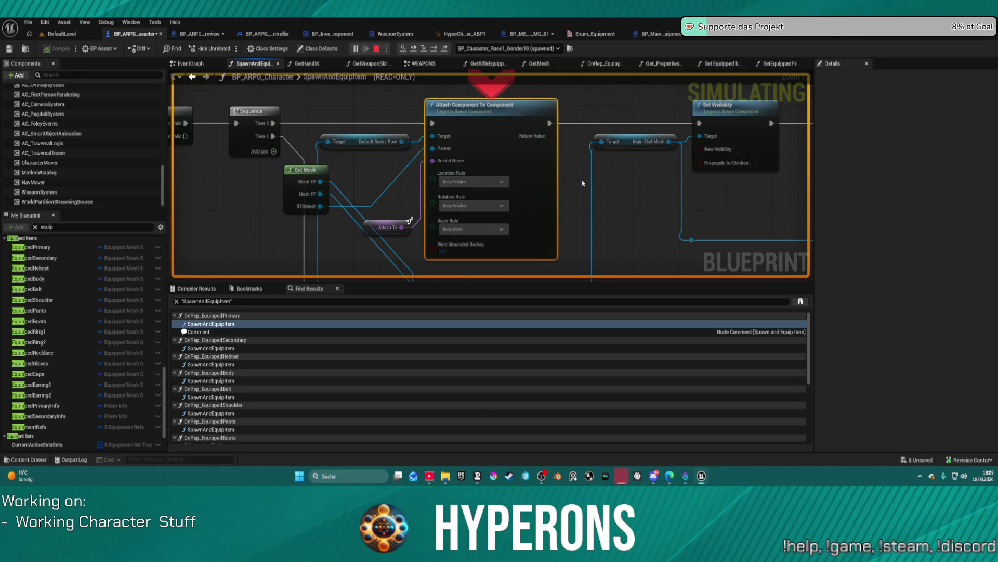
key(F10)
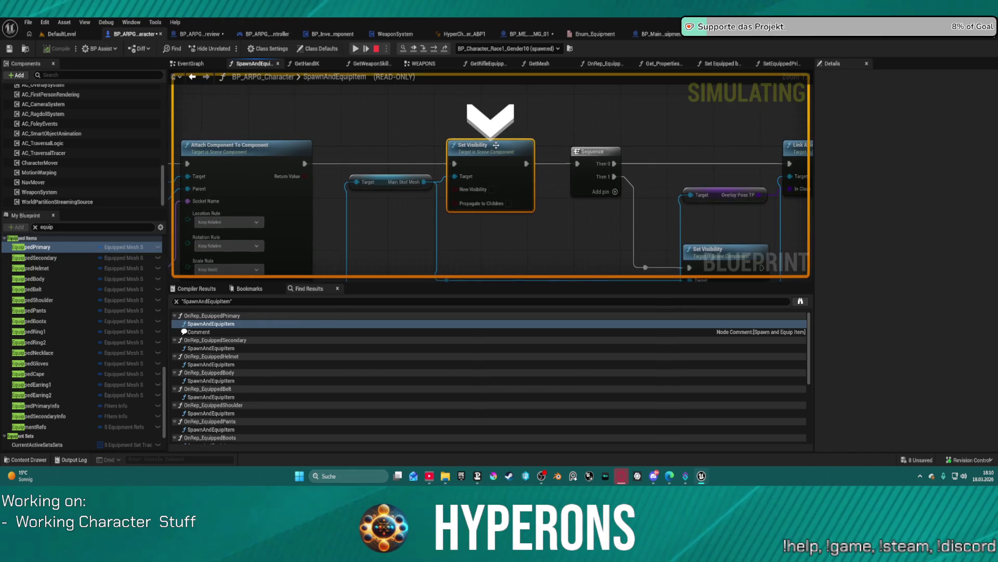
key(F5)
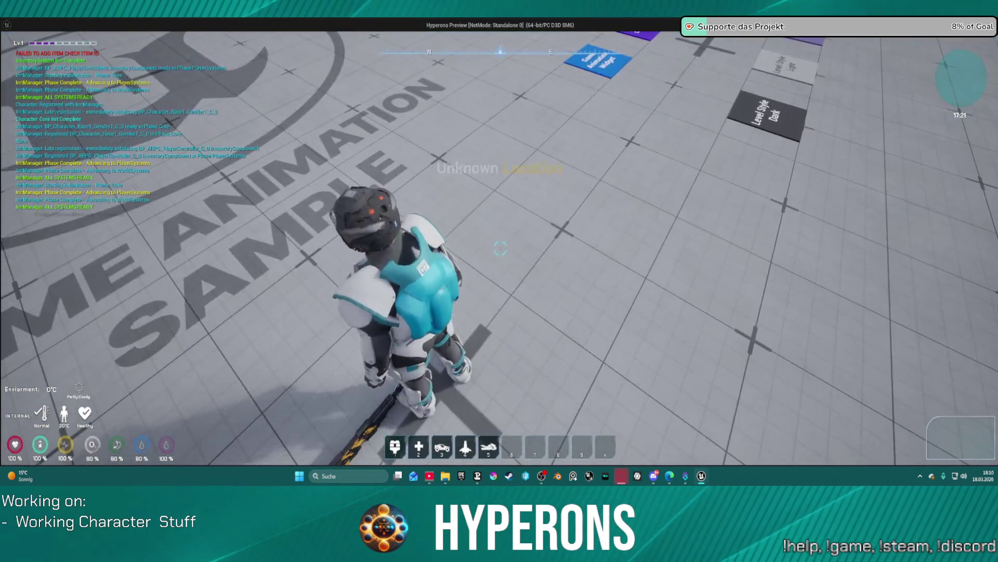
key(i)
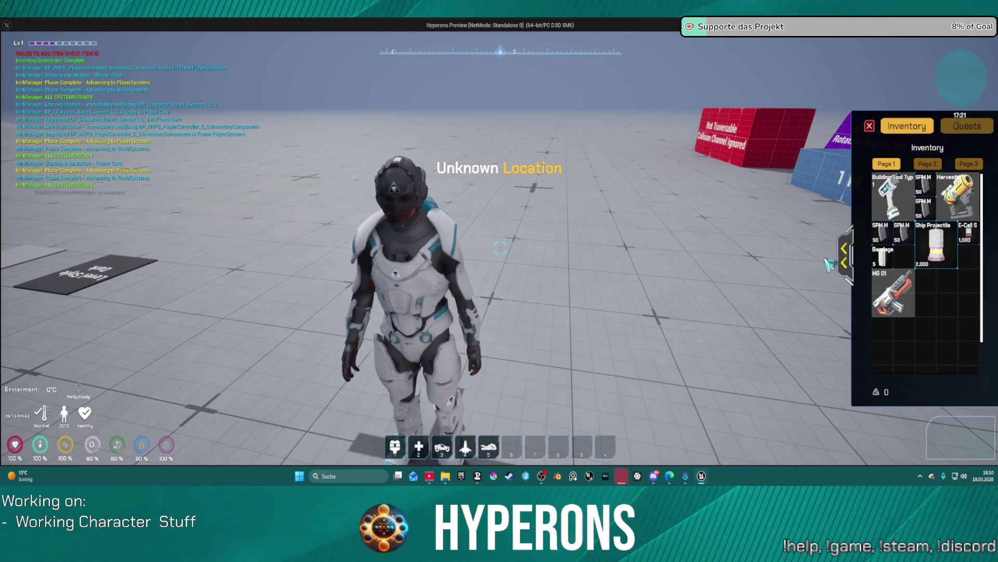
double_click(683, 295)
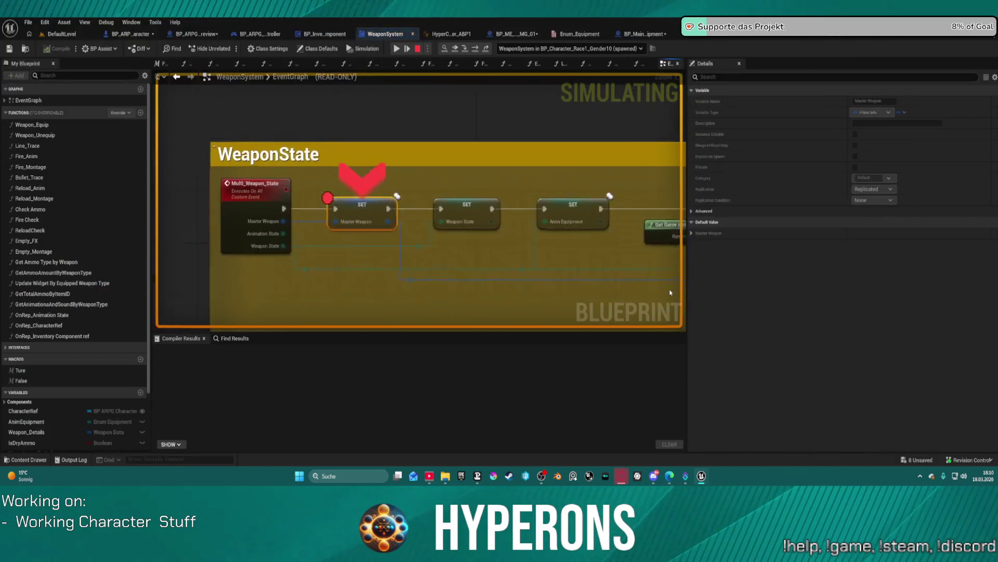
Remove the SET Master Weapon breakpoint and resume execution past the remaining breakpoints.
right_click(428, 199)
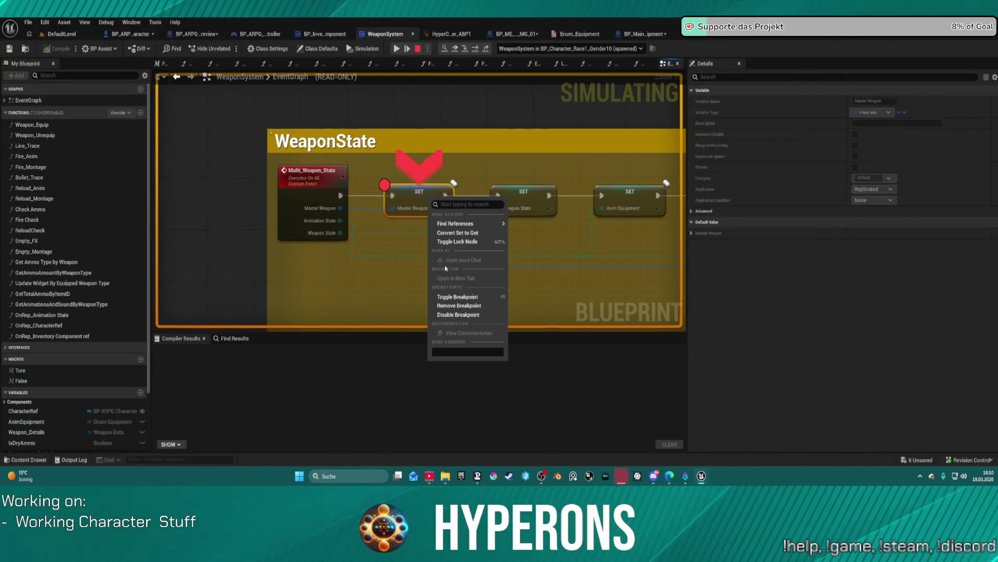
click(455, 306)
click(396, 48)
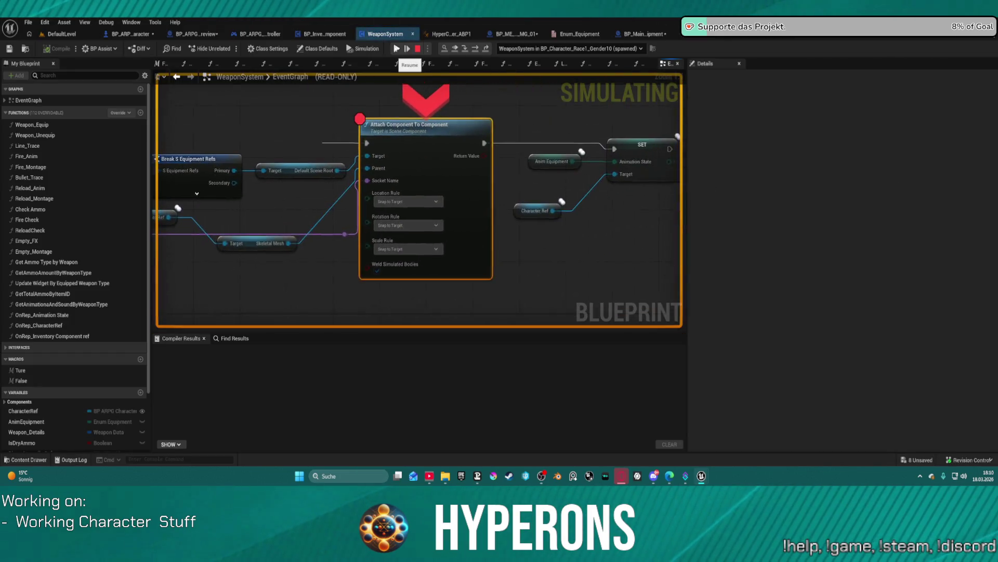
click(396, 48)
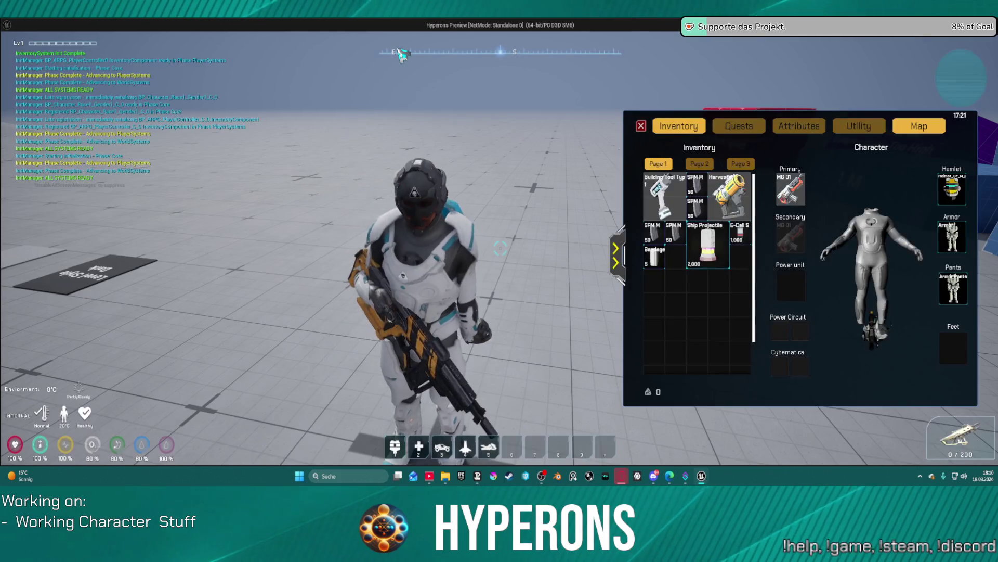
Rotate the character preview to inspect the held rifle and browse the debug object list.
mouse_move(832, 275)
mouse_down()
mouse_move(903, 266)
mouse_move(857, 270)
mouse_up()
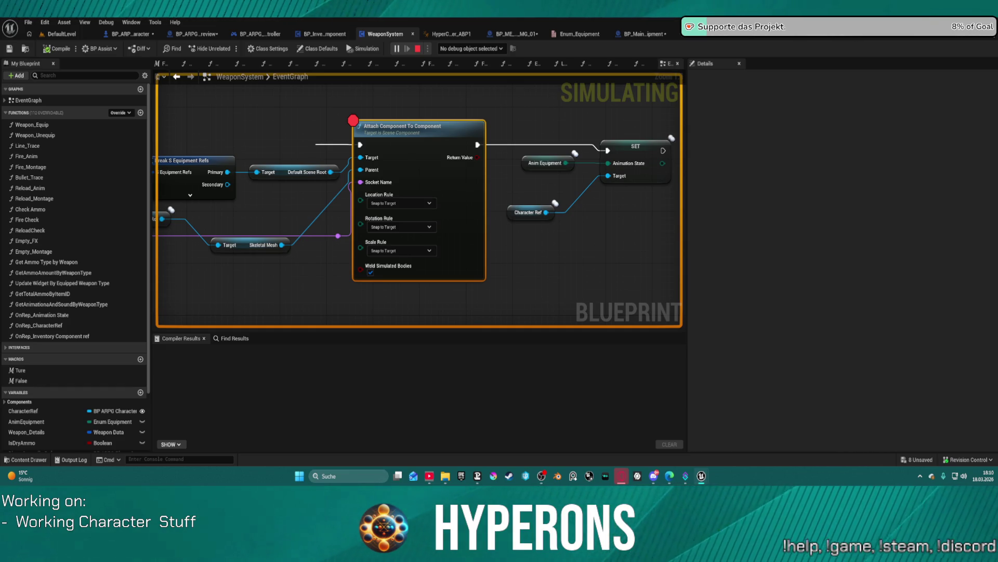
click(491, 49)
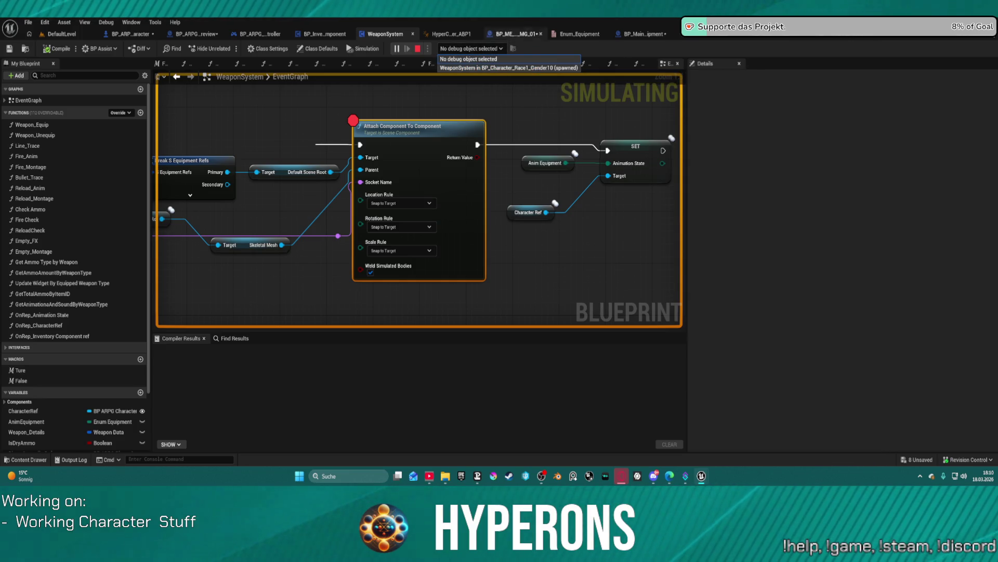
key(Escape)
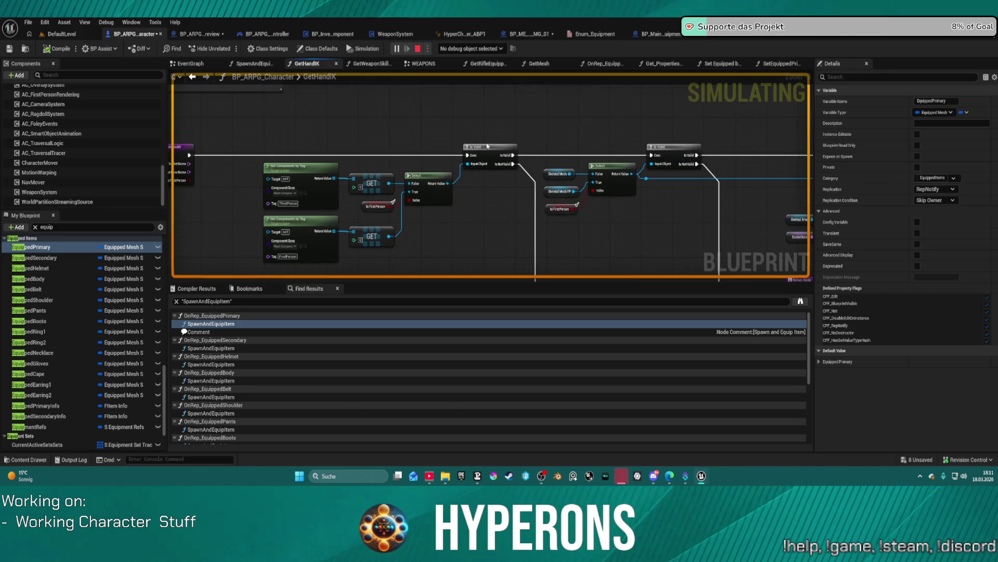
Debug GetHandIK against the spawned BP_Character_Race1_Gender10 character.
mouse_move(489, 135)
mouse_down()
mouse_move(718, 122)
mouse_move(673, 123)
mouse_up()
click(494, 49)
click(499, 68)
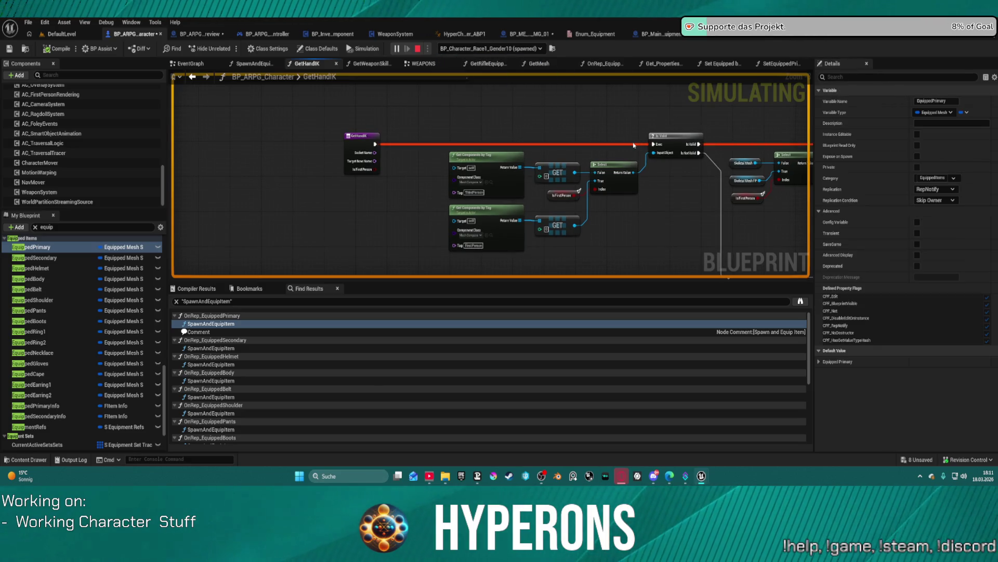
Inspect GetHandIK's socket and bone-space transform nodes, stop play, and open the Content Drawer.
drag(634, 145, 385, 120)
drag(573, 108, 260, 113)
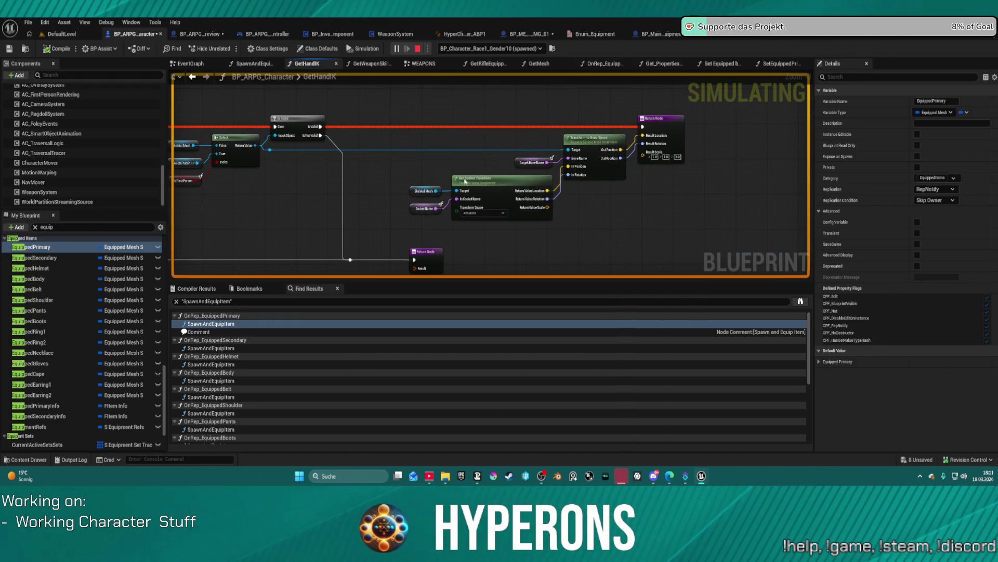
scroll(464, 179, up, 3)
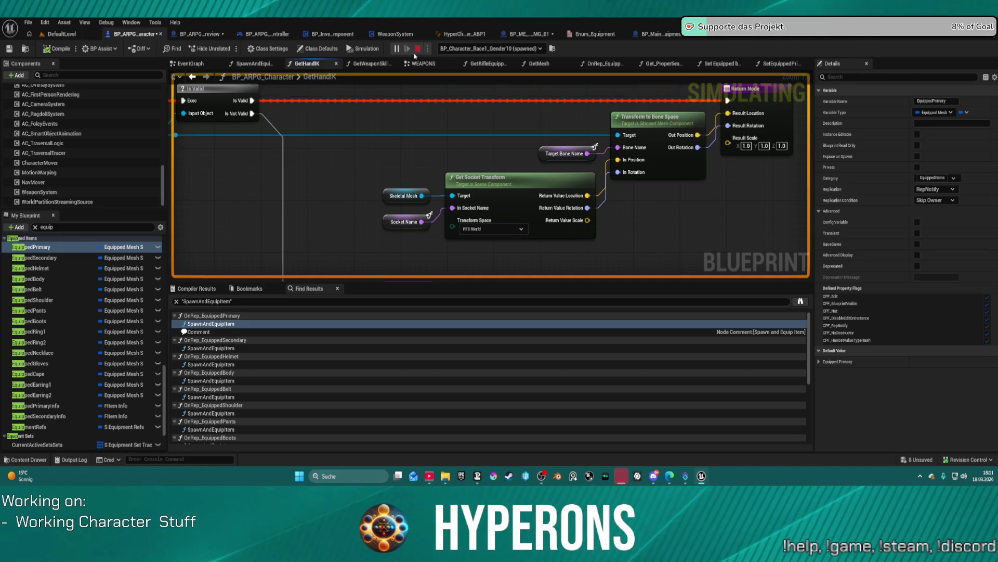
click(415, 55)
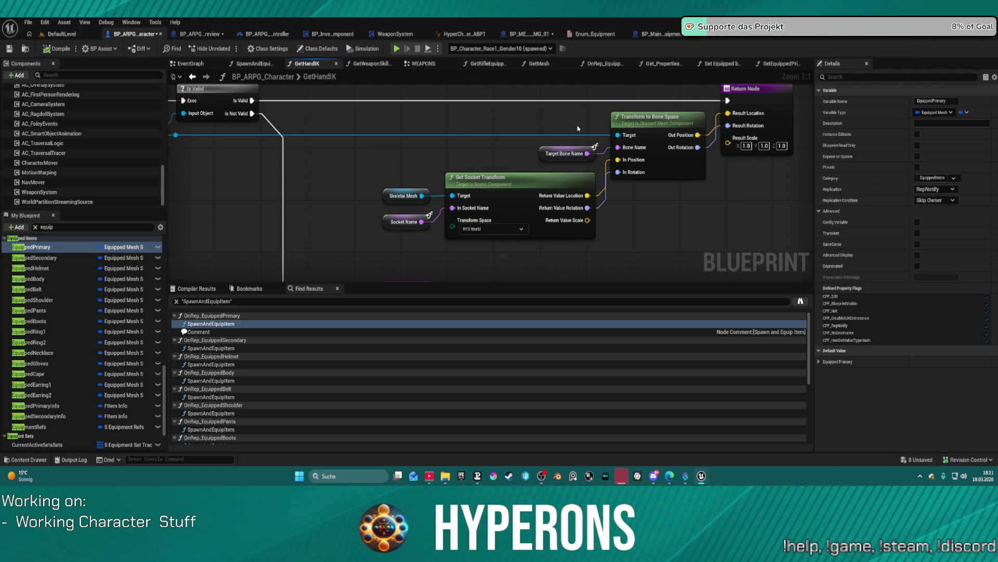
key(ctrl+space)
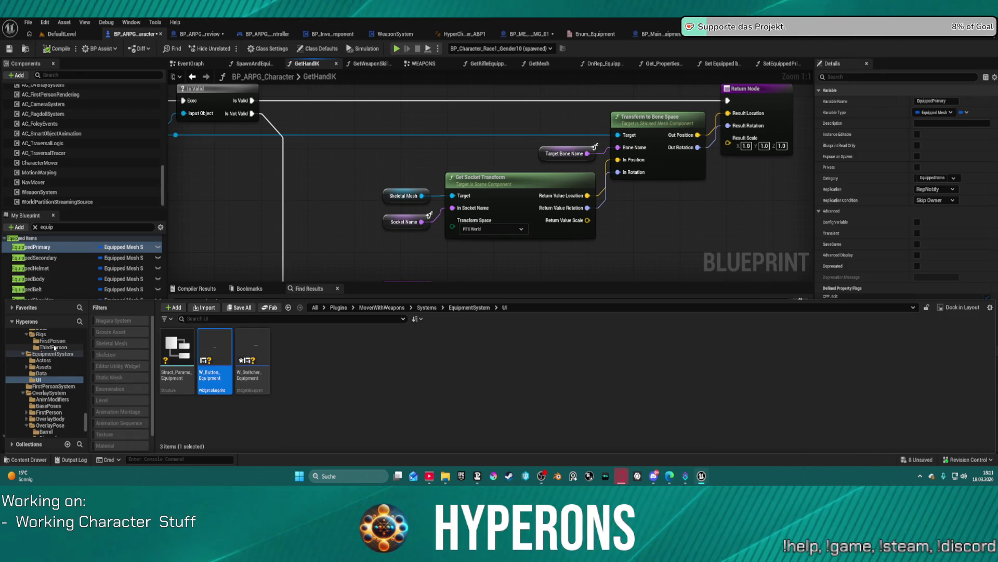
Browse the Content Drawer to the Scifi_Weapon_Vol01 Mesh folder.
scroll(58, 396, down, 5)
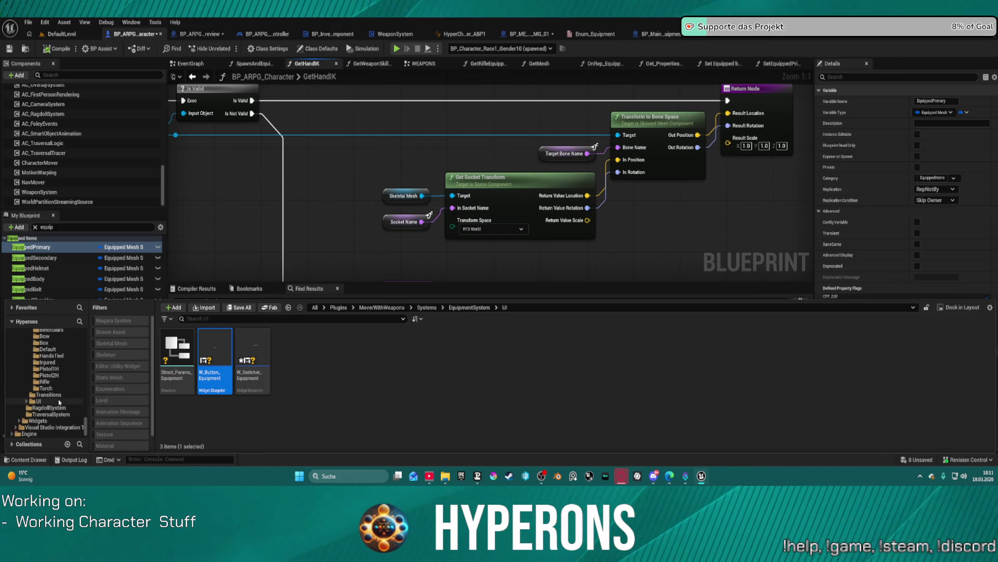
scroll(68, 364, up, 5)
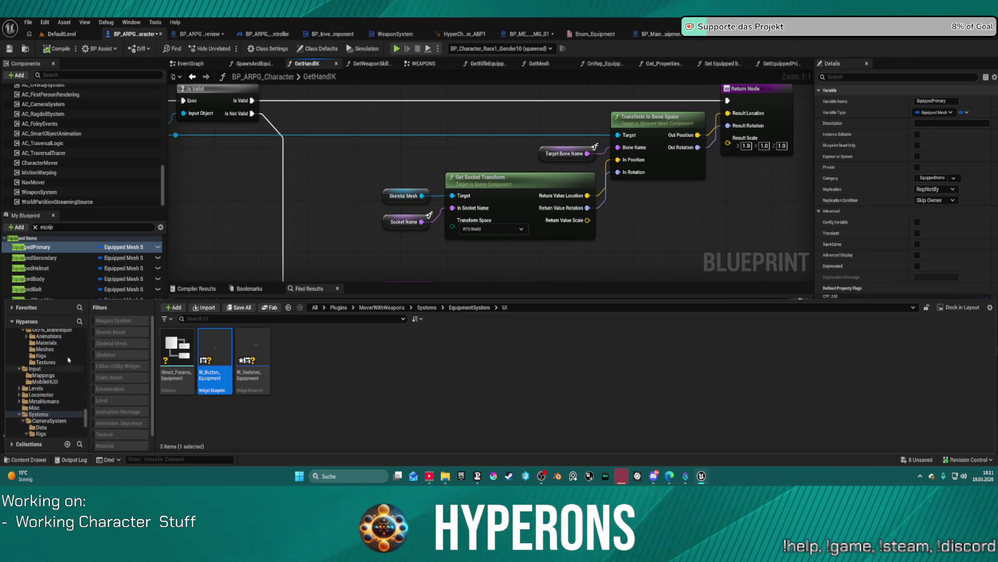
scroll(70, 374, up, 4)
scroll(36, 396, up, 3)
scroll(21, 387, down, 10)
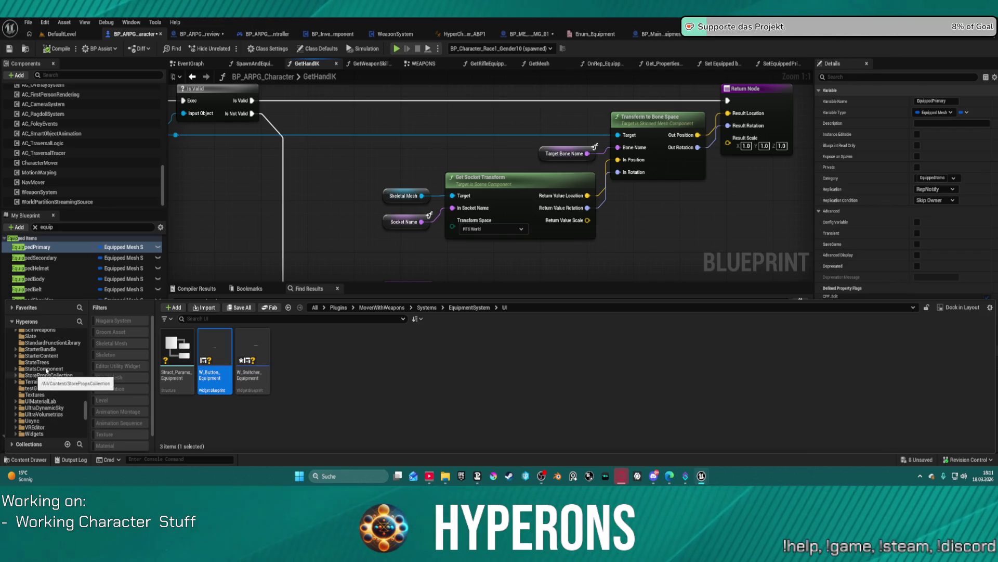
scroll(51, 366, up, 3)
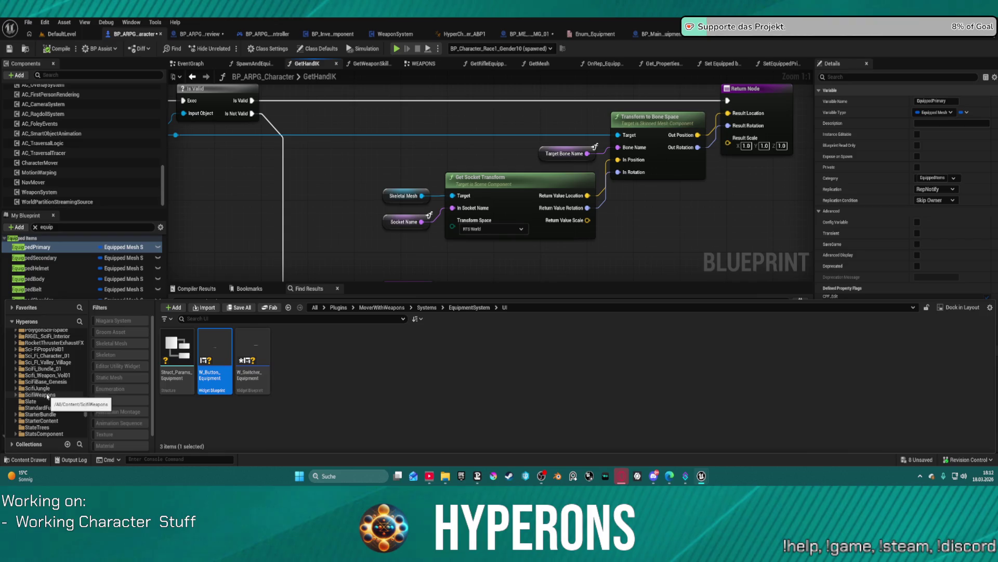
click(48, 375)
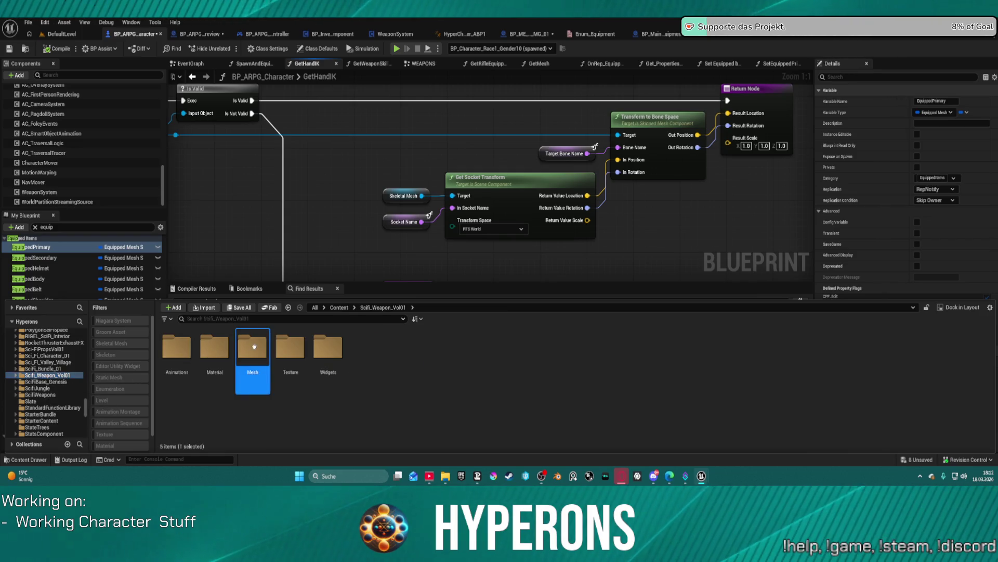
double_click(248, 346)
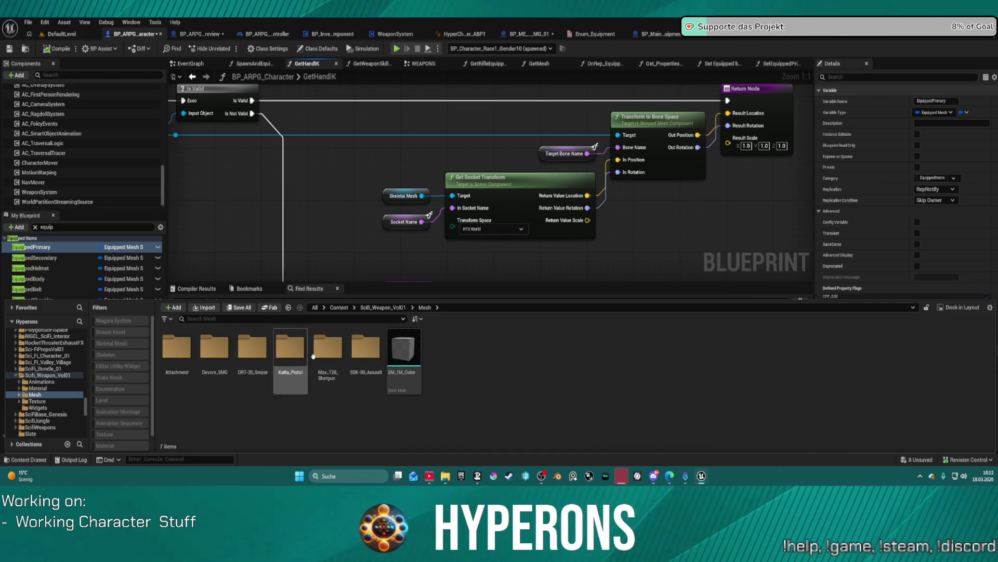
Open SK_SSK-80_Assault_Y_01a, inspect its HandIK_Left and ADS sockets, then switch to BP_MainEquipment.
click(354, 353)
double_click(354, 353)
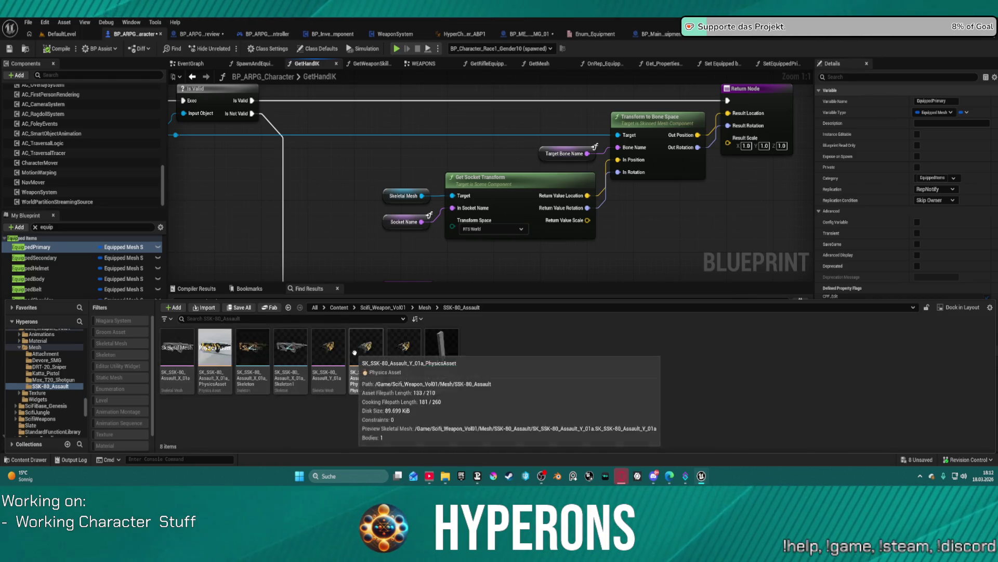
click(339, 386)
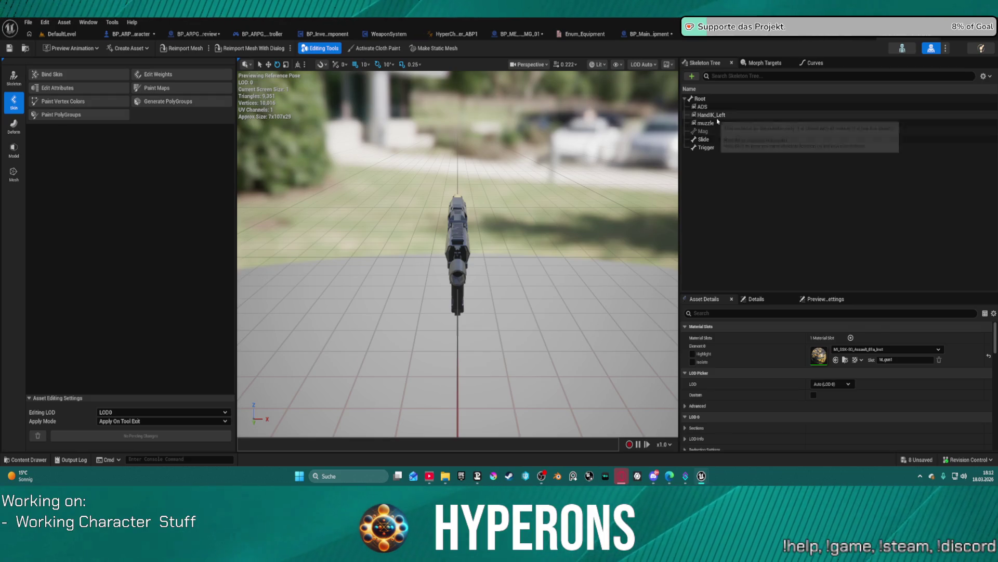
click(728, 115)
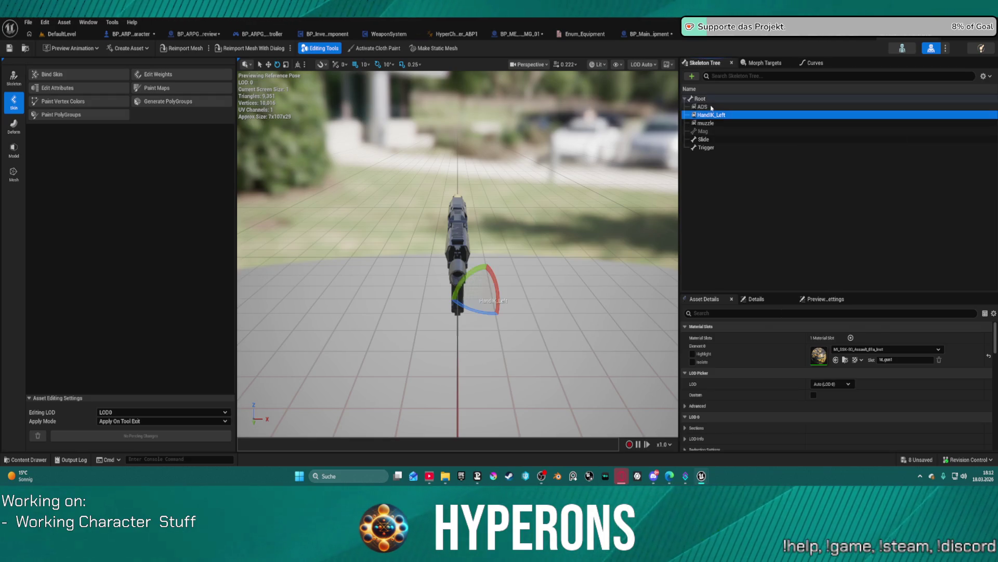
ctrl+click(738, 106)
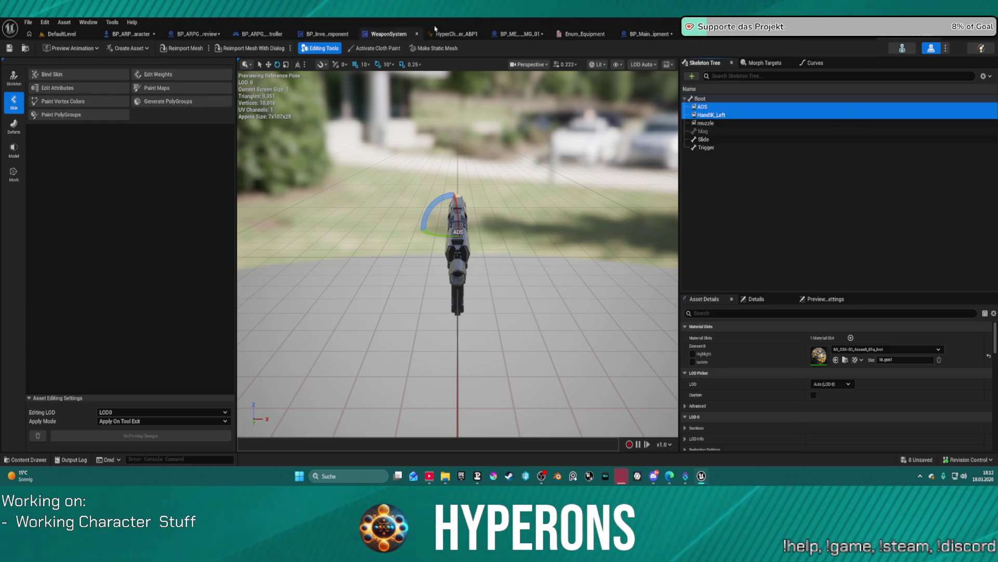
click(621, 36)
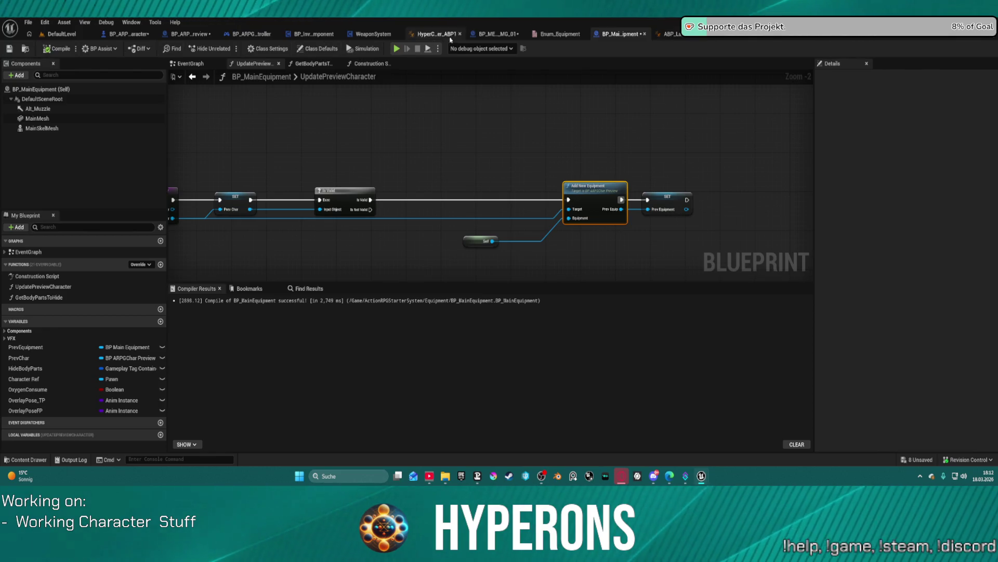
Open BP_ME_Rifle_MG_01, select MainSkelMesh, and frame the rifle in the blueprint viewport.
click(498, 34)
click(39, 129)
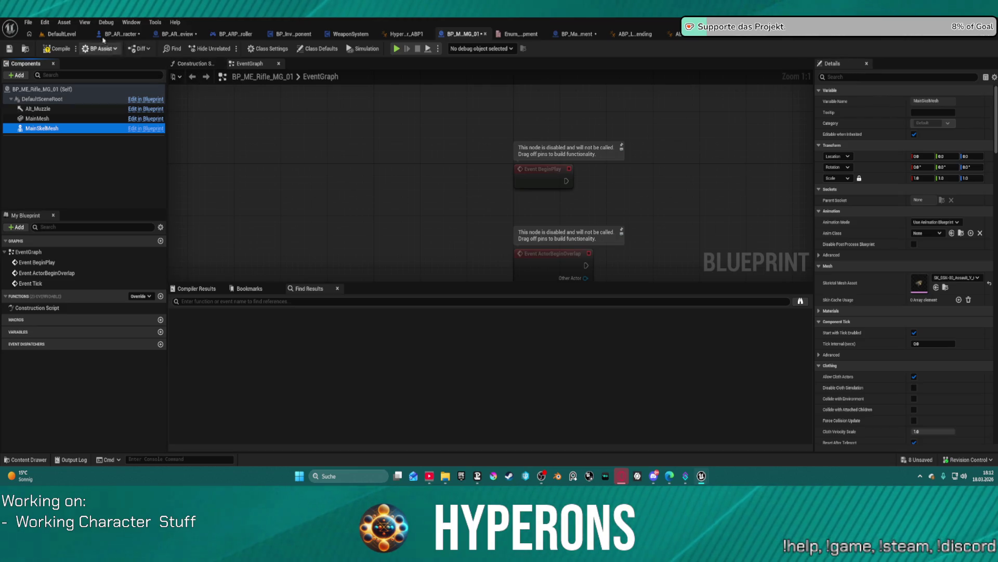
click(131, 22)
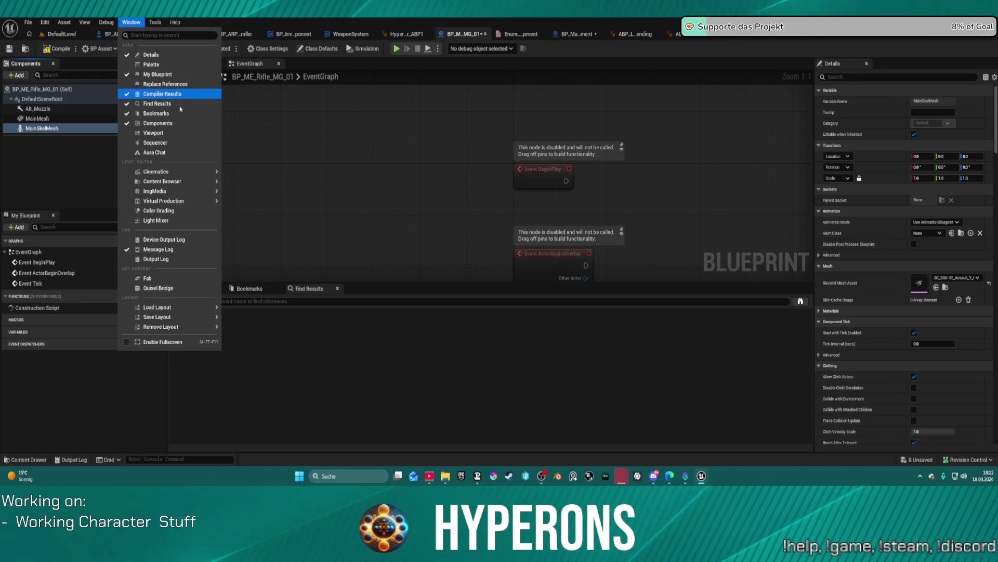
click(154, 132)
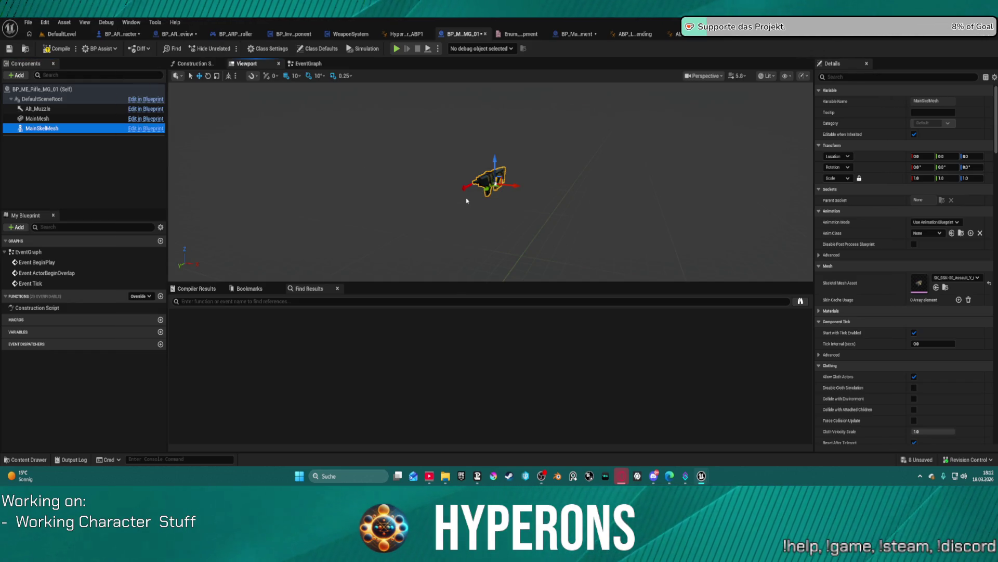
drag(468, 198, 395, 177)
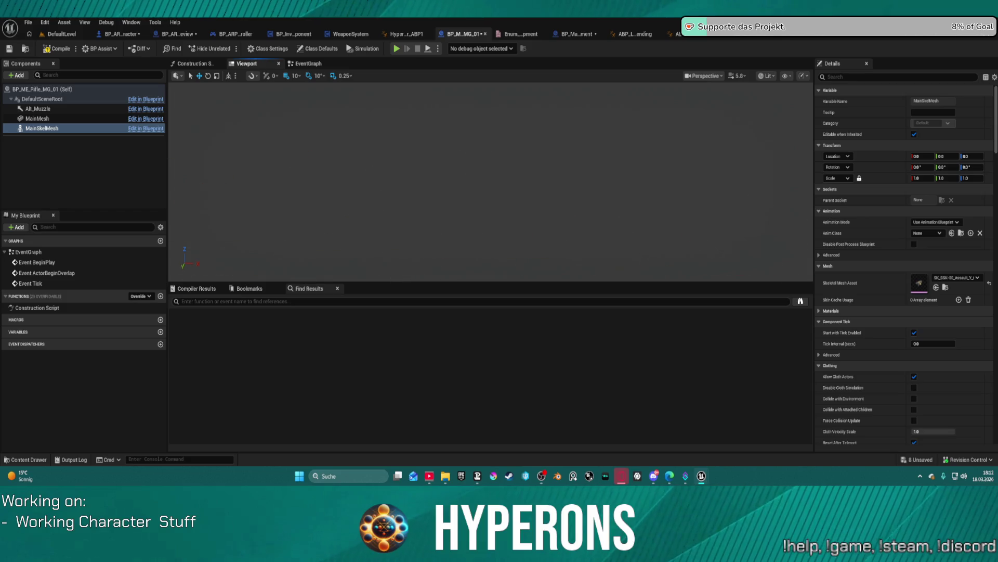
key(f)
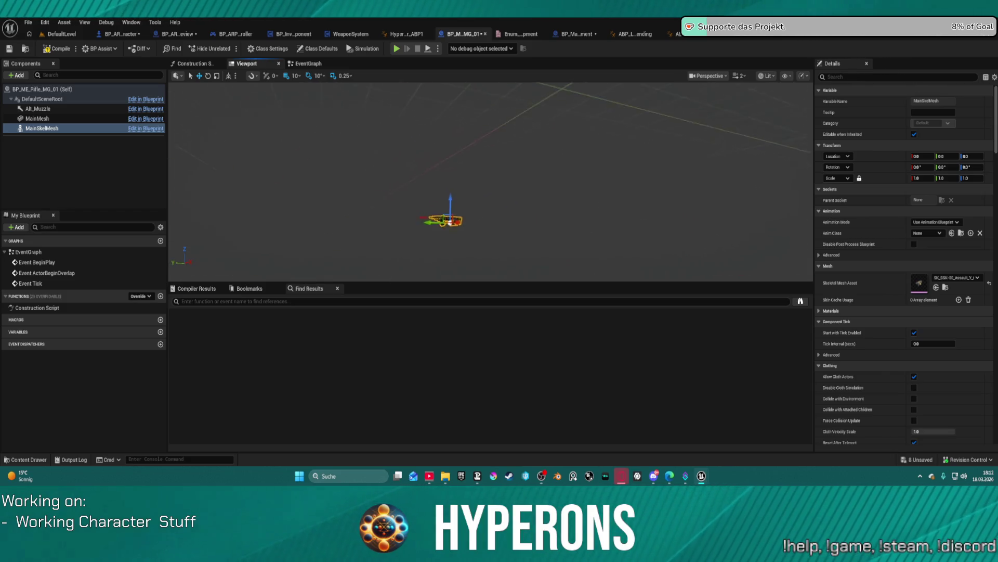
scroll(420, 175, up, 5)
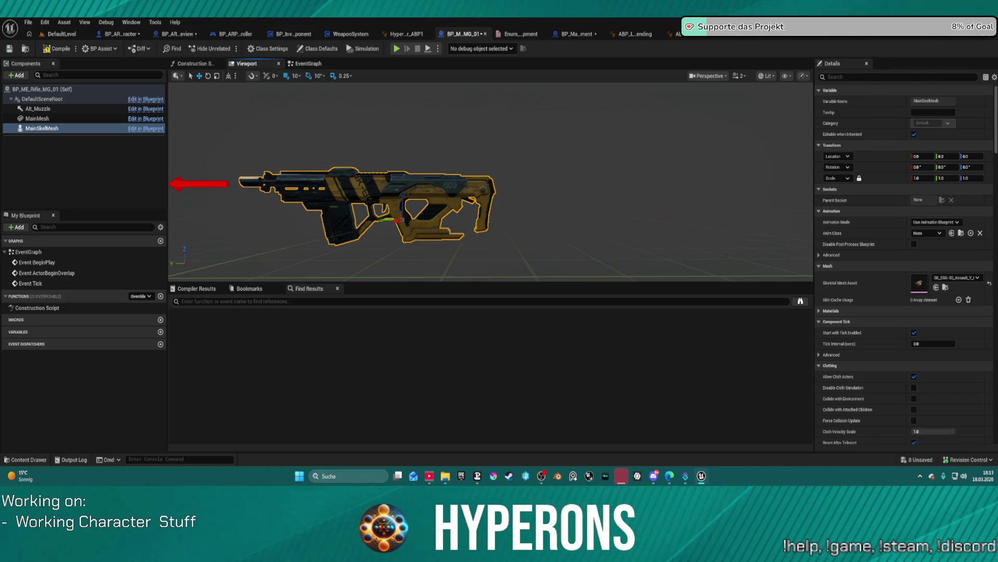
Set MainSkelMesh's locked uniform scale to 0.8.
click(926, 178)
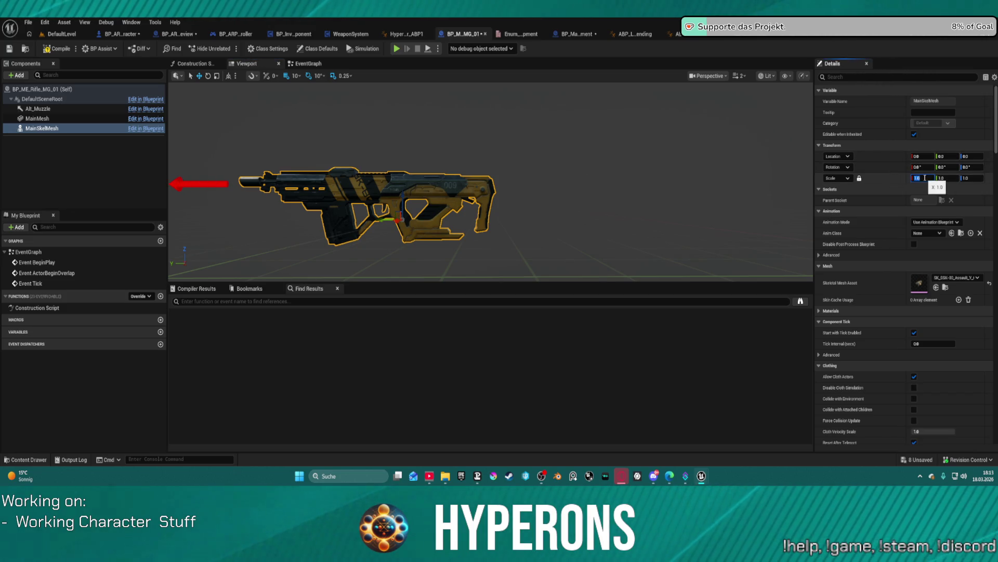
text(1)
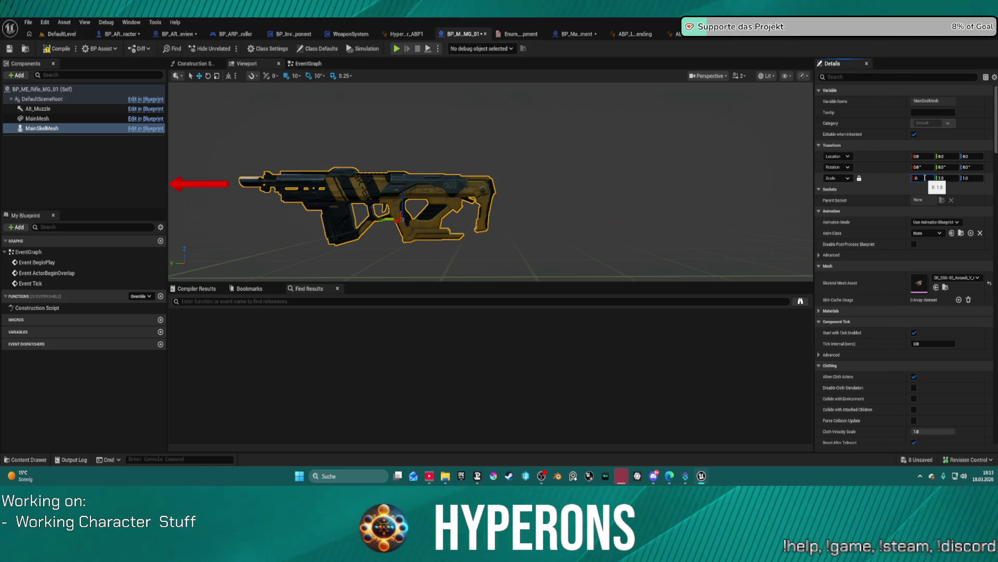
text(.8)
key(Return)
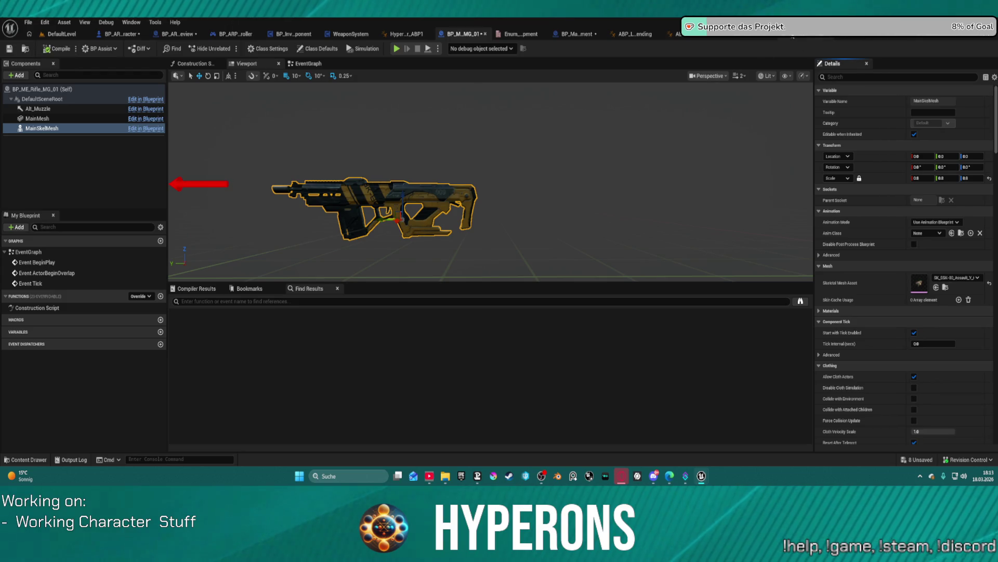
click(793, 37)
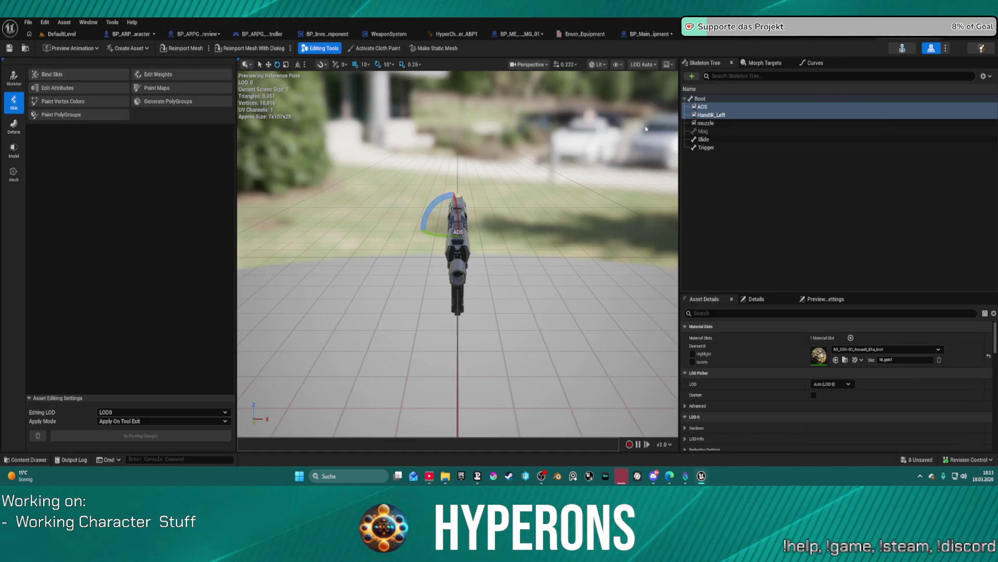
Check the HandIK_Left socket position on the gun, then return to BP_ARPG_Character's GetHandIK graph.
drag(539, 173, 468, 177)
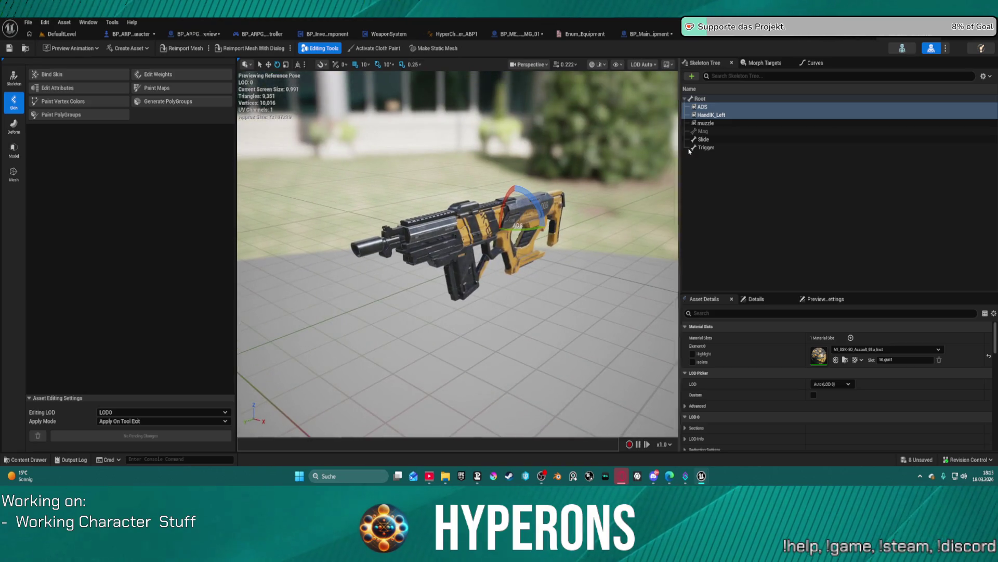
click(716, 115)
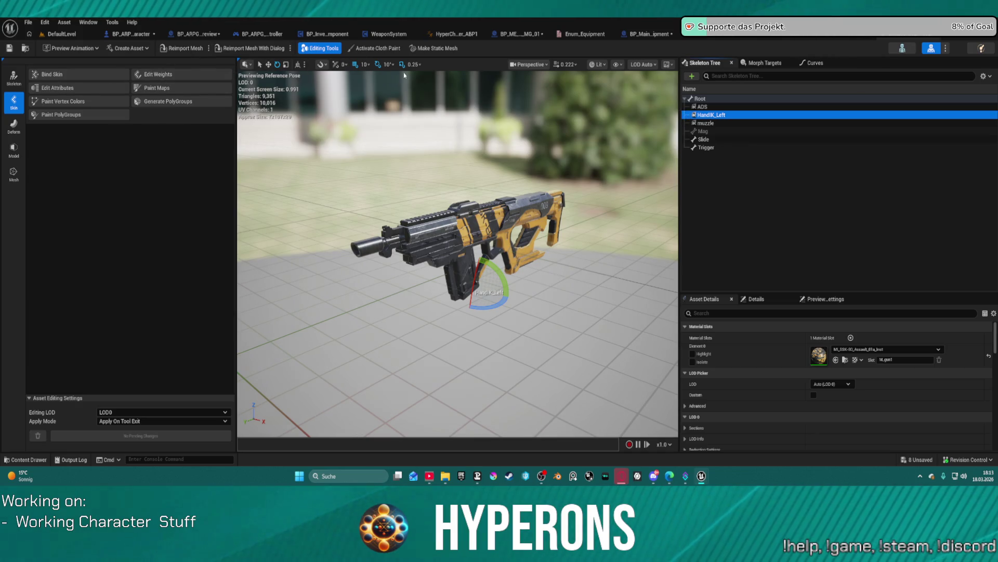
click(130, 34)
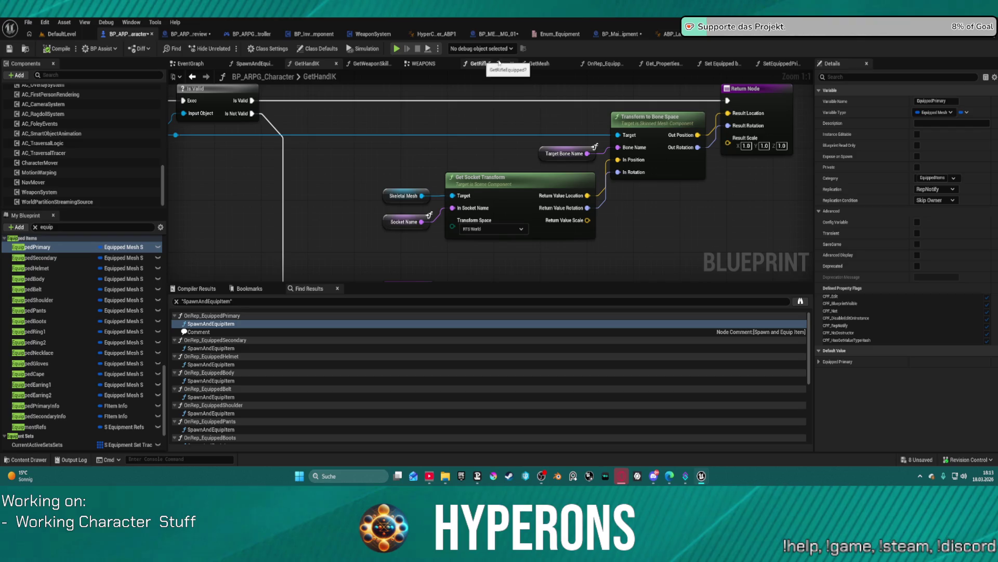
In SpawnAndEquipItem, move Attach To, wire Mesh TP toward Parent, compile, and play despite errors.
click(254, 63)
click(456, 197)
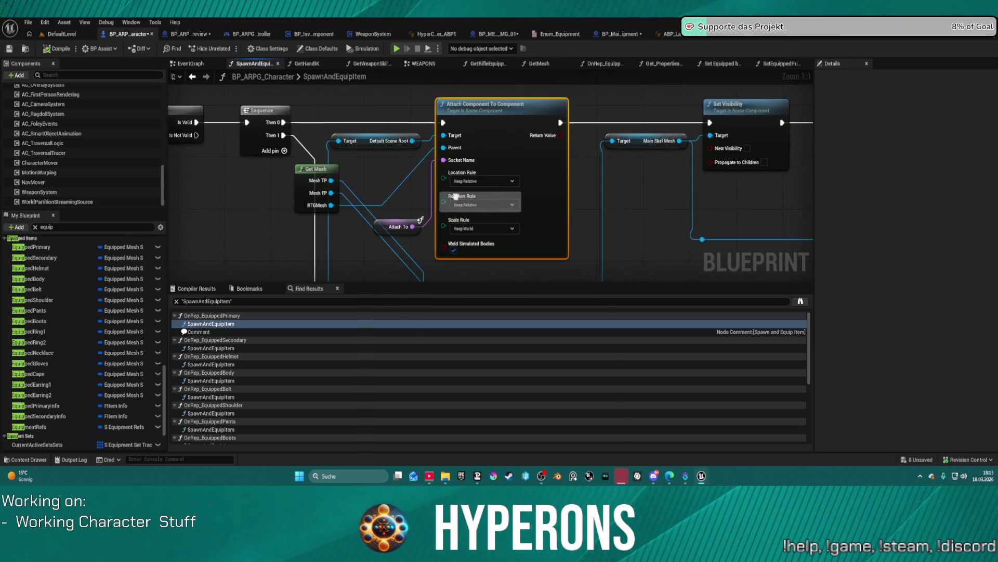
mouse_move(392, 222)
mouse_down()
mouse_move(378, 212)
mouse_move(384, 185)
mouse_move(377, 265)
mouse_up()
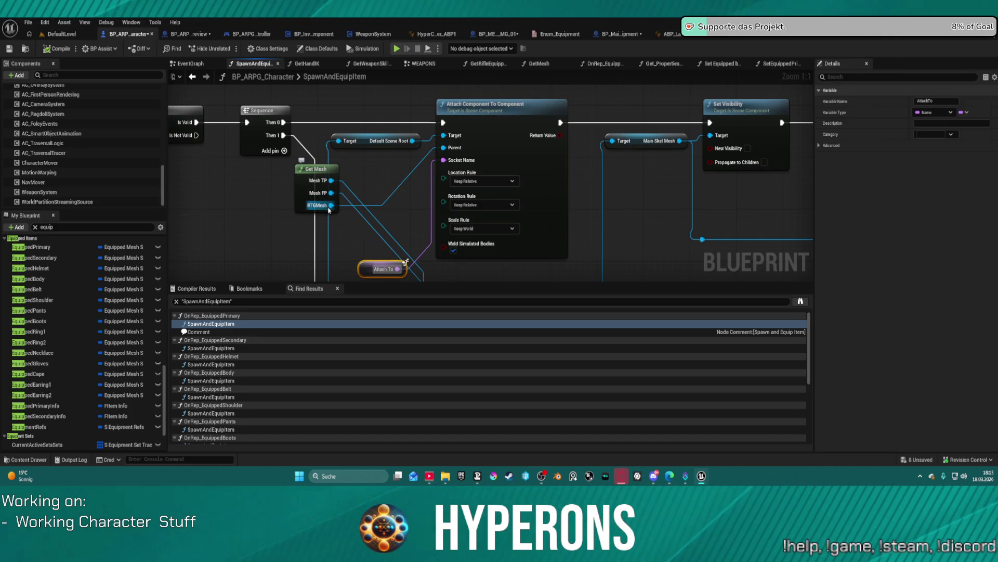
mouse_move(332, 182)
mouse_down()
mouse_move(385, 176)
mouse_move(445, 148)
mouse_up()
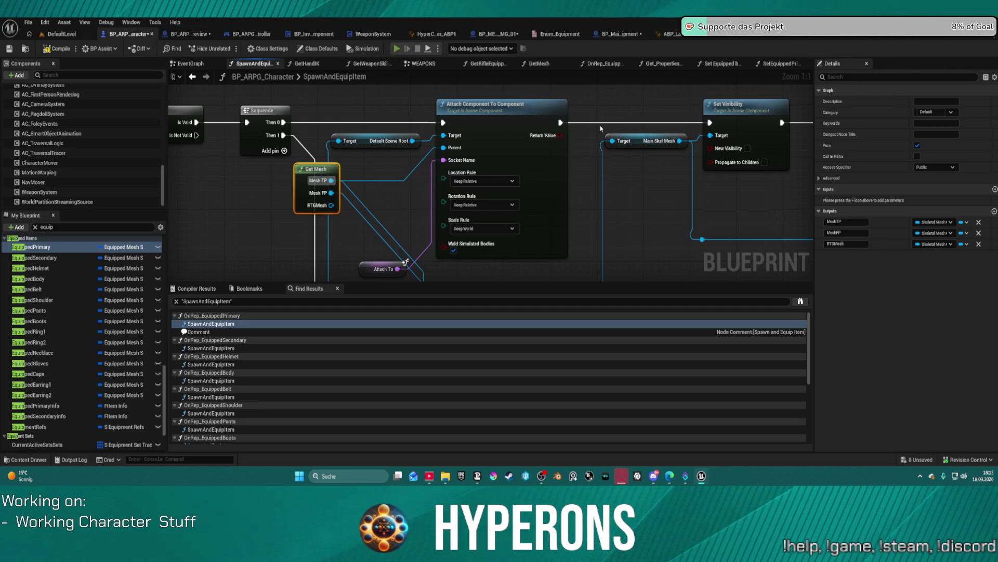
key(F7)
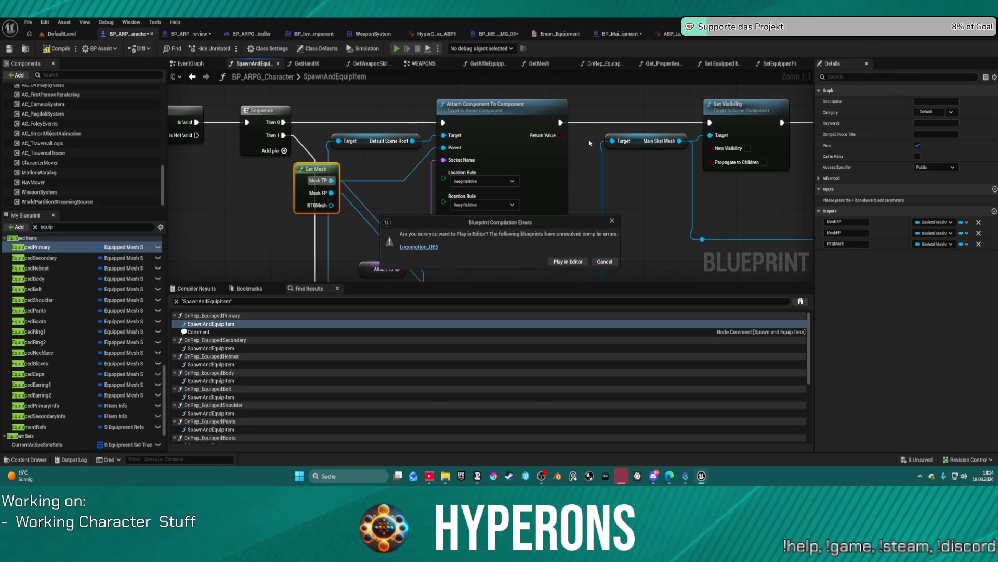
click(567, 261)
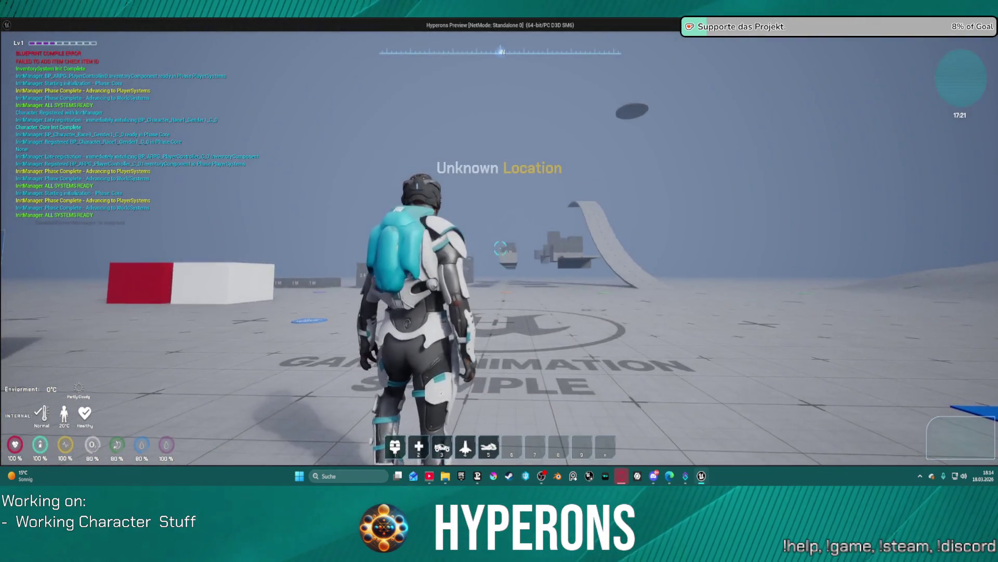
Equip the MG 01 rifle in the play test, resume past the breakpoint, then stop playing.
key(i)
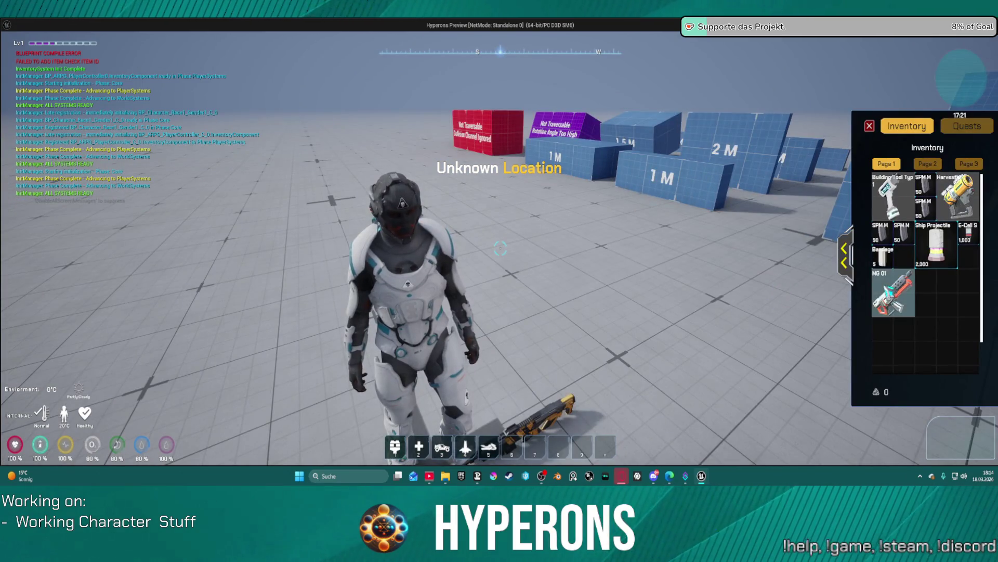
key(alt+Tab)
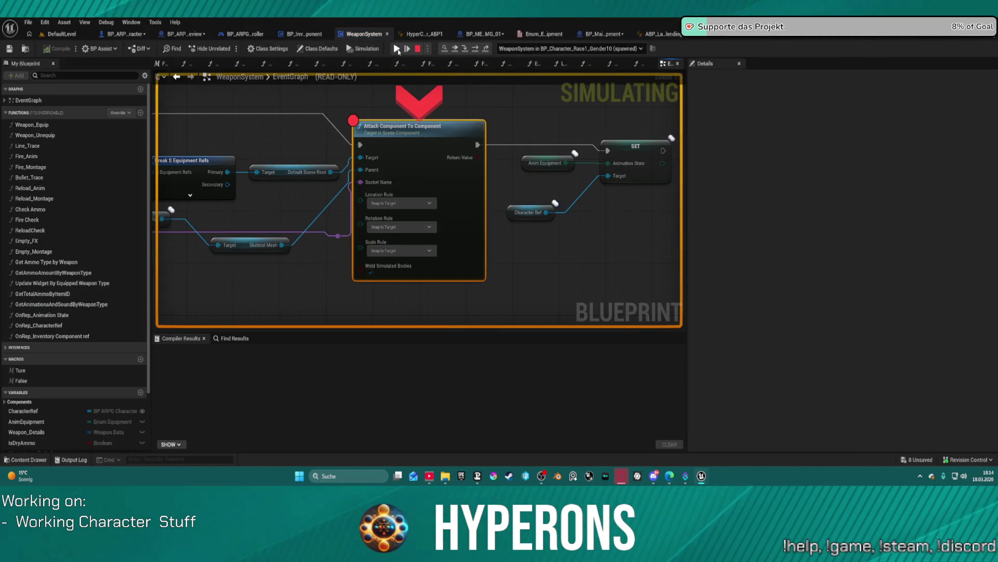
click(398, 49)
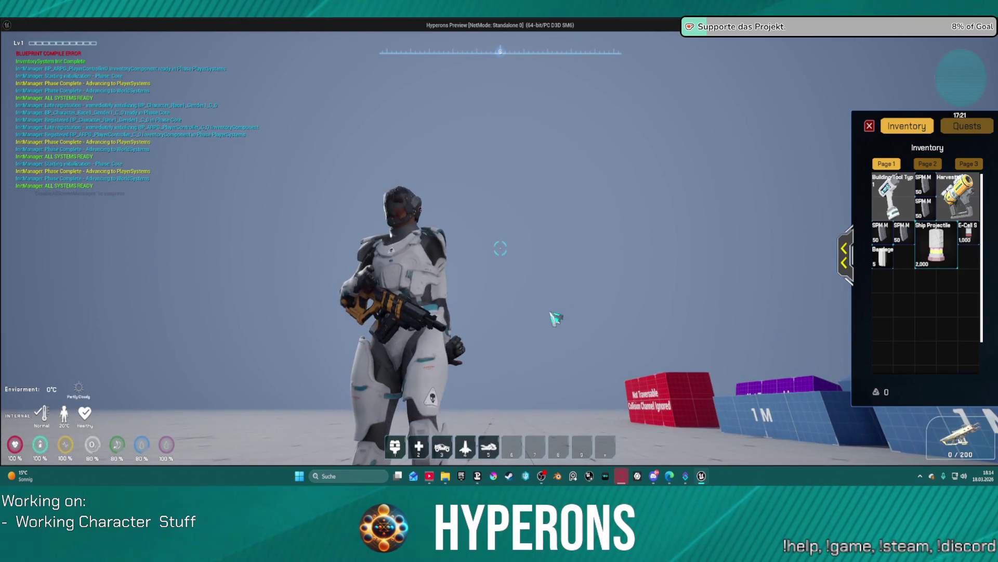
key(w)
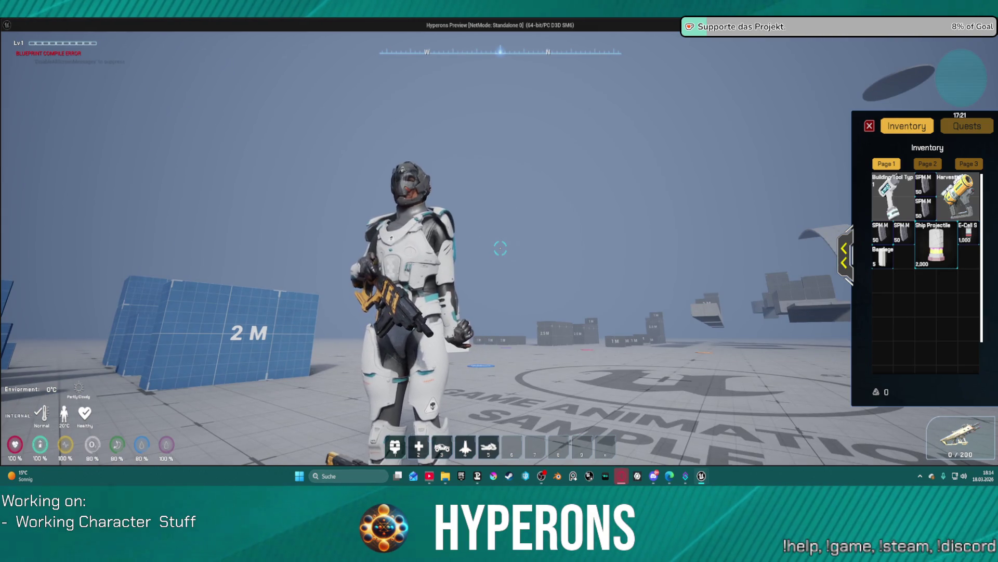
key(Escape)
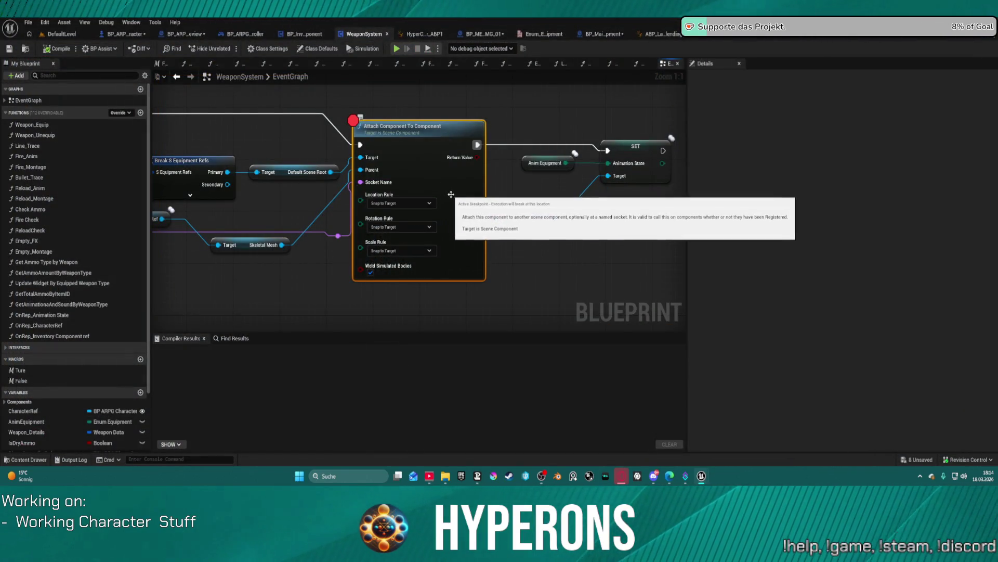
Rearrange the attach node's inputs, moving the Skeletal Mesh getter up beside Break S Equipment Refs.
drag(297, 197, 439, 202)
mouse_move(383, 181)
mouse_down()
mouse_move(513, 161)
mouse_move(468, 176)
mouse_move(380, 176)
mouse_up()
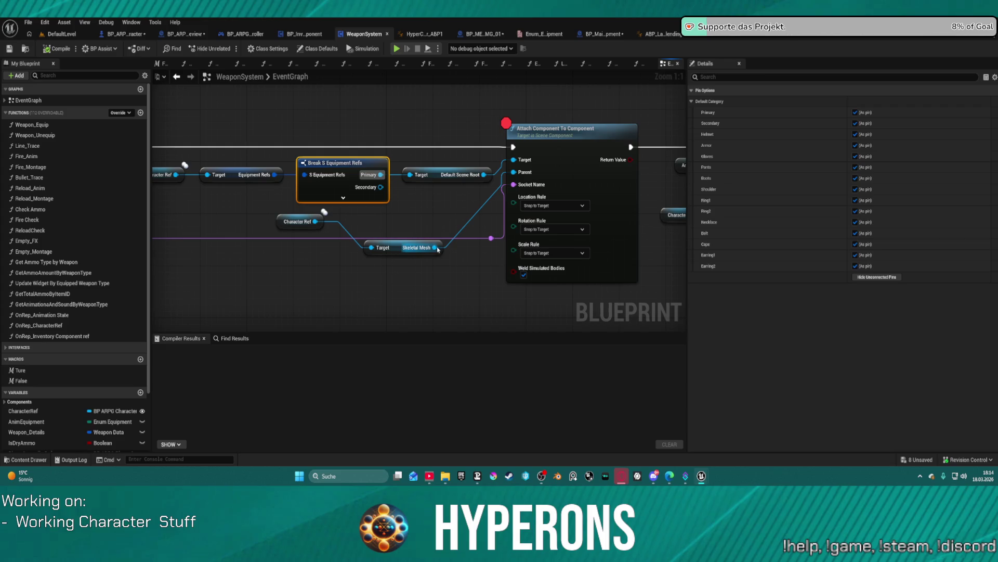
mouse_move(436, 247)
mouse_down()
mouse_move(392, 231)
mouse_move(393, 220)
mouse_up()
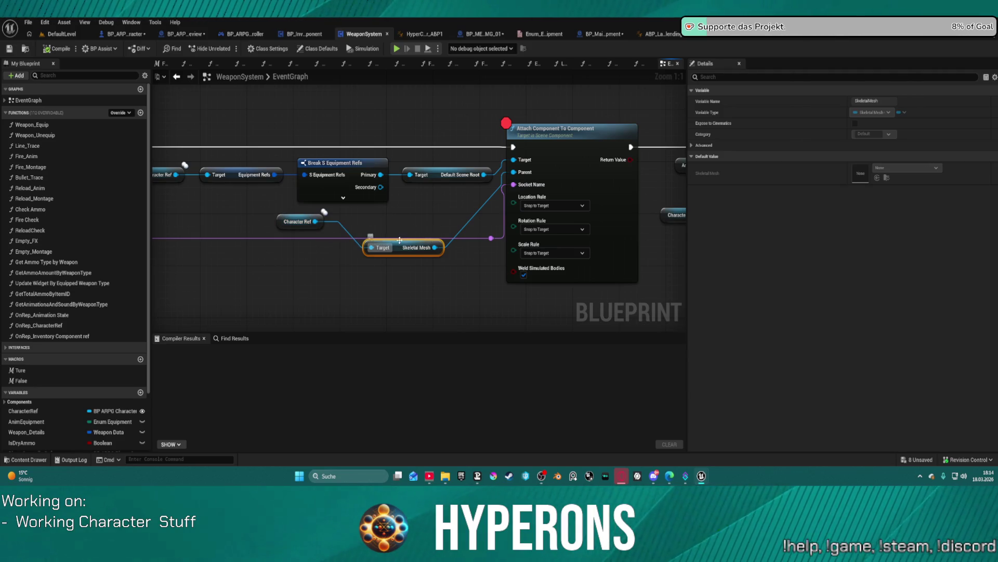
scroll(420, 223, down, 2)
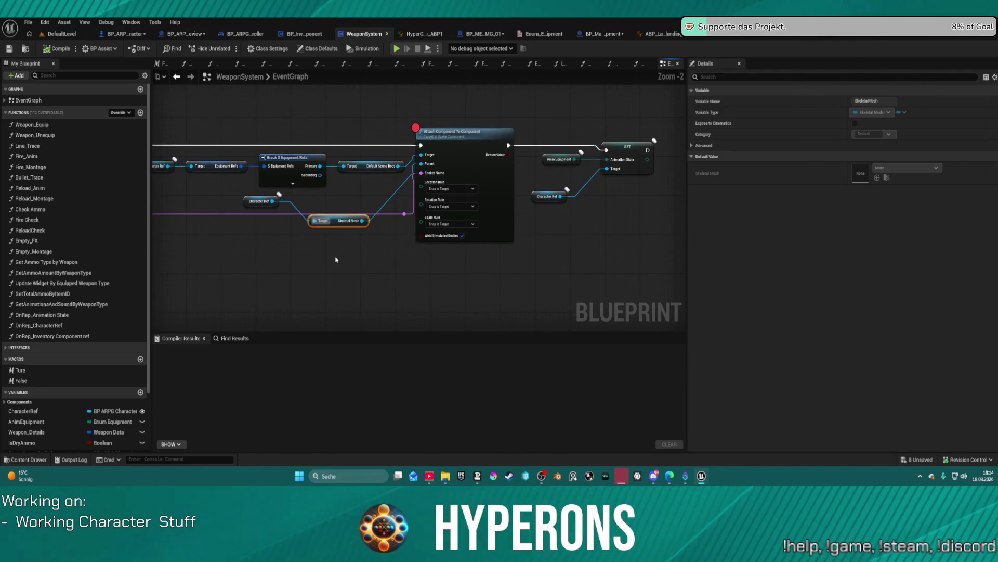
drag(332, 220, 328, 200)
Clear the Attach Component node's breakpoint and go back to BP_ARPG_Character's SpawnAndEquipItem graph.
right_click(467, 155)
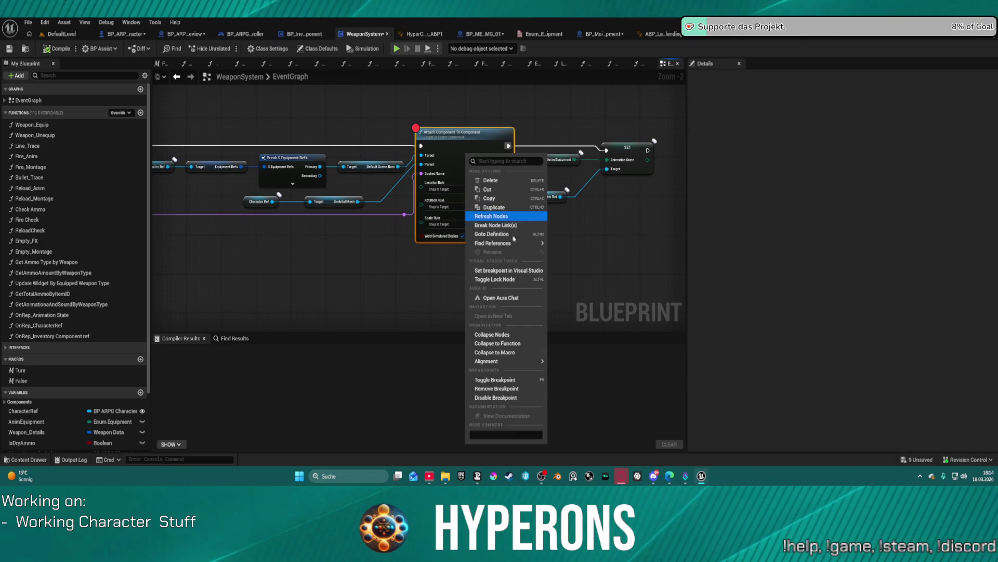
click(496, 388)
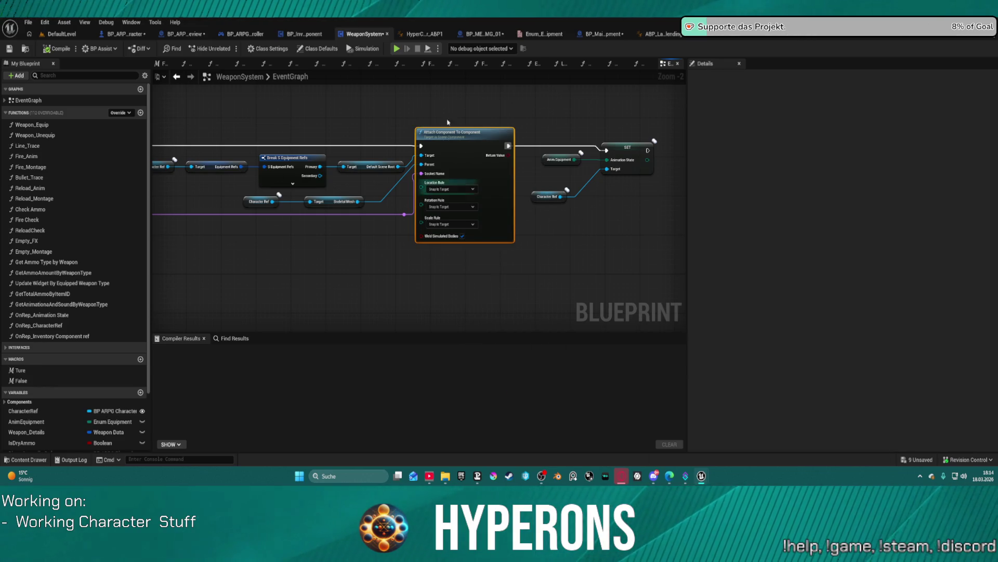
click(126, 35)
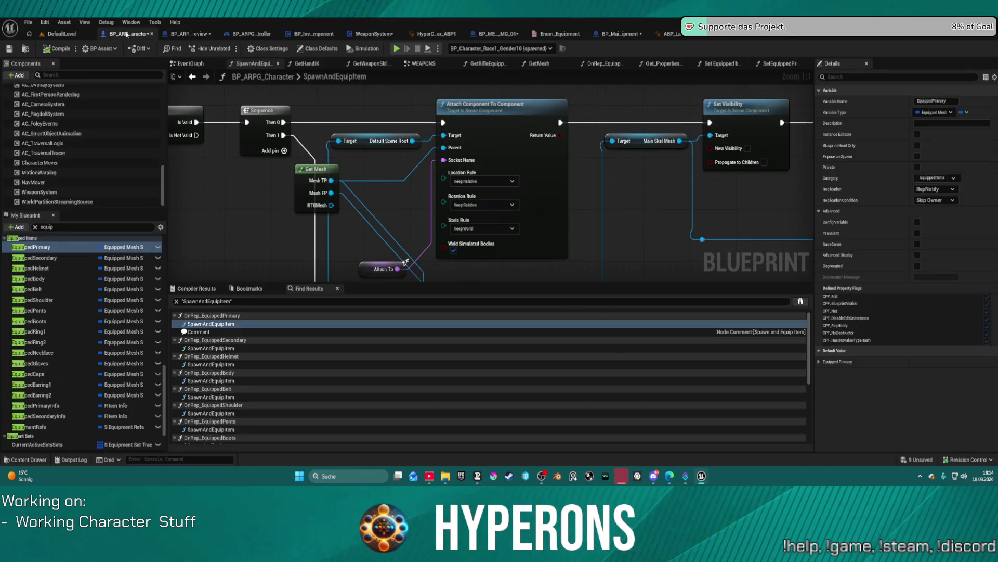
Wire RTGMesh into the Attach node's Parent and reposition Get Mesh near the attach node.
drag(331, 205, 444, 148)
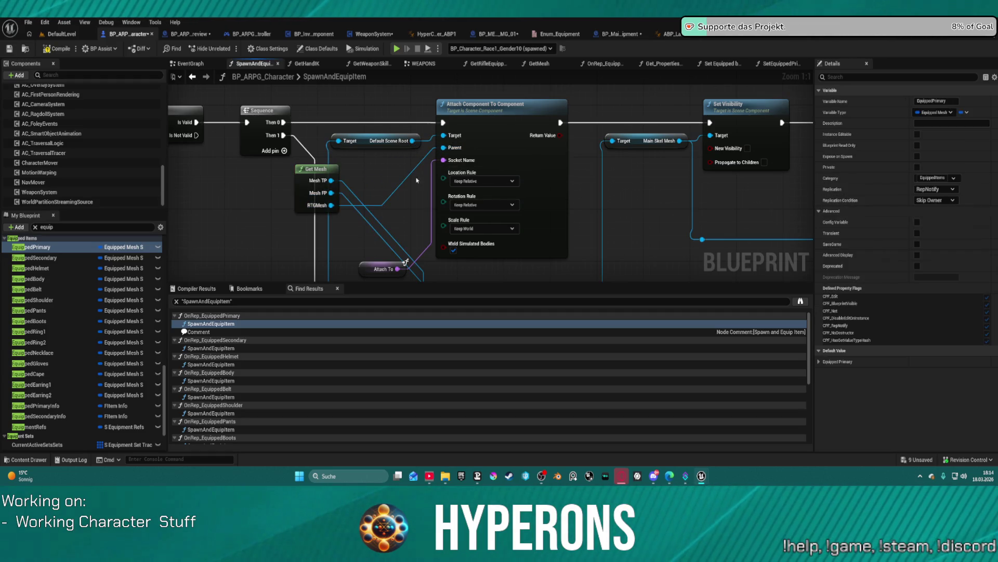
mouse_move(376, 225)
mouse_down()
mouse_move(169, 279)
mouse_move(352, 124)
mouse_move(298, 133)
mouse_up()
mouse_move(230, 106)
mouse_down()
mouse_move(230, 135)
mouse_move(435, 195)
mouse_move(540, 163)
mouse_move(295, 179)
mouse_move(401, 170)
mouse_move(520, 208)
mouse_move(406, 317)
mouse_move(530, 292)
mouse_move(562, 260)
mouse_up()
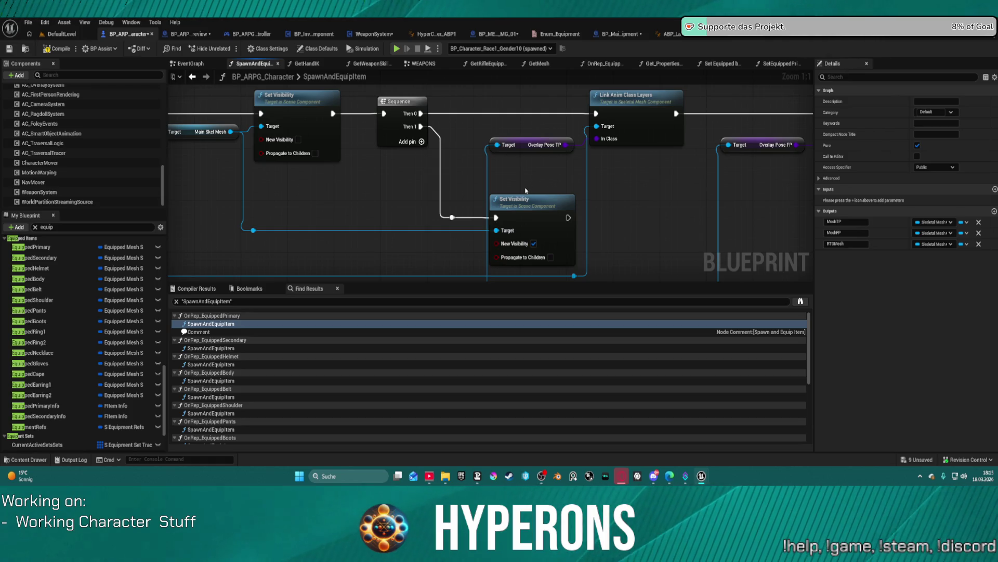
drag(359, 199, 709, 191)
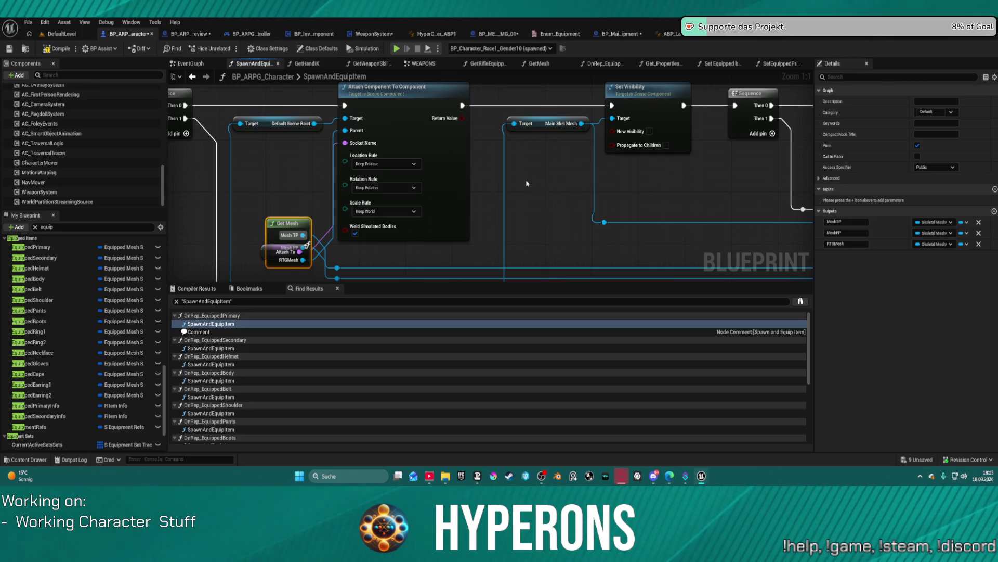
drag(468, 200, 268, 213)
mouse_move(84, 187)
mouse_down()
mouse_move(234, 198)
mouse_move(691, 178)
mouse_up()
drag(825, 177, 780, 175)
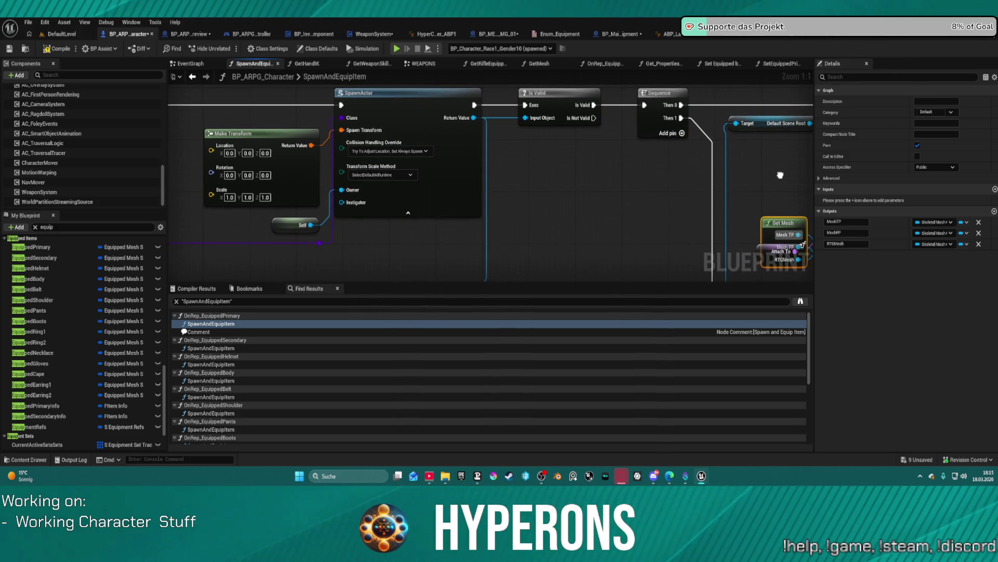
Set SpawnActor's Collision Handling Override to Always Spawn, Ignore Collisions, compile, and play in editor.
click(394, 152)
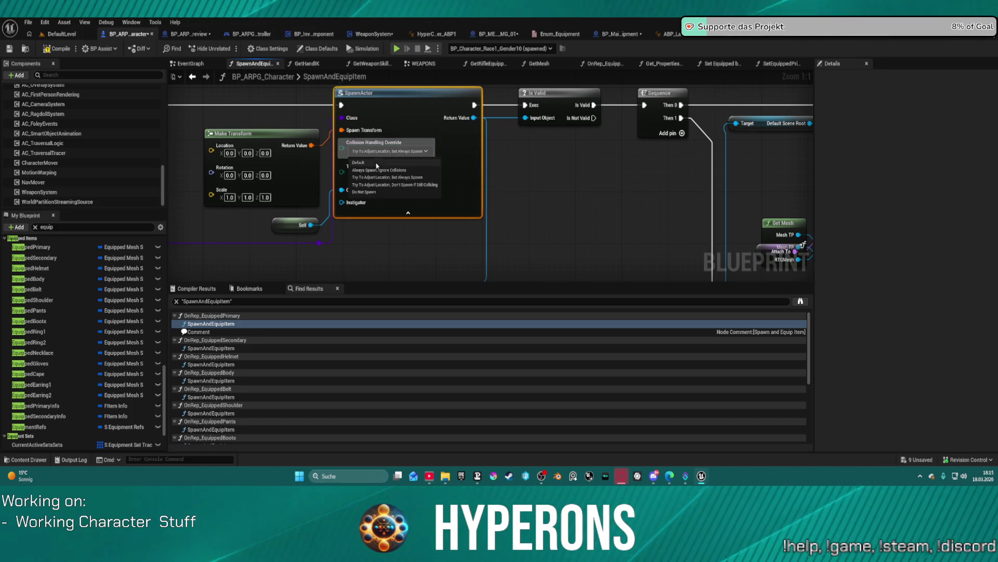
click(409, 170)
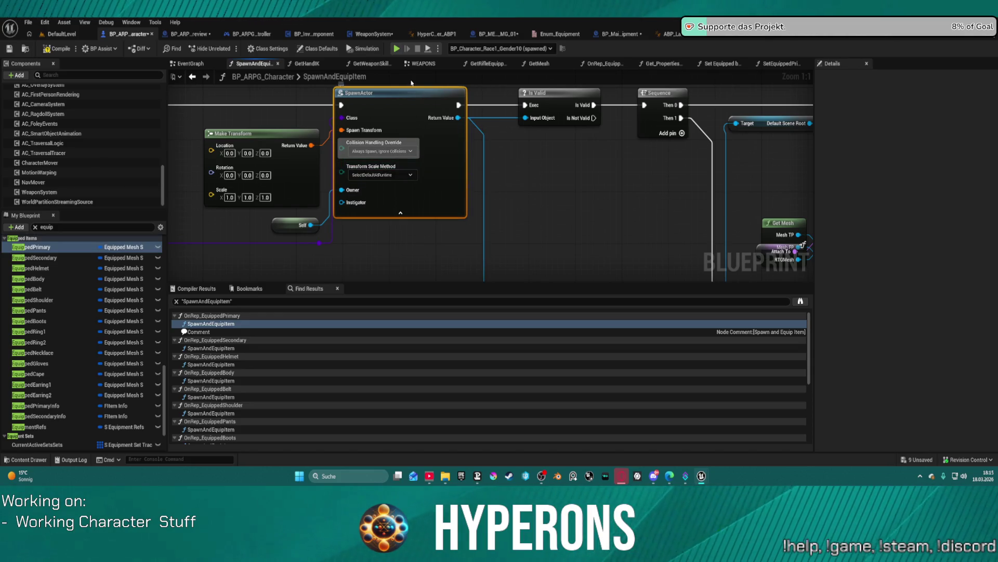
key(F7)
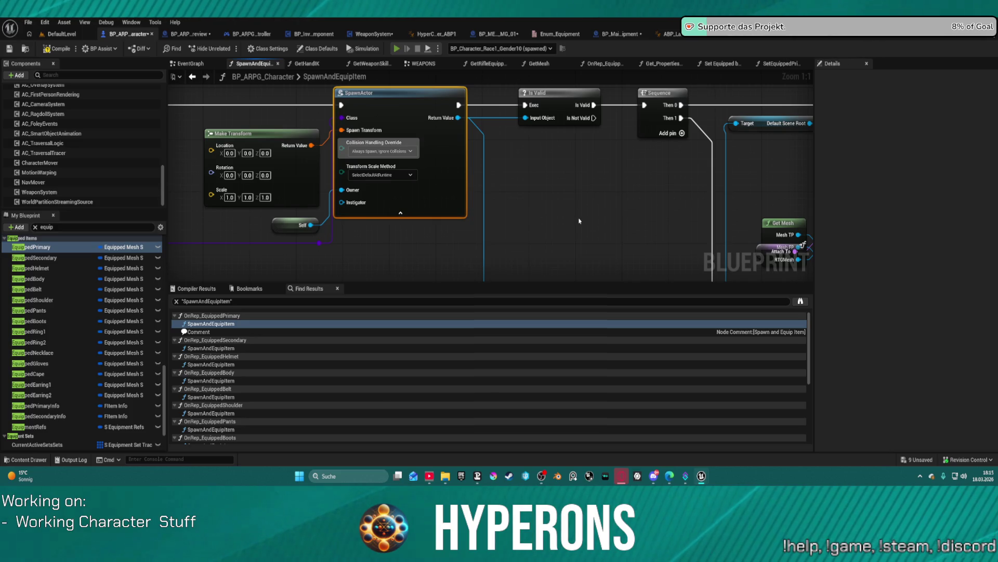
click(564, 263)
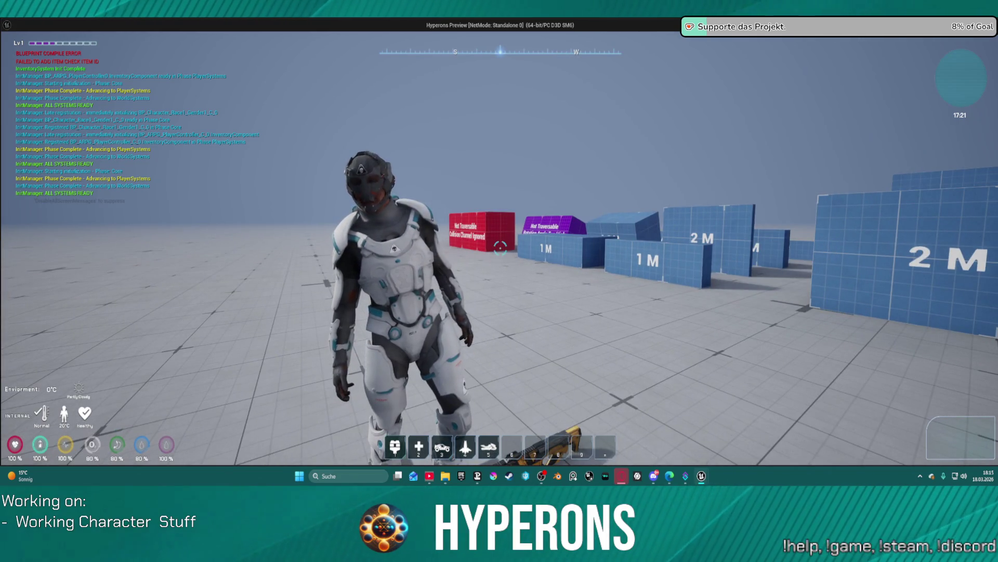
Equip the rifle from the in-game inventory, stop the session, and pan back to earlier nodes.
key(i)
right_click(893, 293)
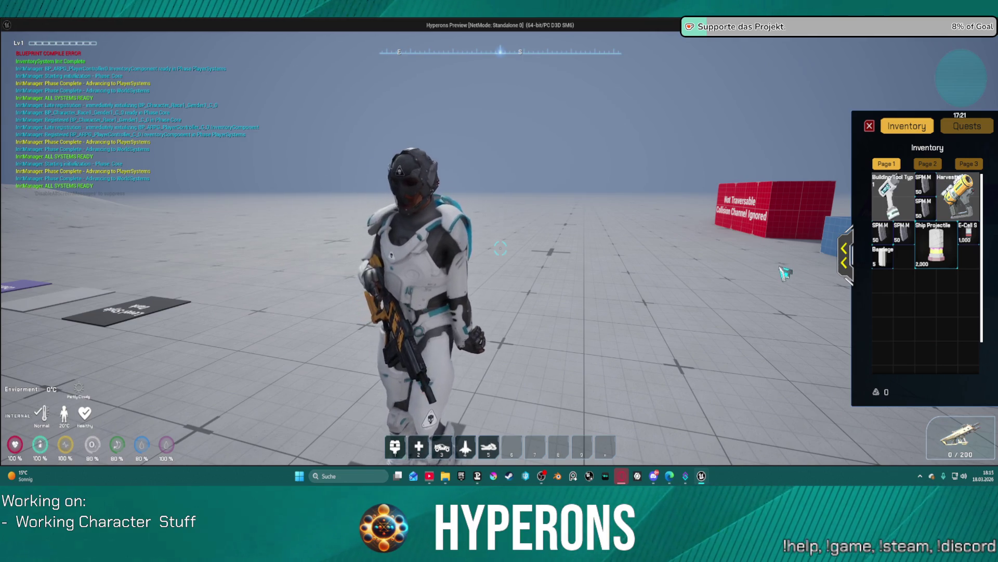
key(alt+Tab)
key(Escape)
mouse_move(566, 197)
mouse_down()
mouse_move(430, 196)
mouse_move(407, 205)
mouse_up()
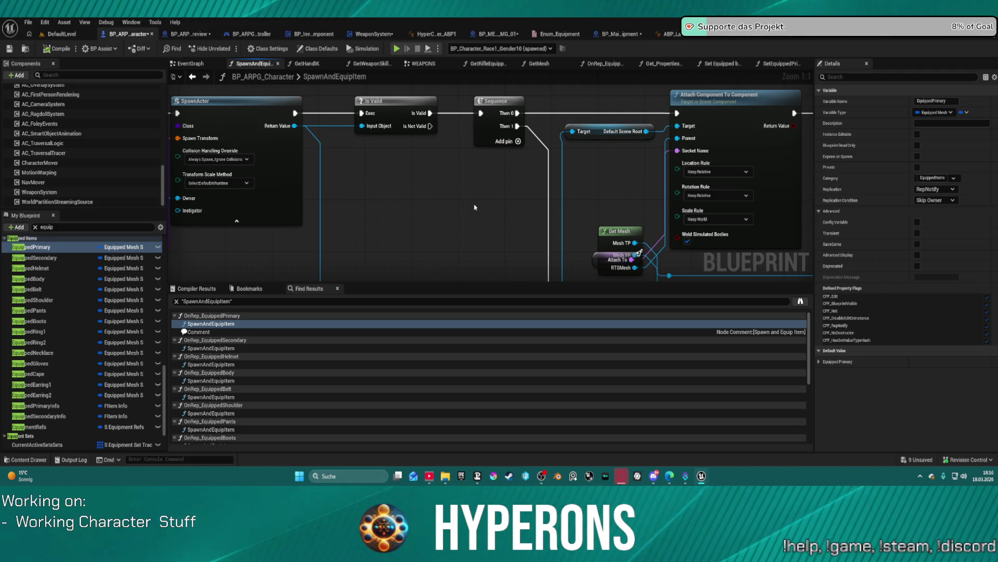
Pan across the Set Visibility, Link Anim Class Layers and Cast To SkeletalMeshComponent nodes.
mouse_move(486, 208)
mouse_down()
mouse_move(709, 202)
mouse_move(336, 213)
mouse_move(350, 220)
mouse_move(353, 207)
mouse_up()
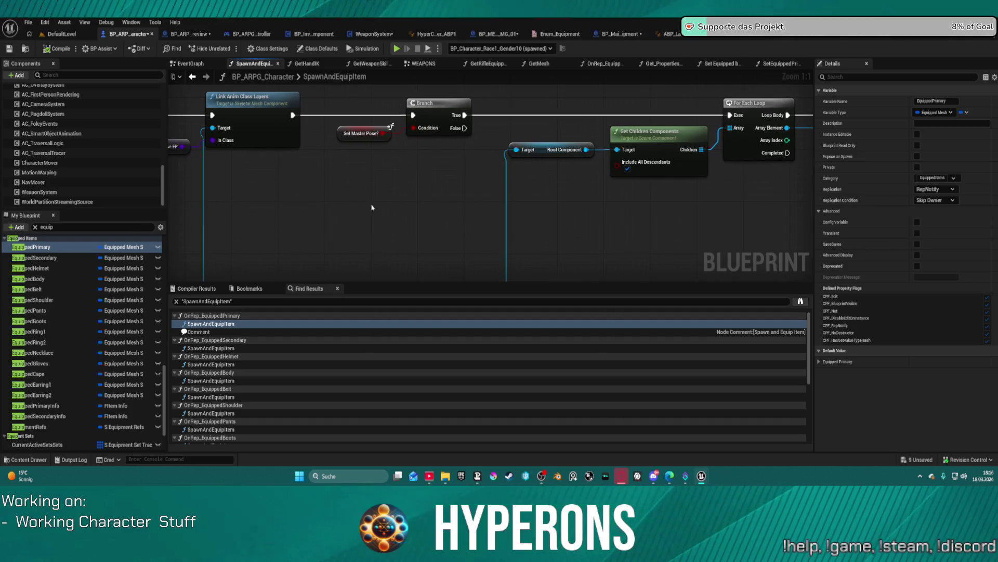
mouse_move(613, 216)
mouse_down()
mouse_move(301, 228)
mouse_move(205, 196)
mouse_move(410, 193)
mouse_up()
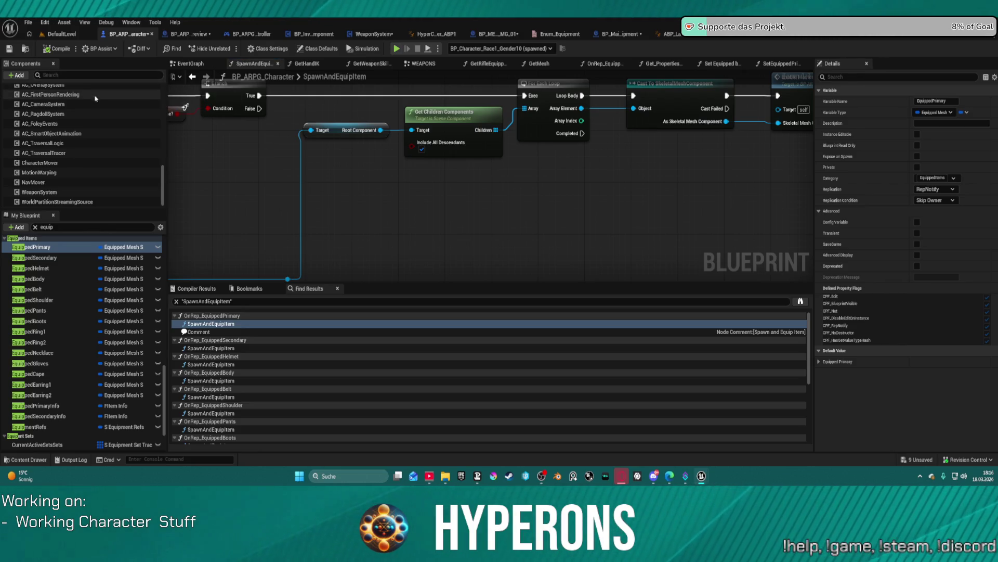
scroll(78, 146, up, 4)
scroll(78, 146, up, 5)
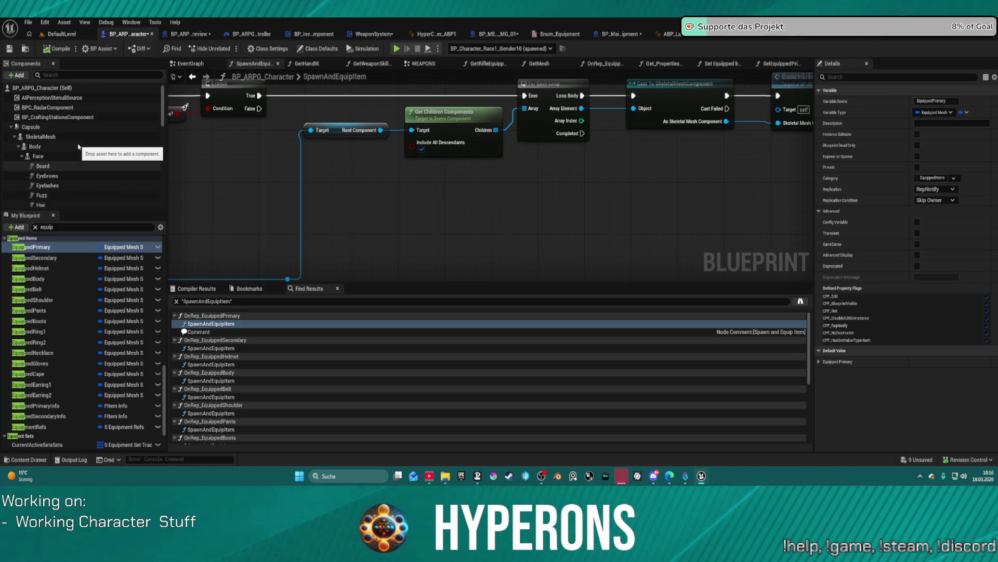
Inspect the Body component in a widened Details panel, compile, and play despite errors.
click(104, 148)
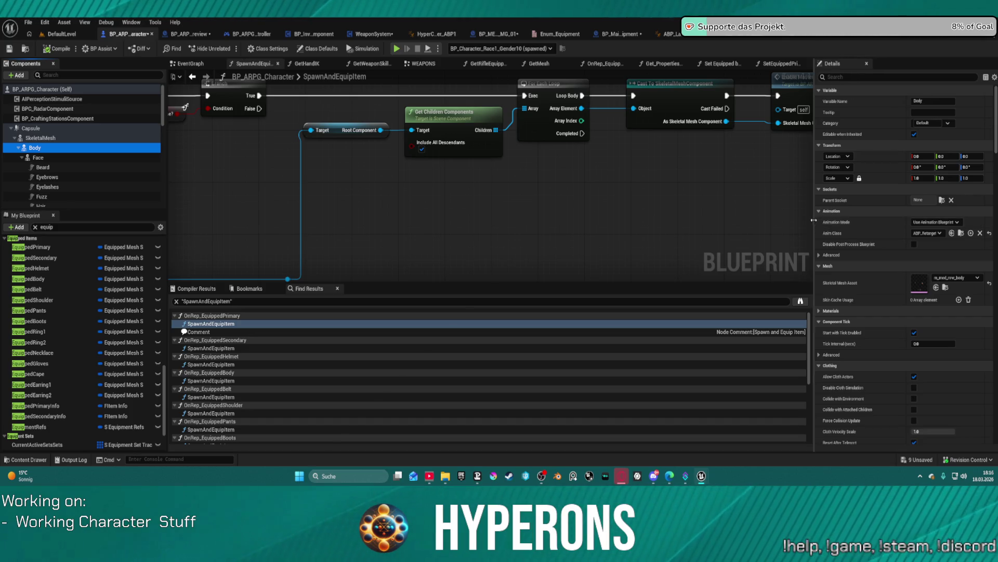
drag(816, 224, 743, 225)
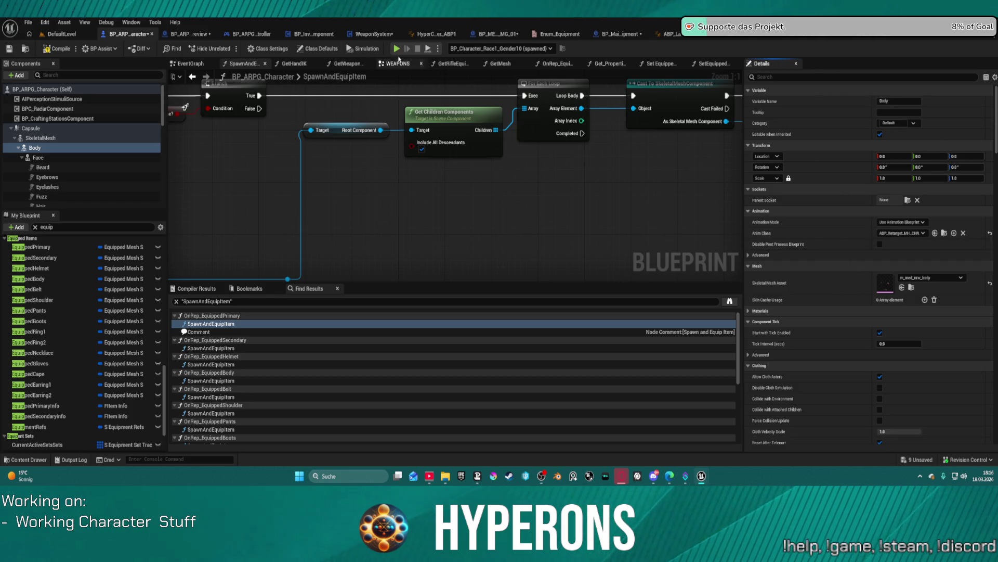
key(F7)
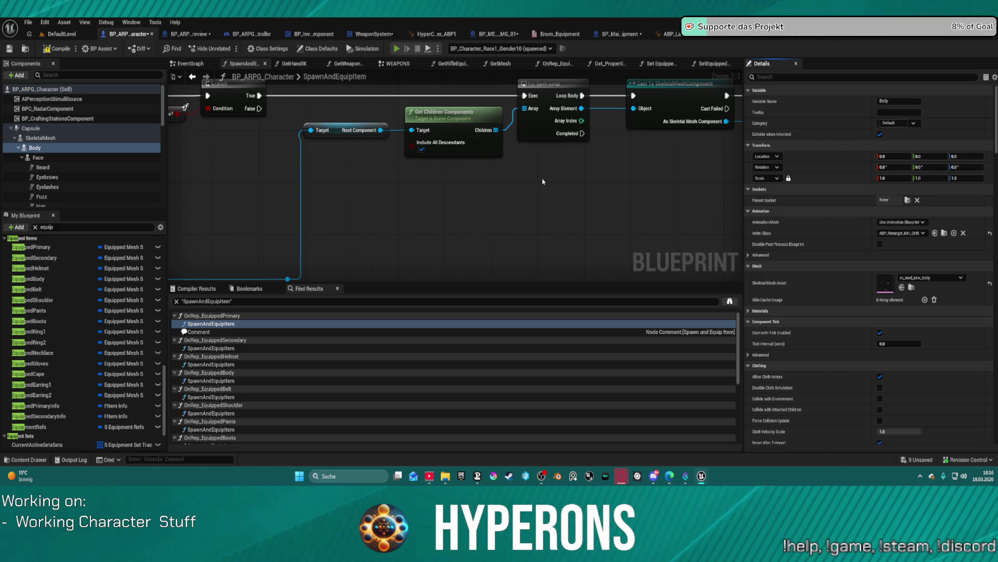
click(563, 261)
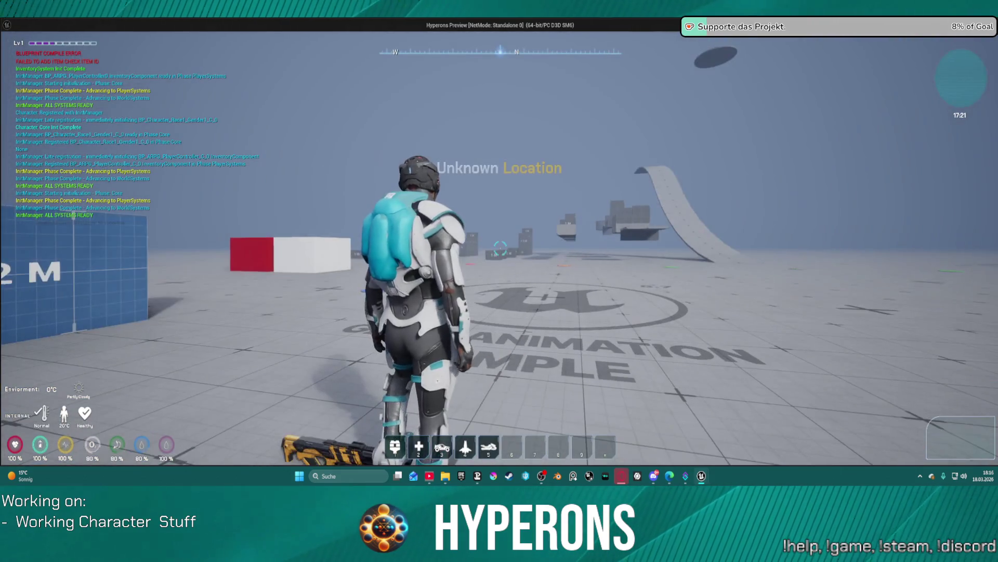
Open the inventory in the play test, stop the session, and undo the Anim Class change.
key(i)
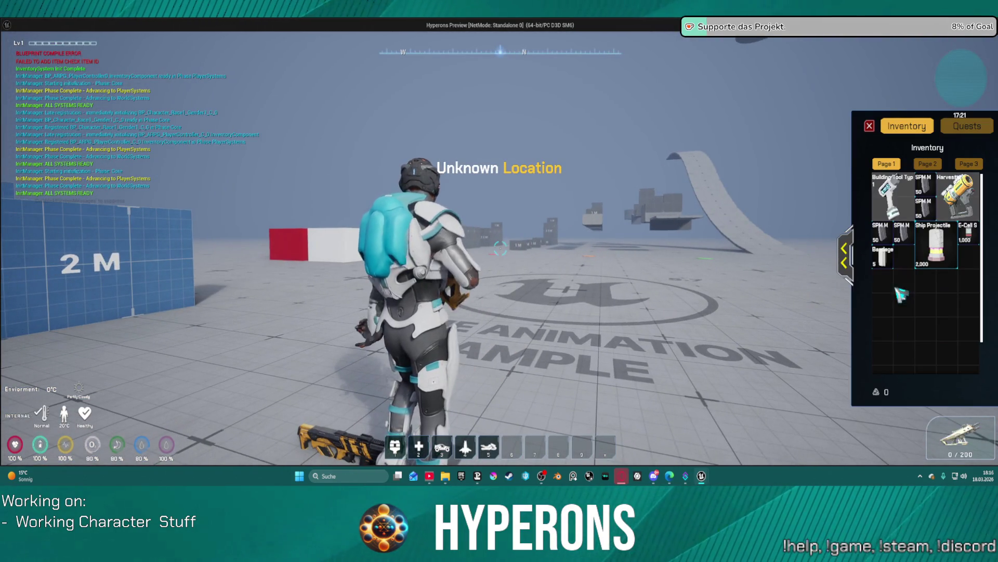
key(alt+Tab)
key(Escape)
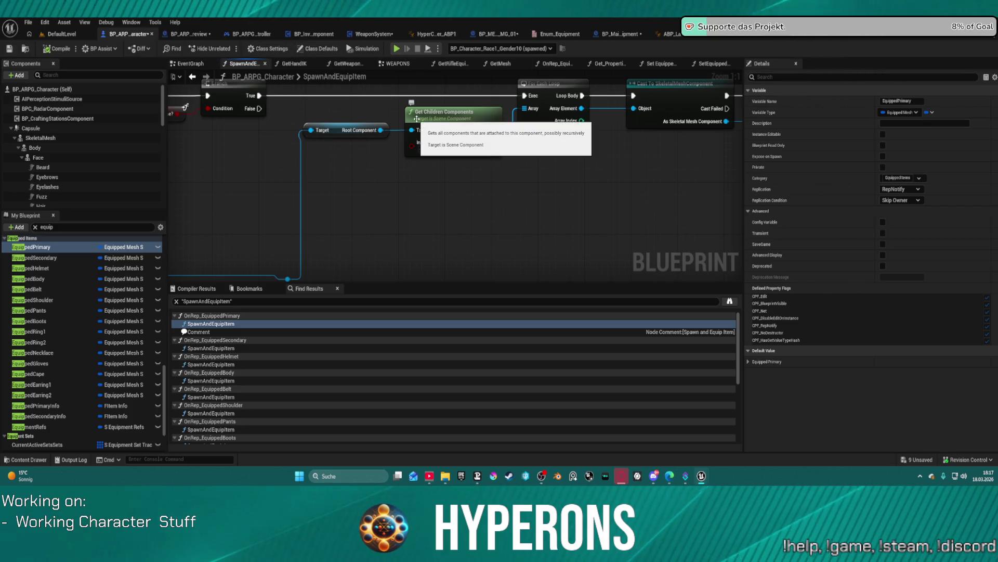
key(ctrl+z)
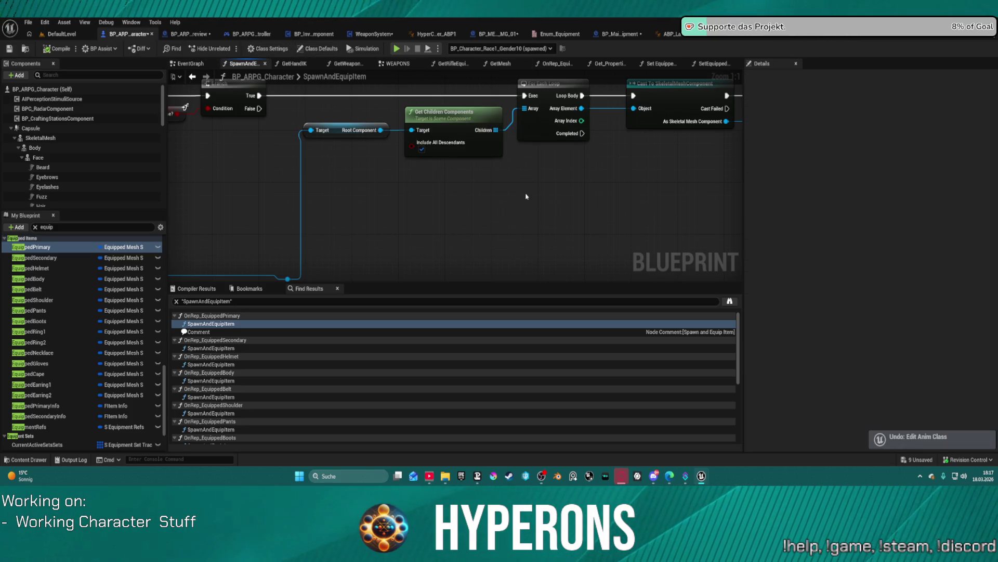
Open the Content Drawer and browse into the Character_Races > Race1 folder.
key(ctrl+space)
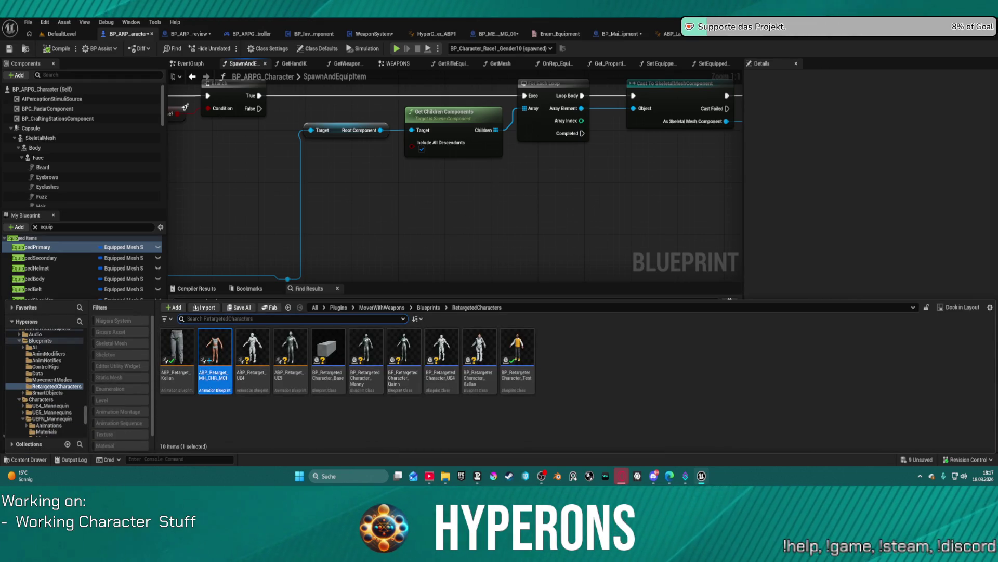
key(ctrl+space)
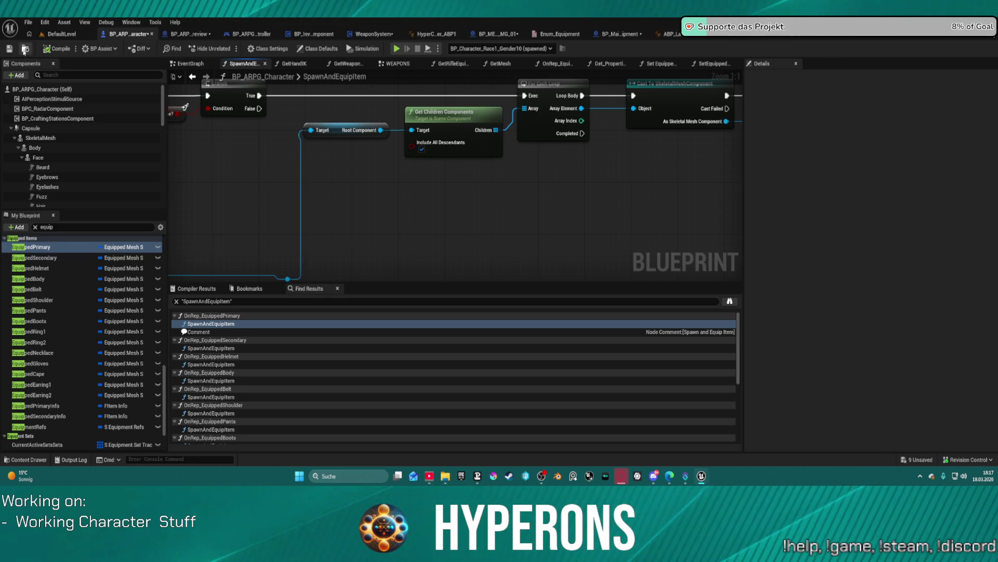
key(ctrl+space)
key(ctrl+space)
key(ctrl+space)
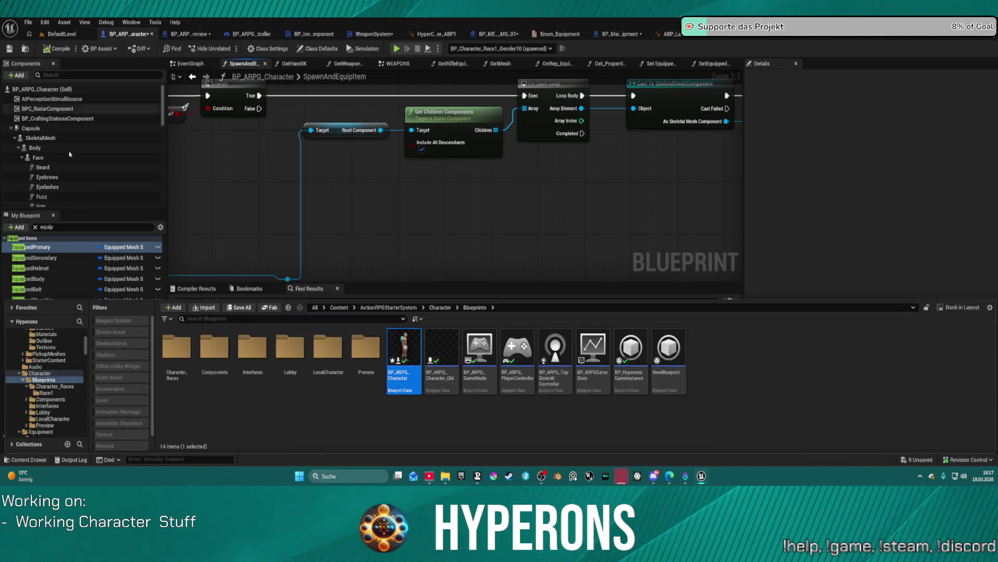
double_click(176, 346)
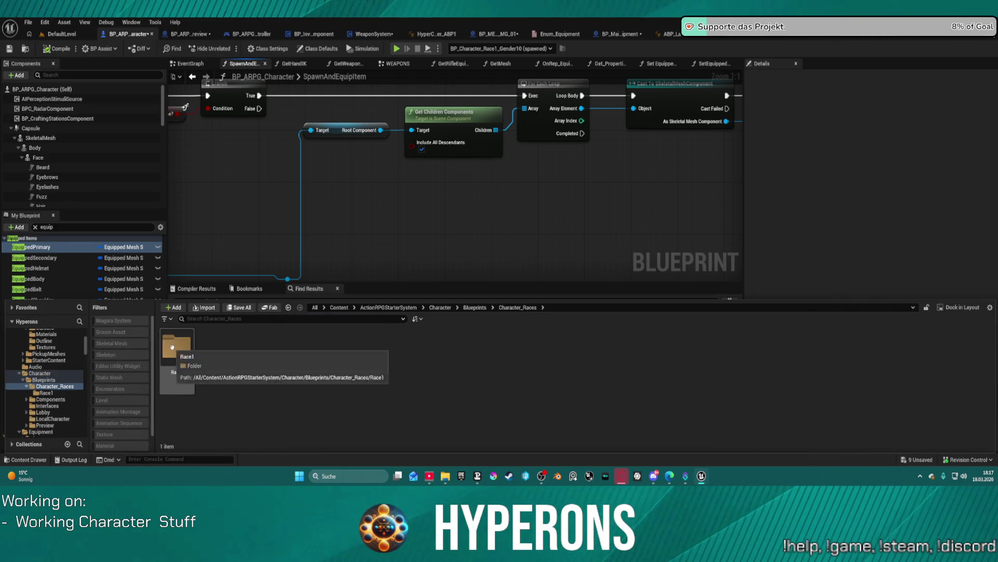
double_click(172, 347)
Open BP_Character_Race1_Gender1, expand Body's advanced Animation settings, then return to DefaultLevel.
click(172, 347)
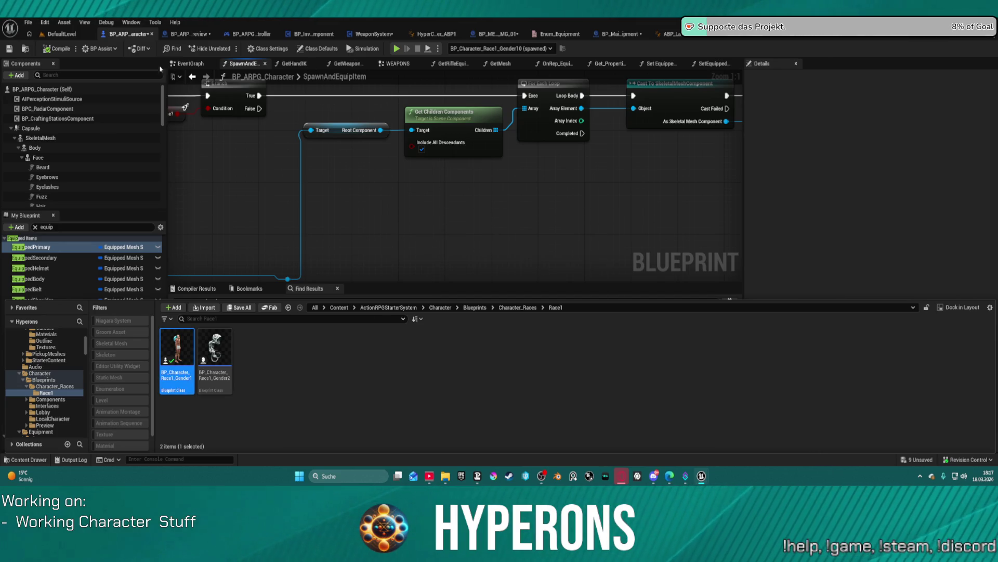
click(42, 148)
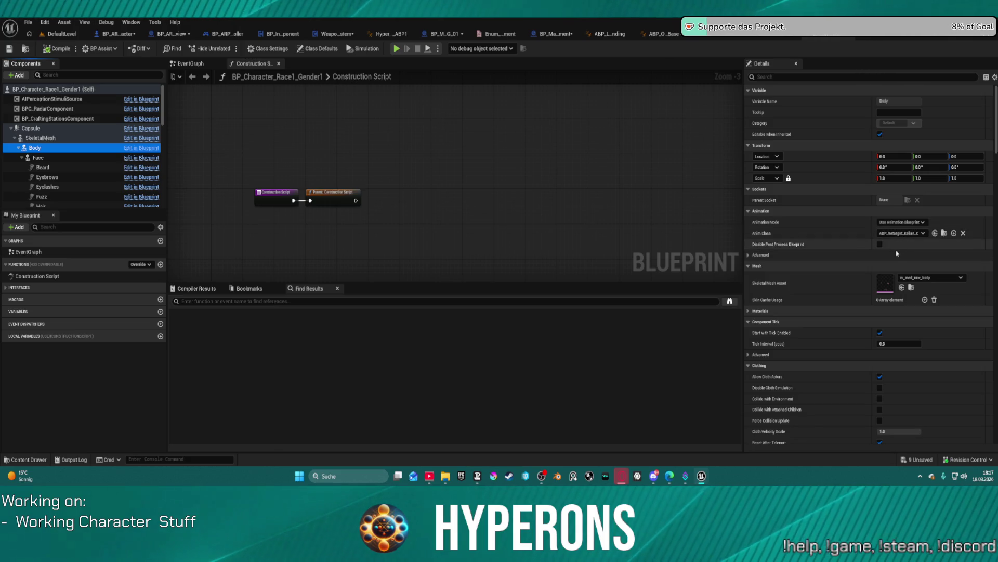
click(760, 255)
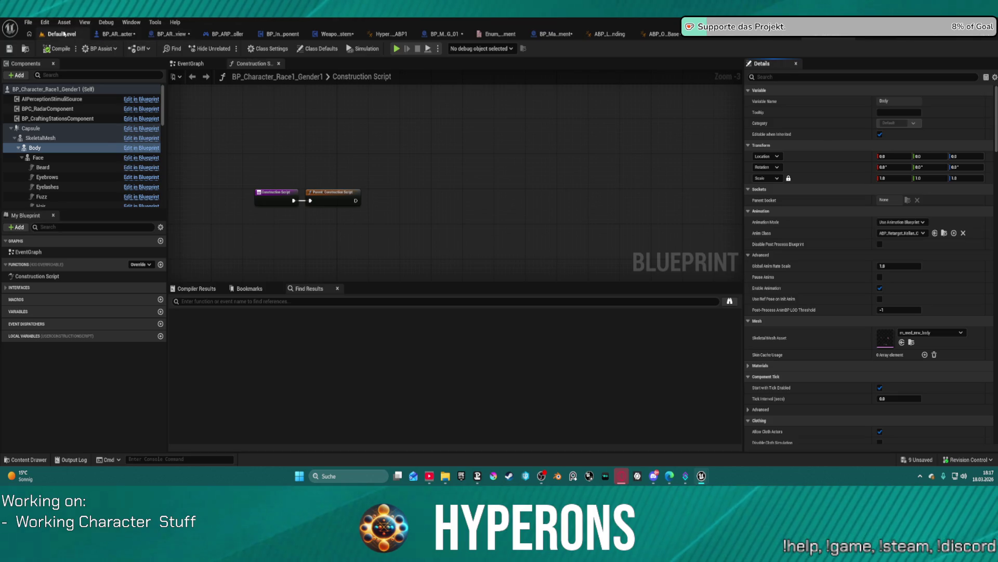
click(63, 33)
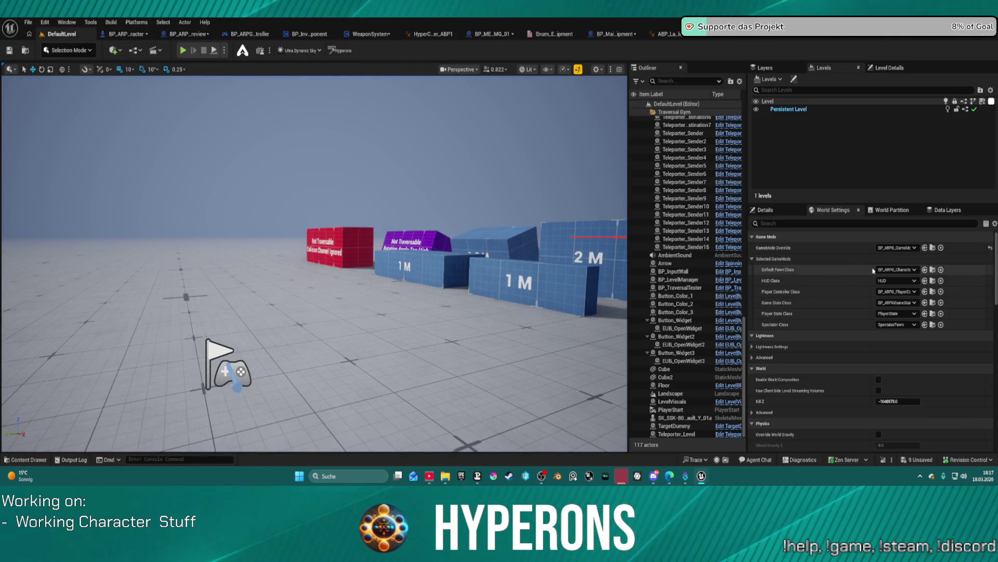
Set the GameMode Override to GM_Sandbox, run and stop a play test, then reopen BP_ARPG_Character.
click(900, 250)
scroll(912, 333, down, 5)
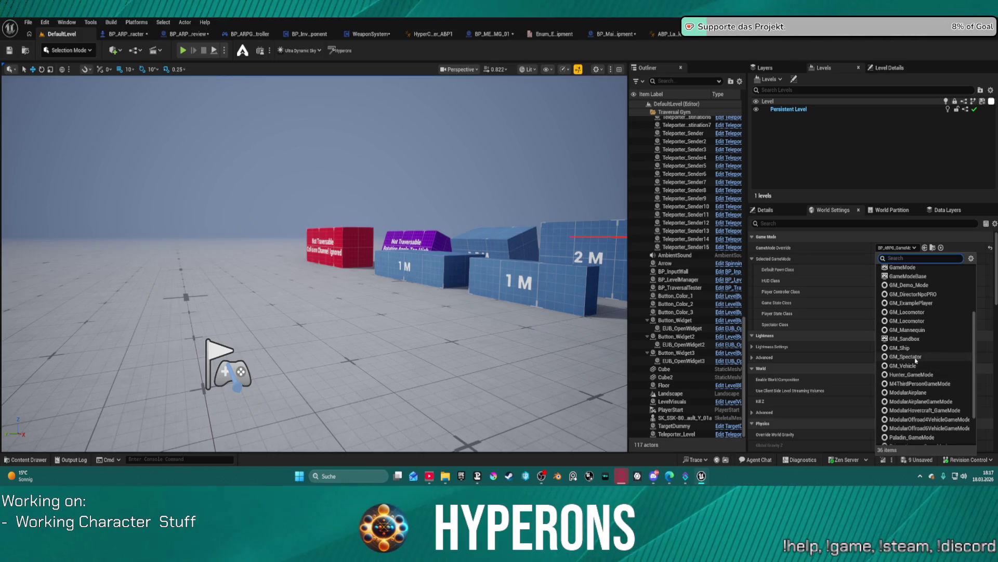
click(914, 338)
click(182, 50)
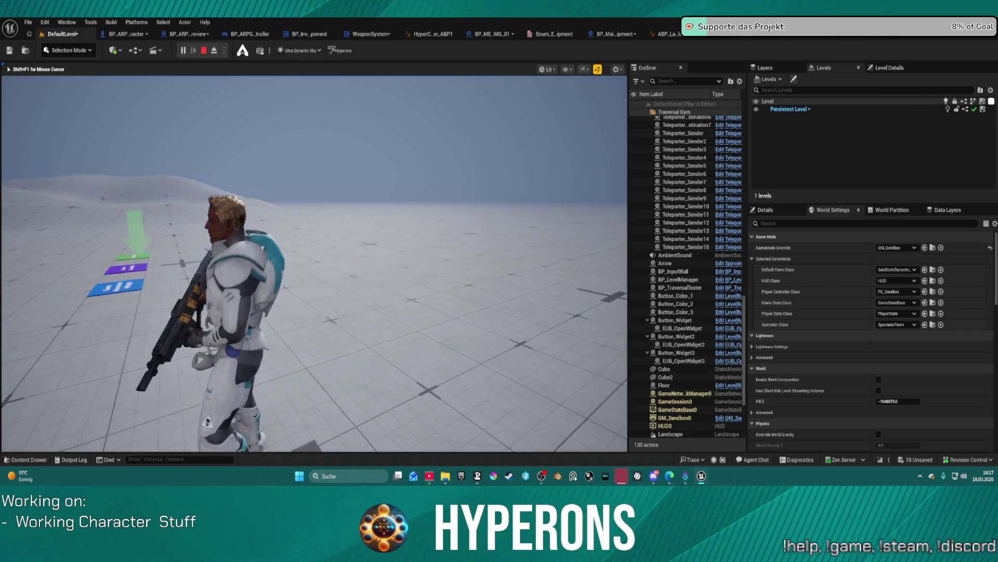
key(Escape)
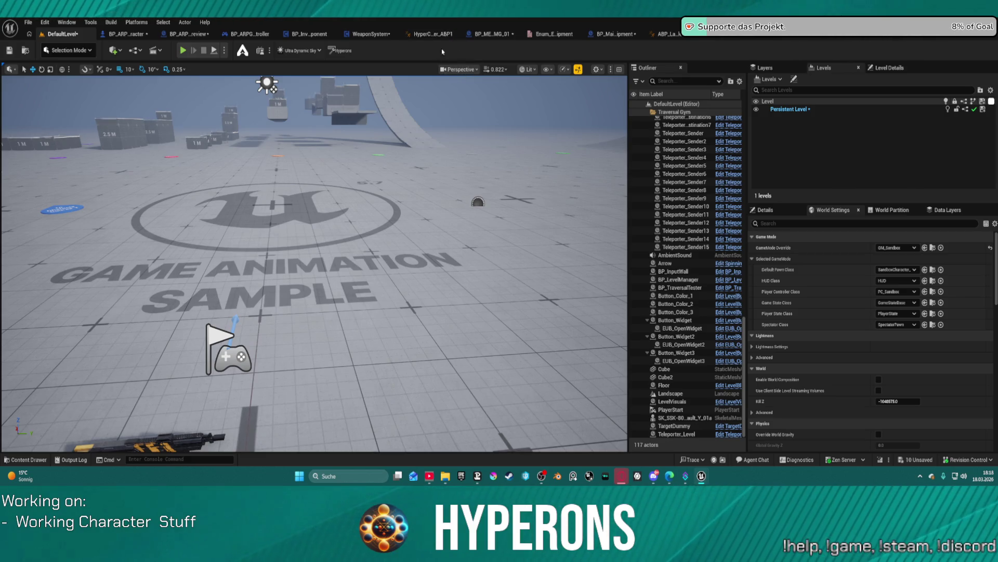
click(123, 36)
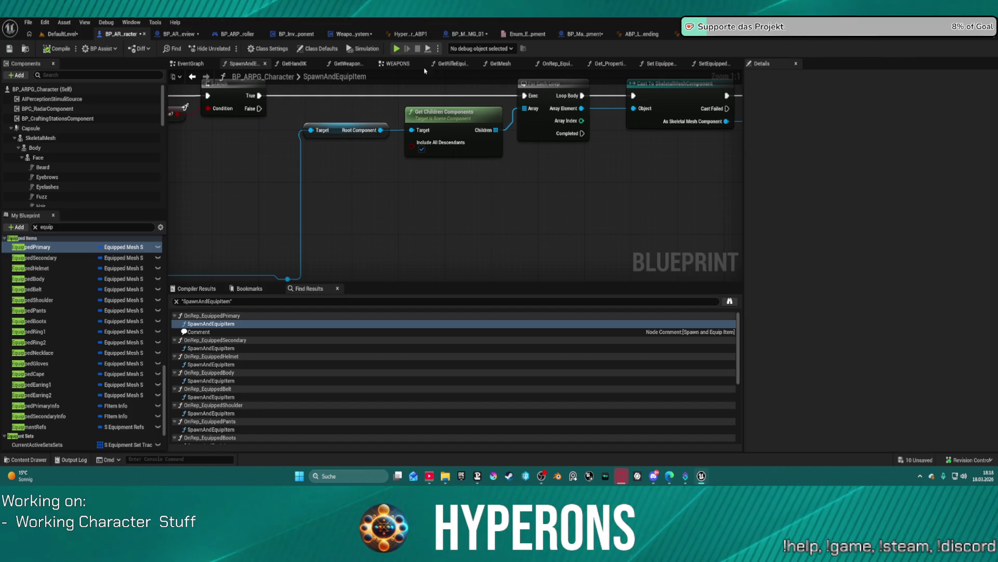
Look over the GetHandIK function graph's entry, Select and Is Valid nodes.
click(294, 64)
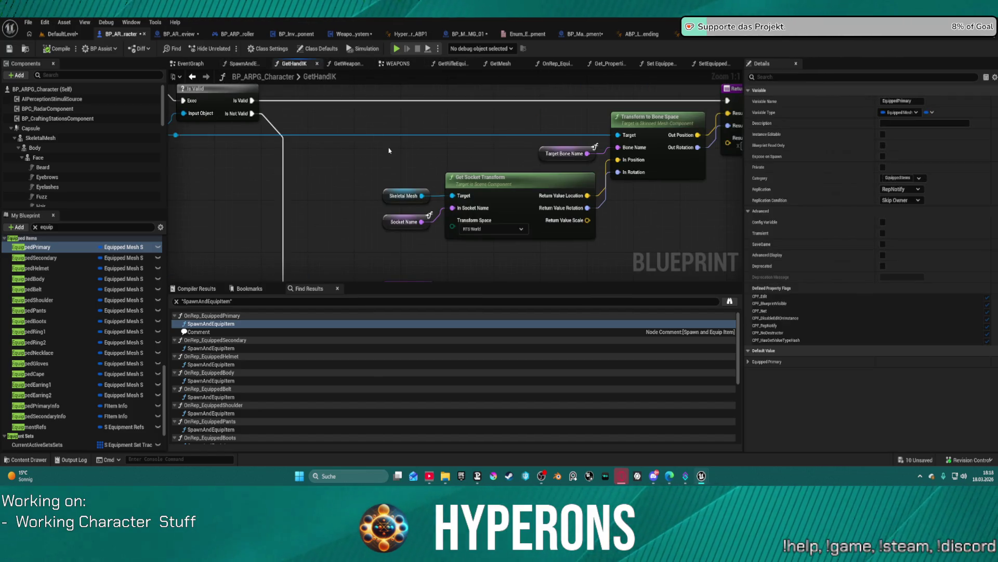
mouse_move(374, 168)
mouse_down()
mouse_move(352, 170)
mouse_move(414, 147)
mouse_move(664, 159)
mouse_move(739, 187)
mouse_up()
mouse_move(112, 68)
mouse_down()
mouse_move(306, 68)
mouse_move(288, 108)
mouse_up()
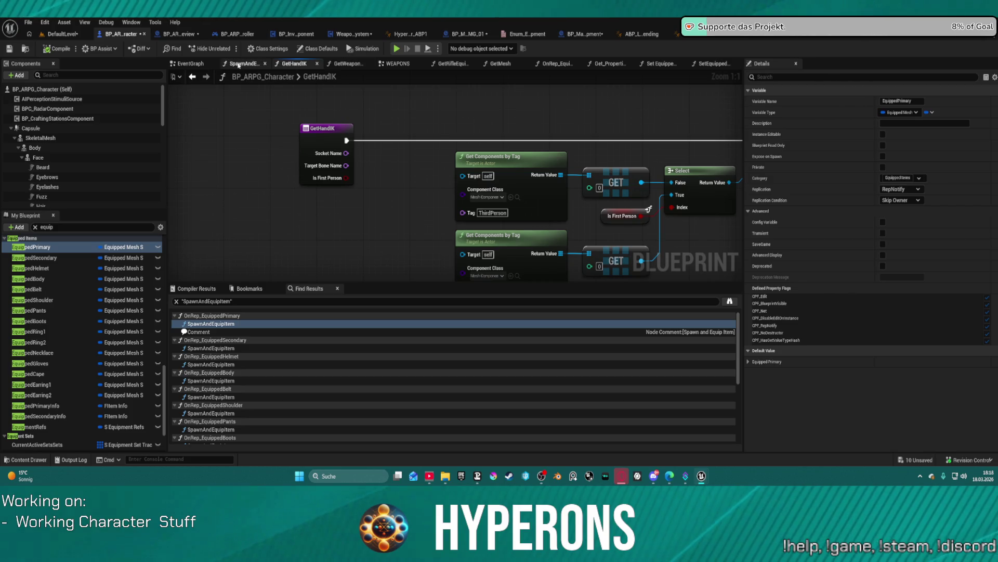
Open the SpawnAndEquipItem graph and navigate back to its earlier Set Visibility nodes.
click(239, 65)
scroll(571, 193, down, 5)
mouse_move(571, 194)
mouse_down()
mouse_move(560, 194)
mouse_move(586, 192)
mouse_up()
scroll(586, 192, up, 2)
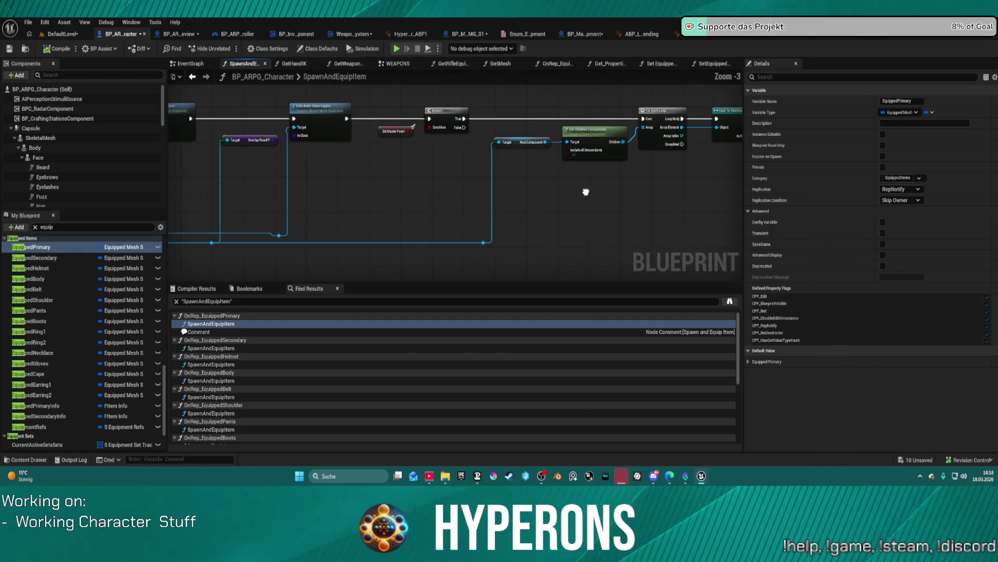
scroll(486, 180, down, 2)
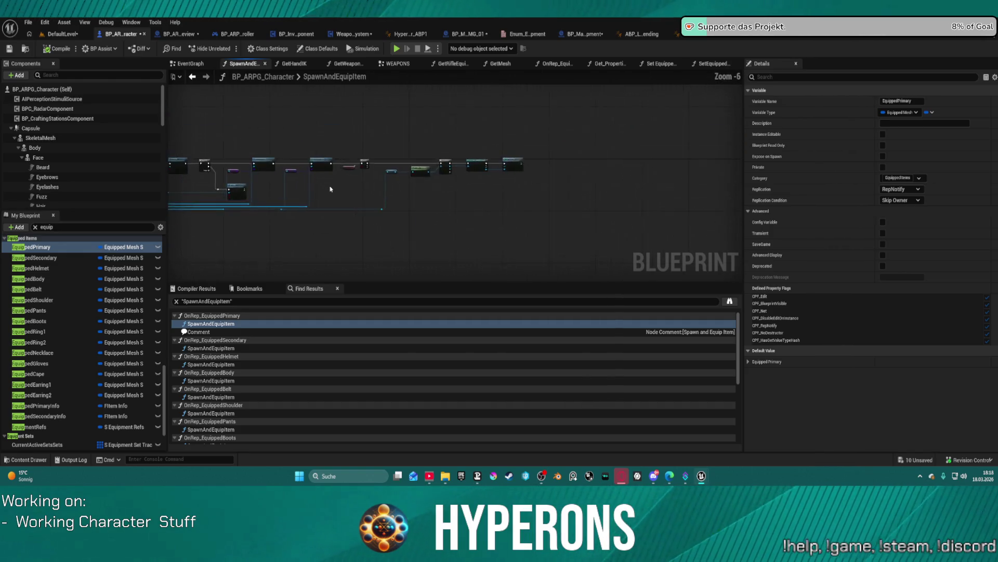
scroll(445, 167, up, 1)
drag(446, 167, 564, 165)
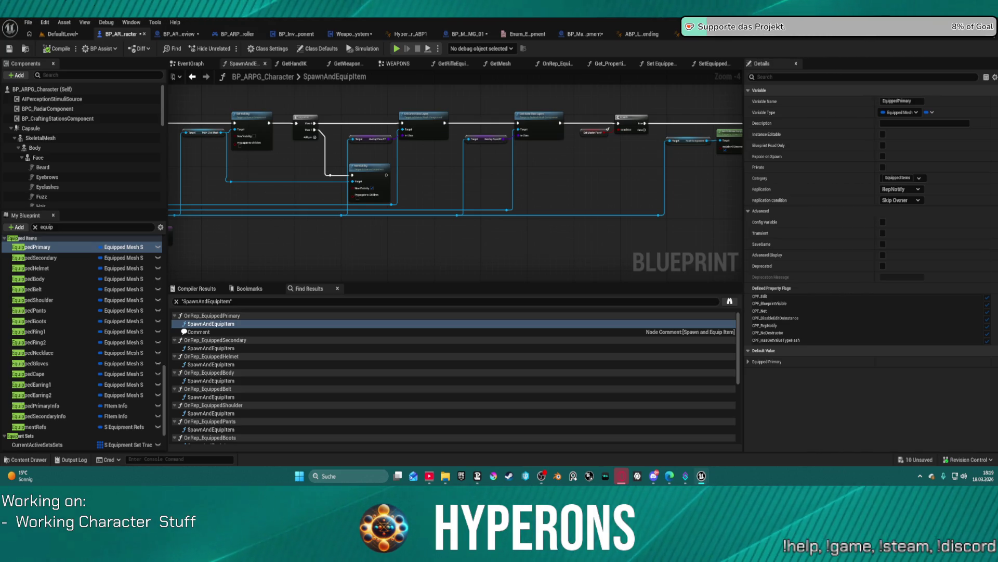
Close a quick game preview, then set the level's GameMode Override to BP_ARPG_GameMode.
click(400, 51)
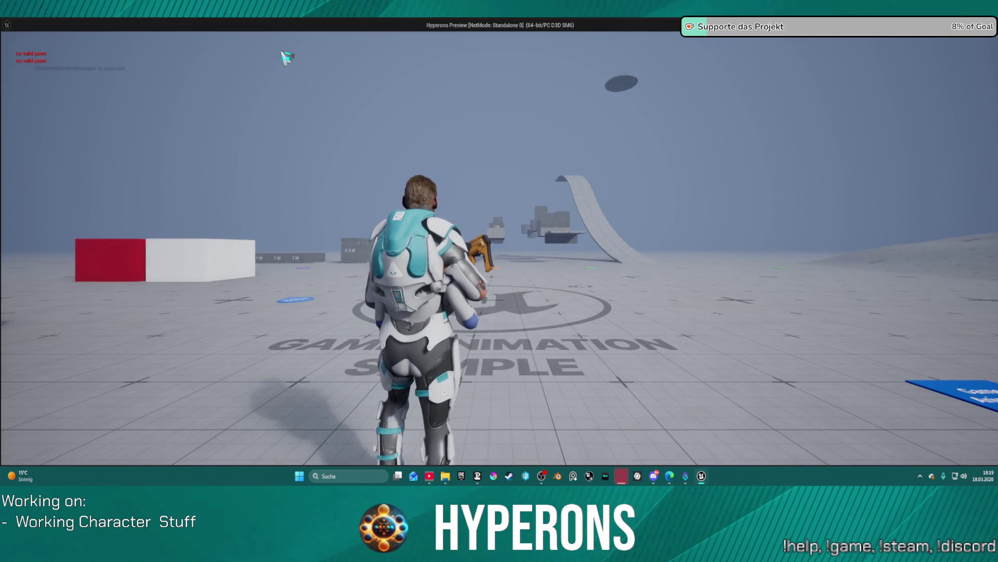
key(Escape)
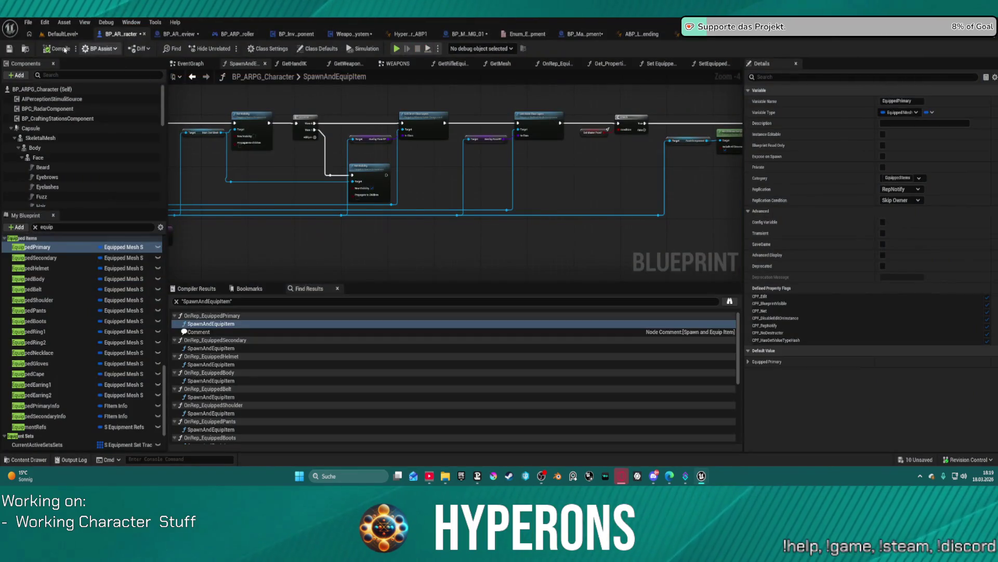
click(54, 35)
click(895, 247)
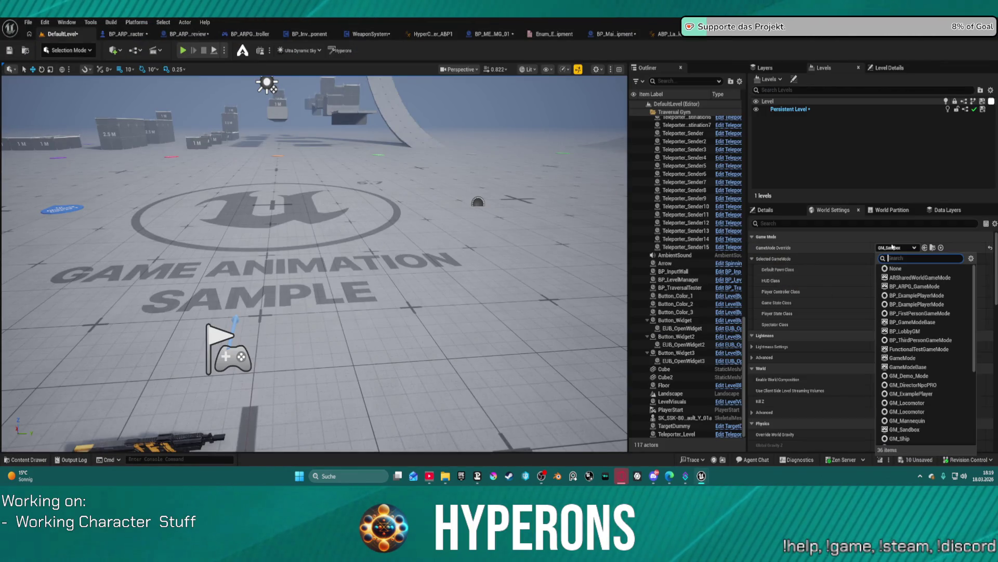
click(892, 286)
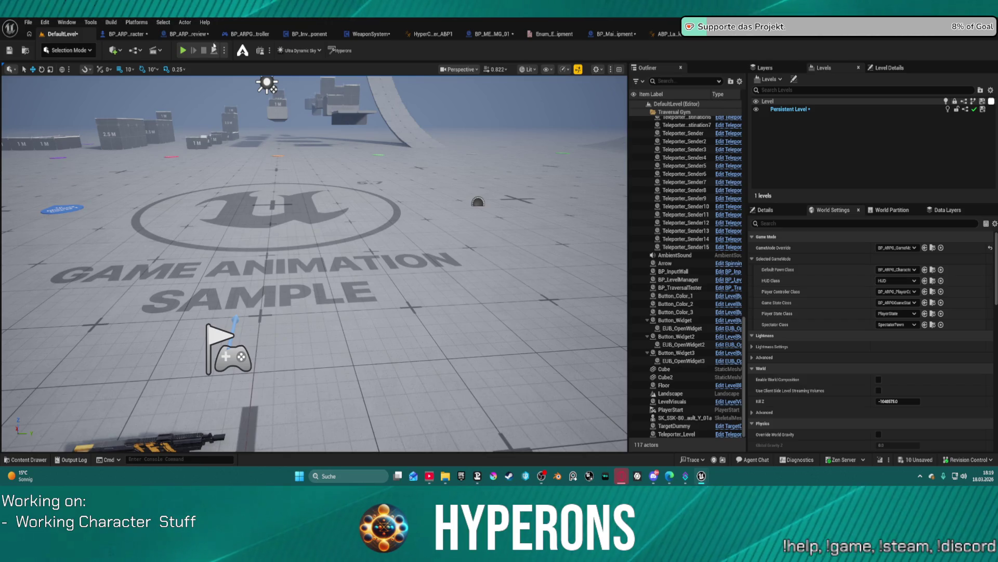
Play in editor, running, jumping and climbing onto the blue and white blocks, then stop.
click(183, 50)
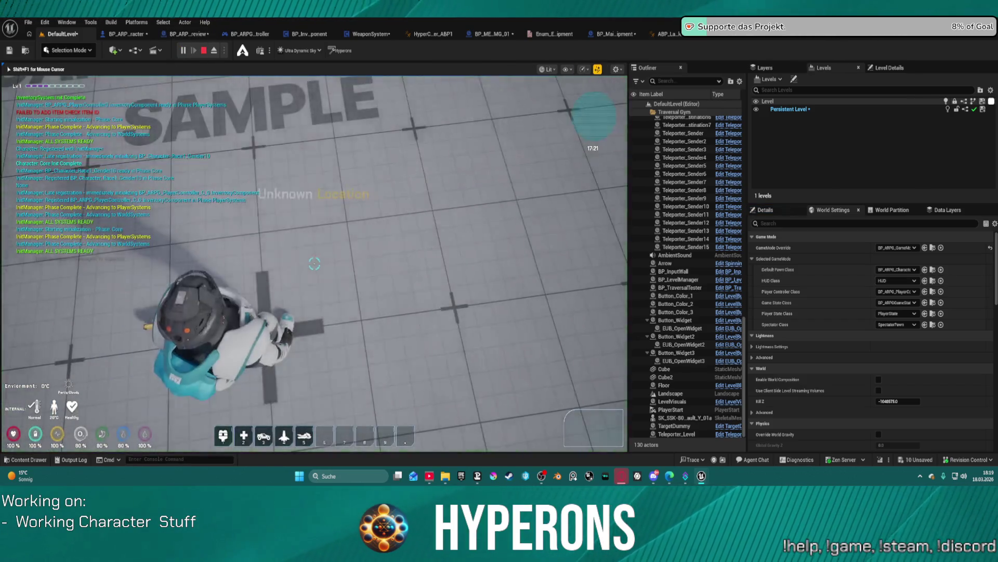
key(w)
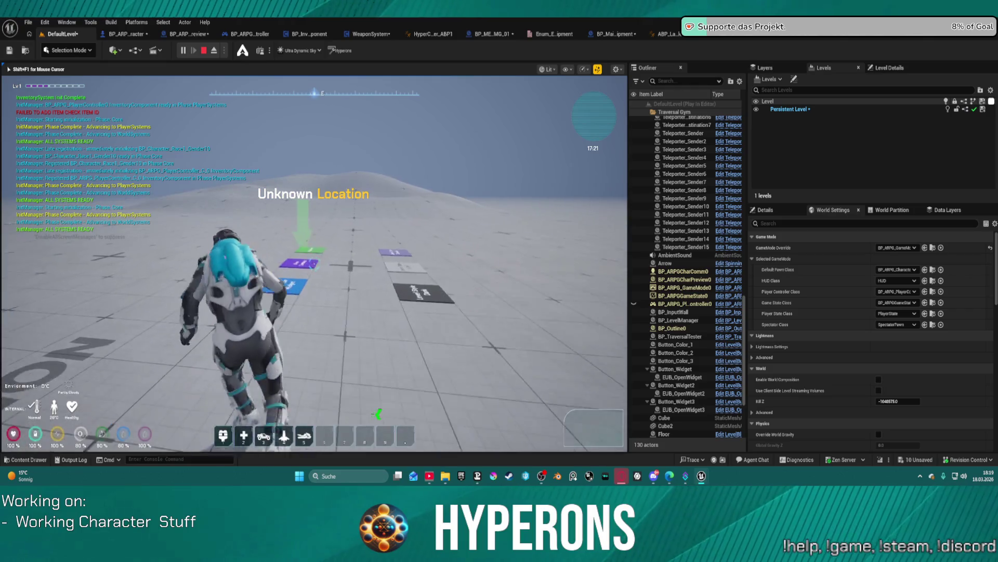
key(w)
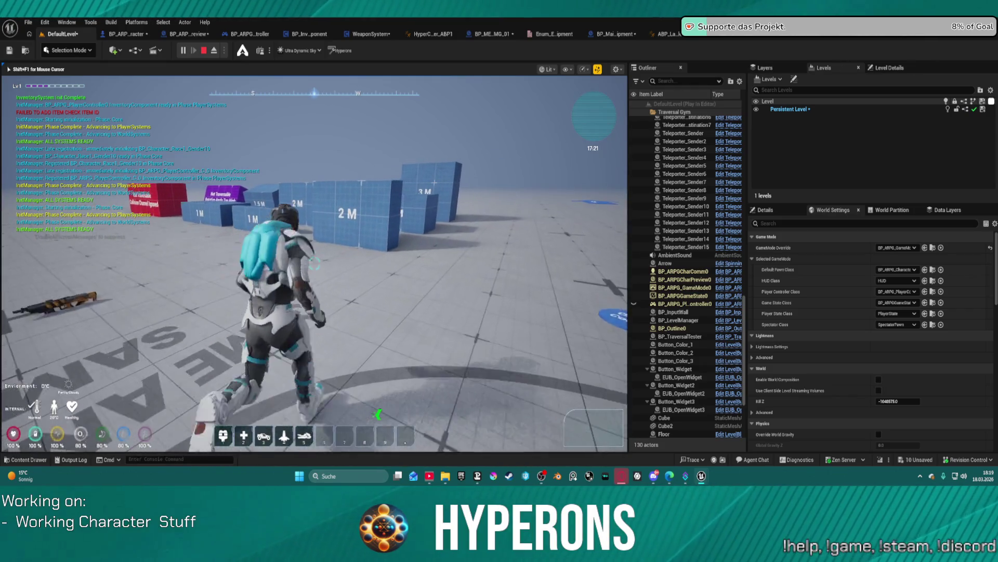
key(w)
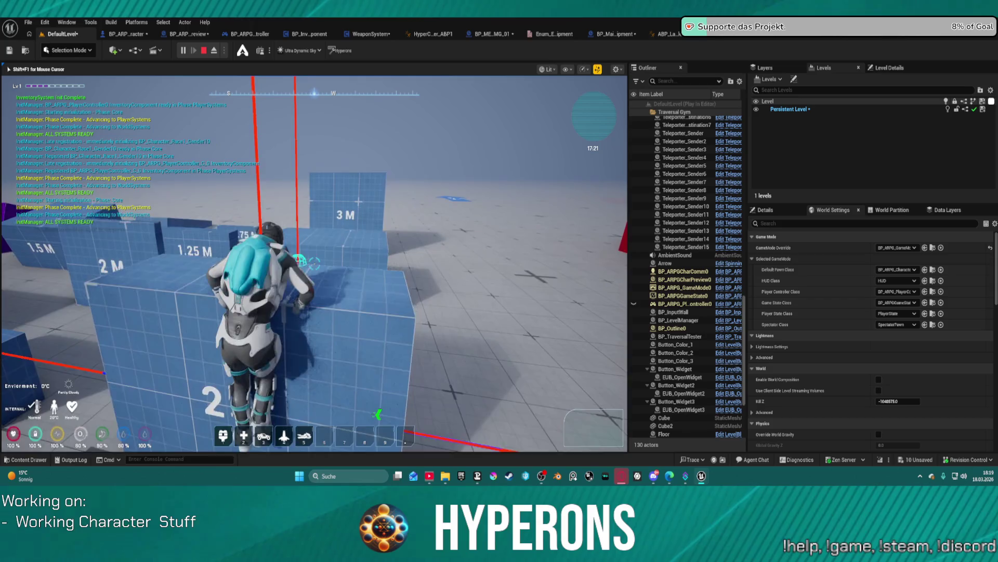
key(w)
key(s)
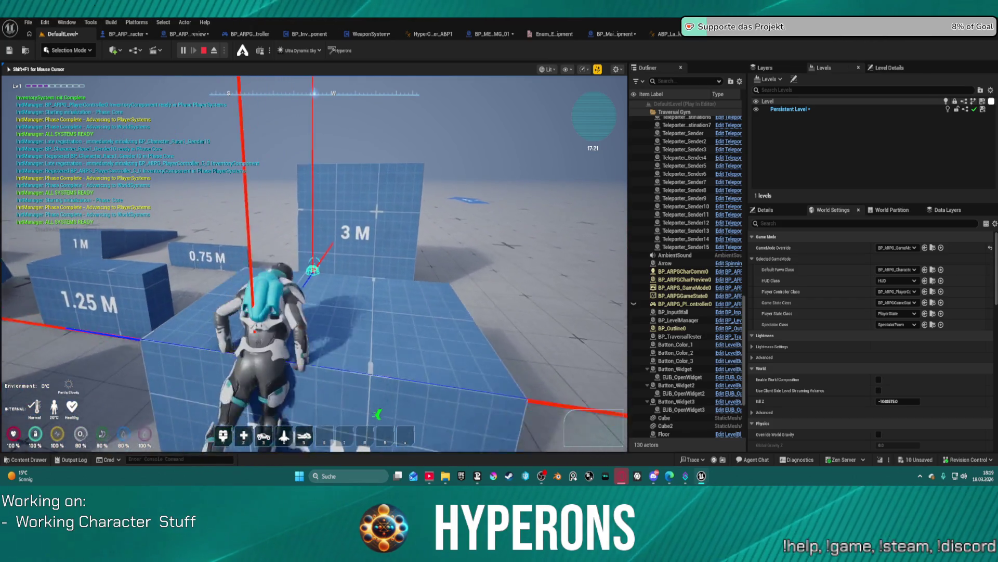
key(w)
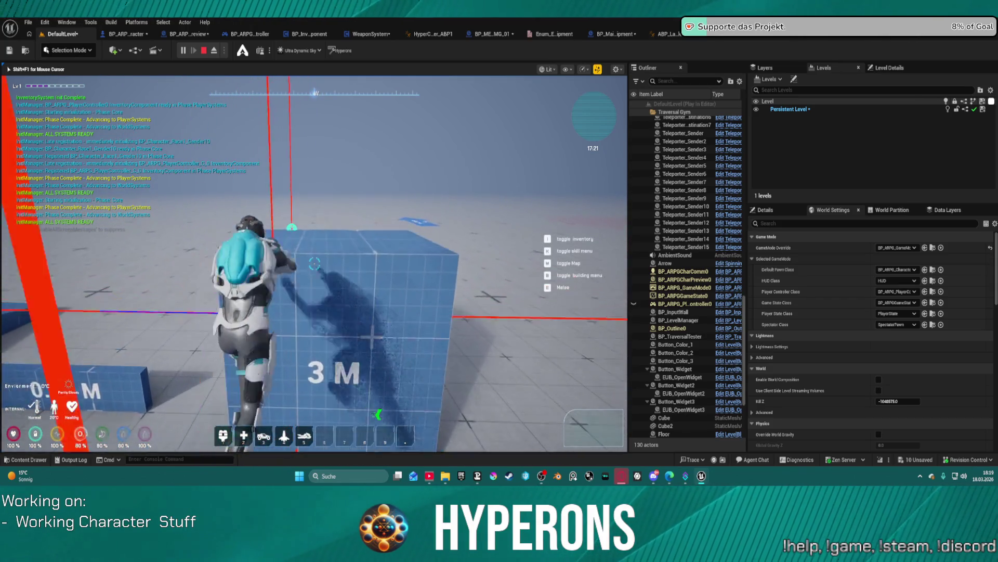
key(w)
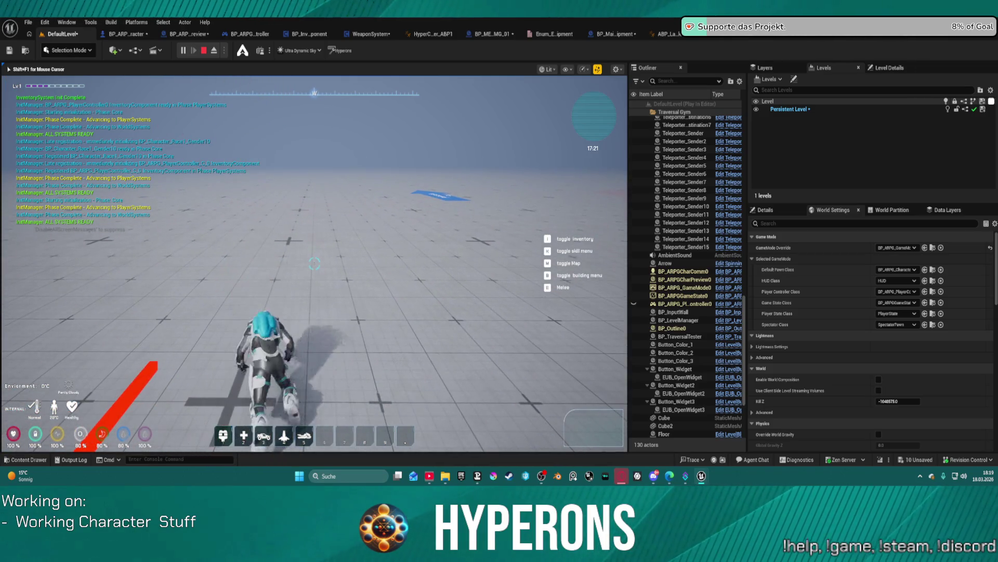
key(s)
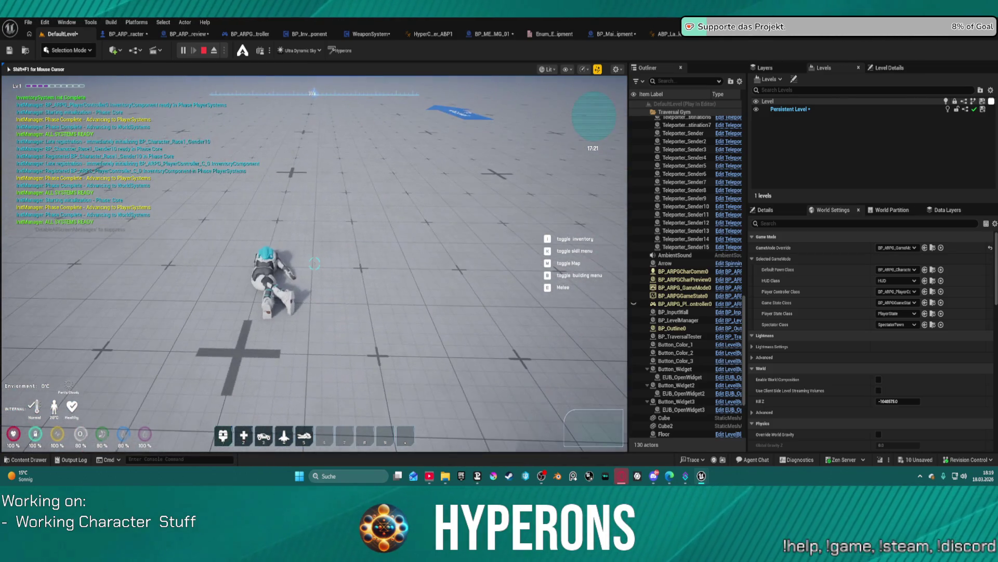
key(w)
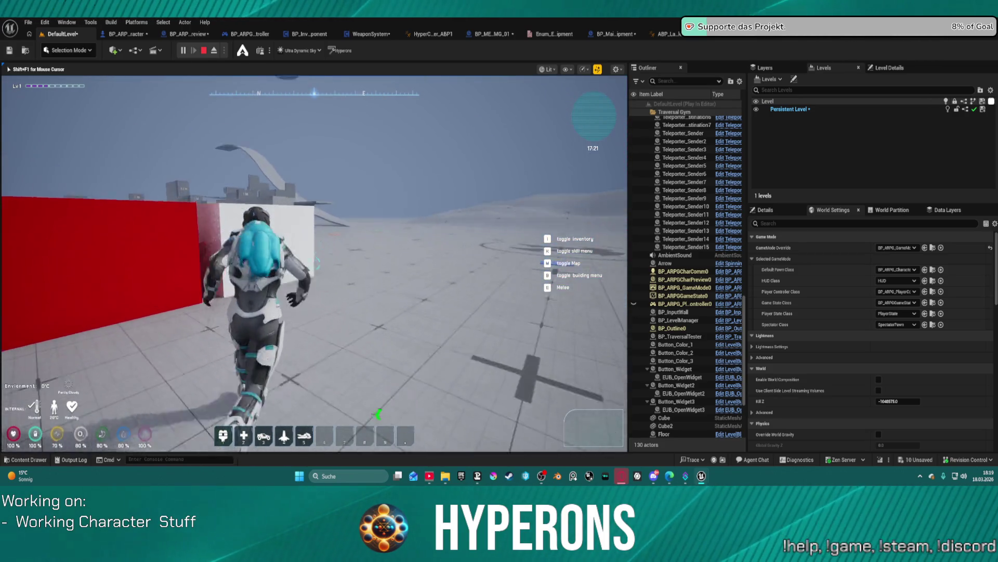
key(space)
key(d)
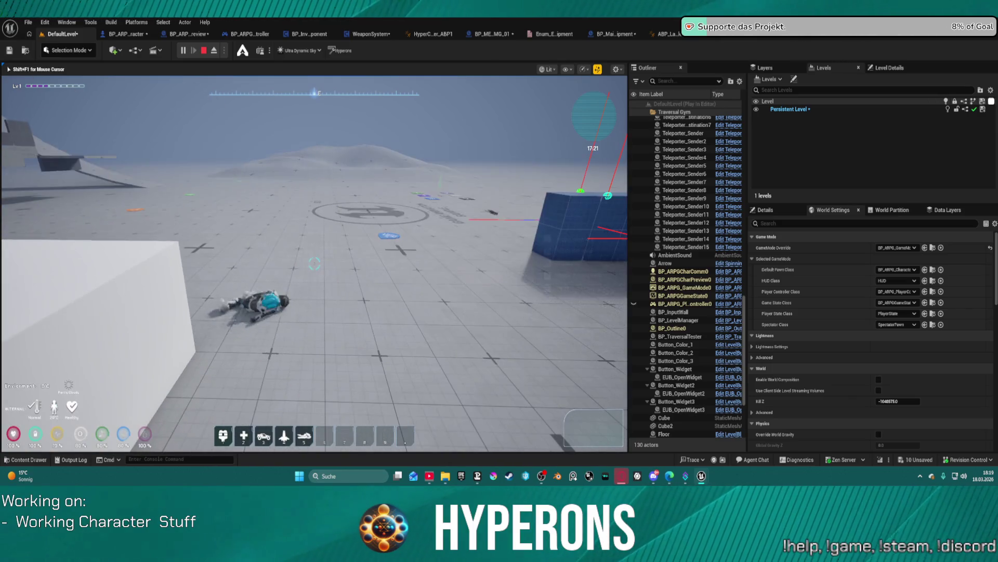
key(w)
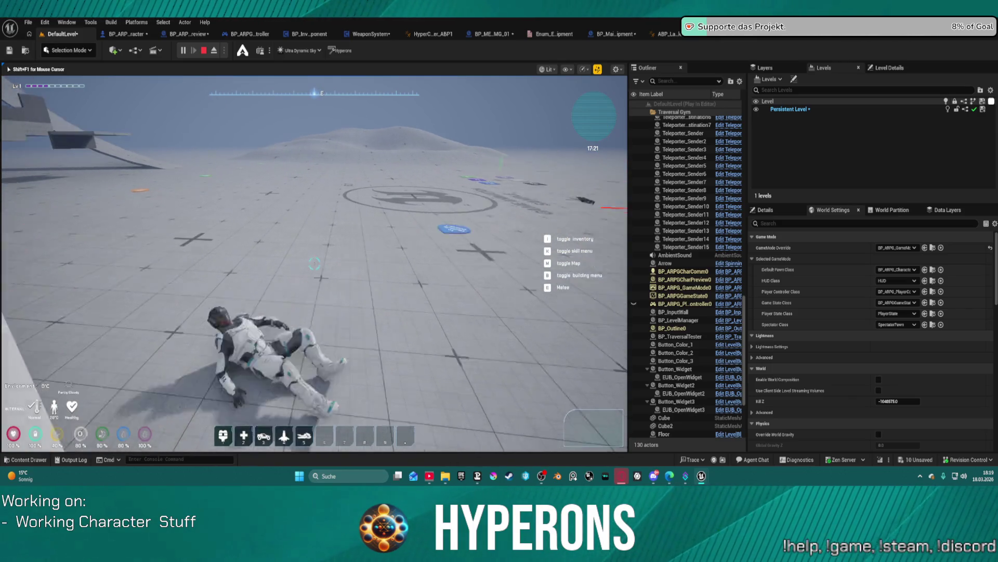
key(space)
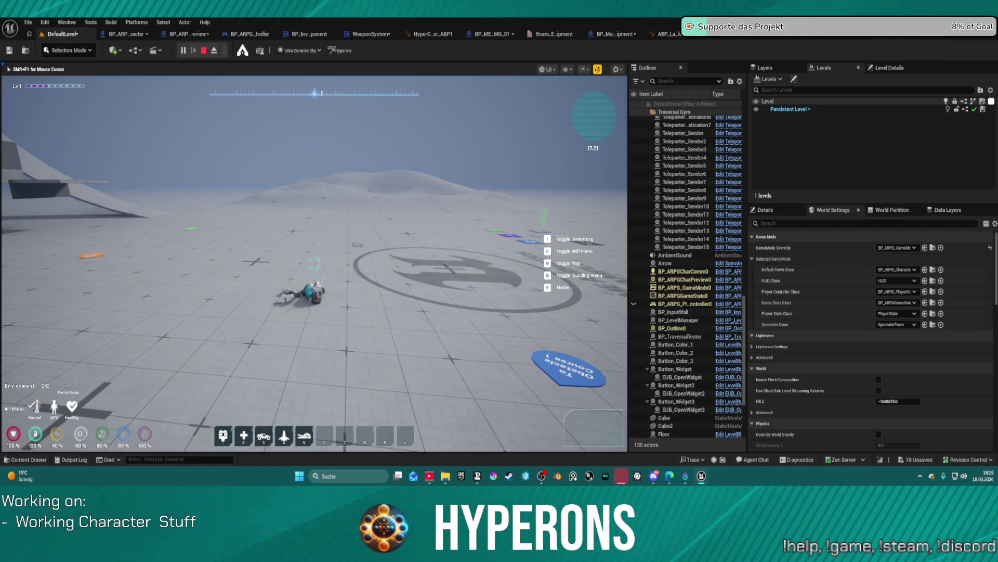
key(w)
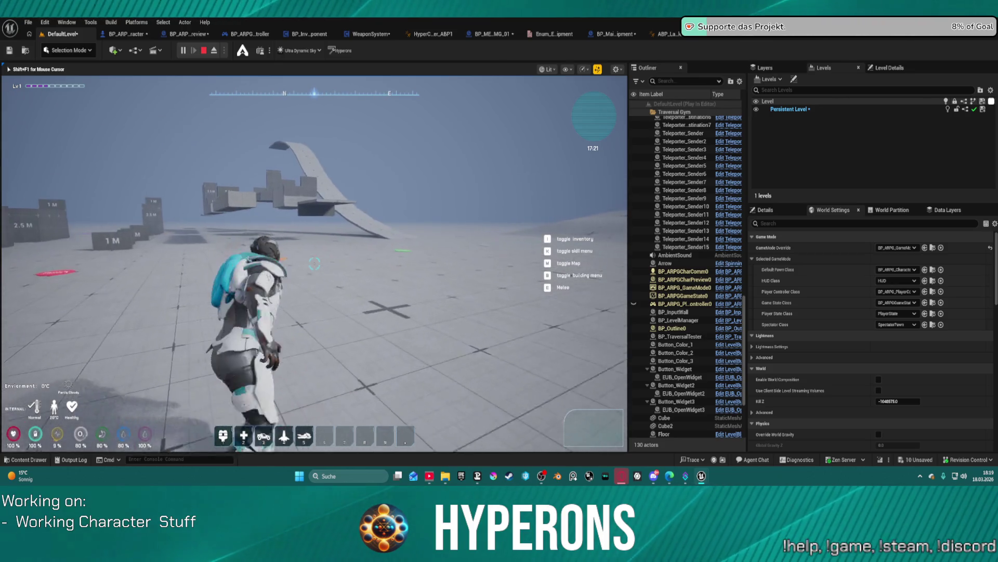
key(w)
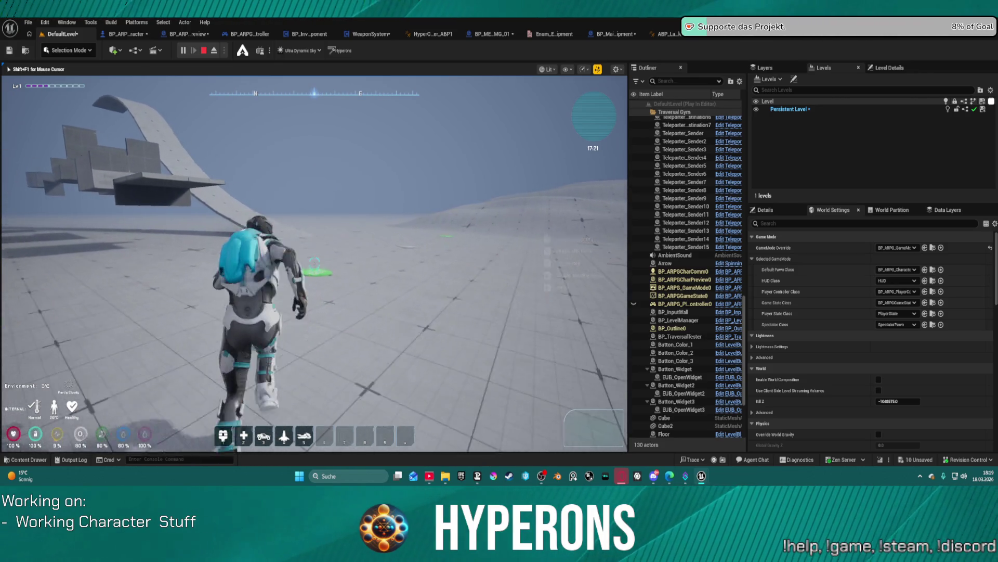
key(w)
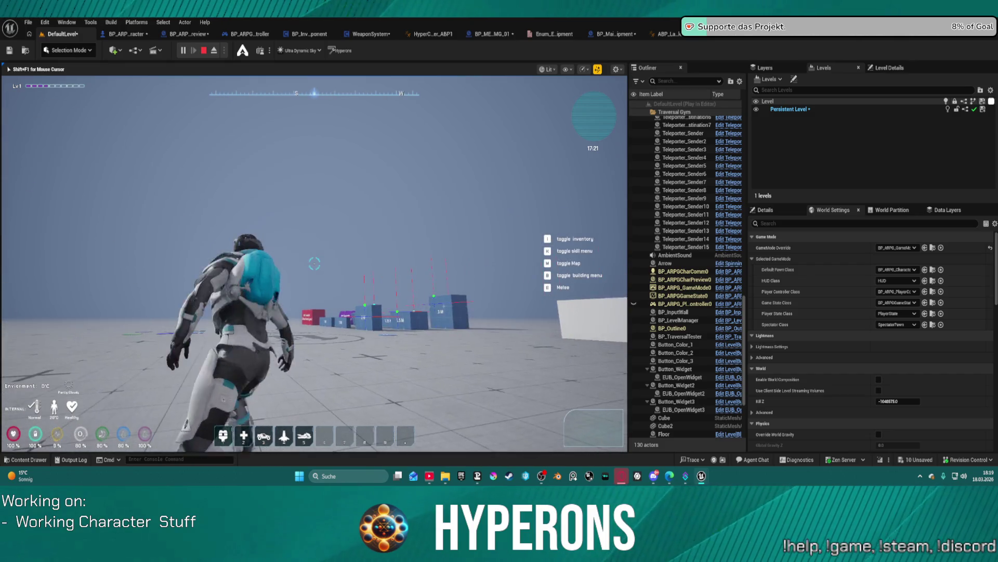
key(Escape)
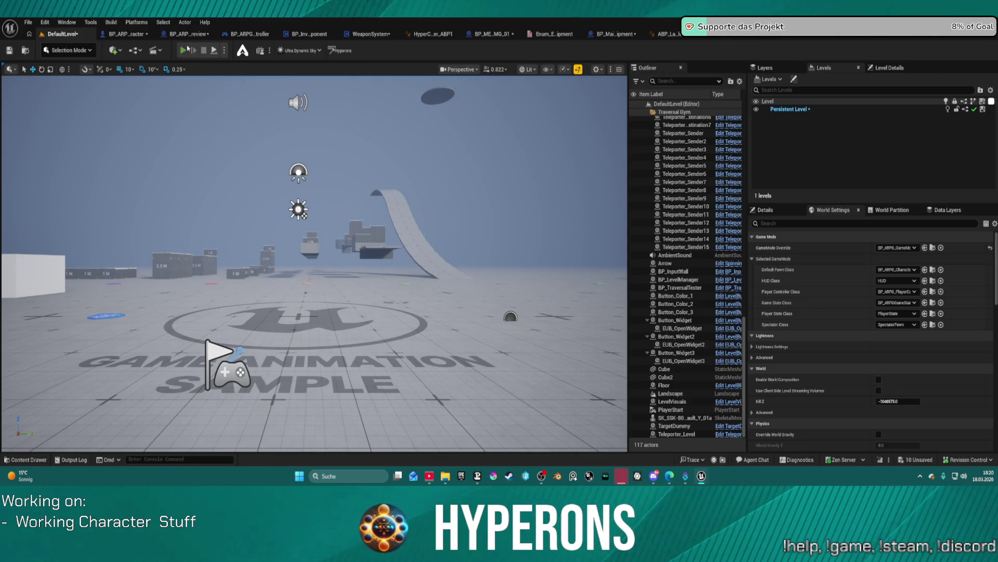
Play in editor, equip the rifle from the inventory to confirm it's held, then return to BP_ARPG_Character.
key(alt+p)
key(i)
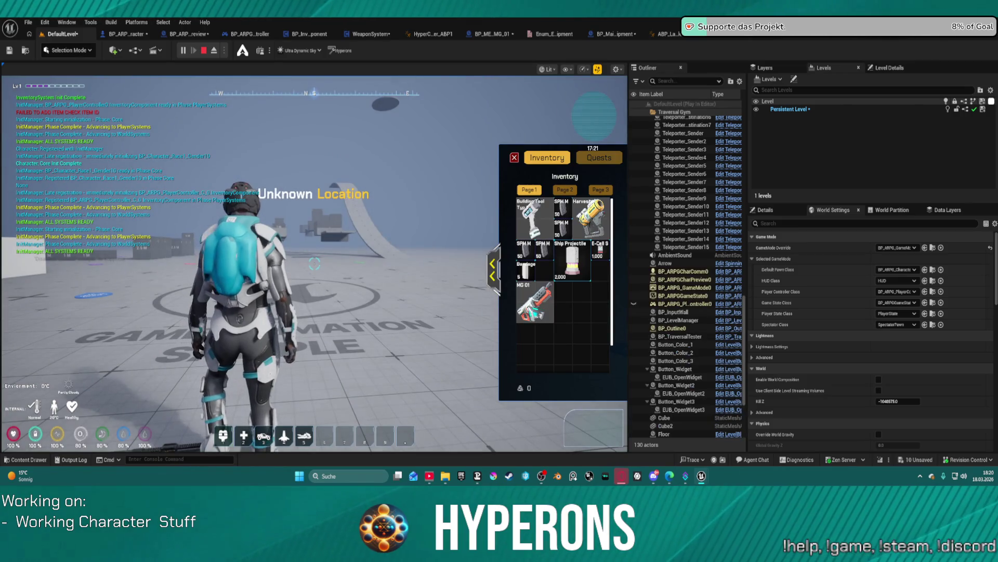
click(378, 247)
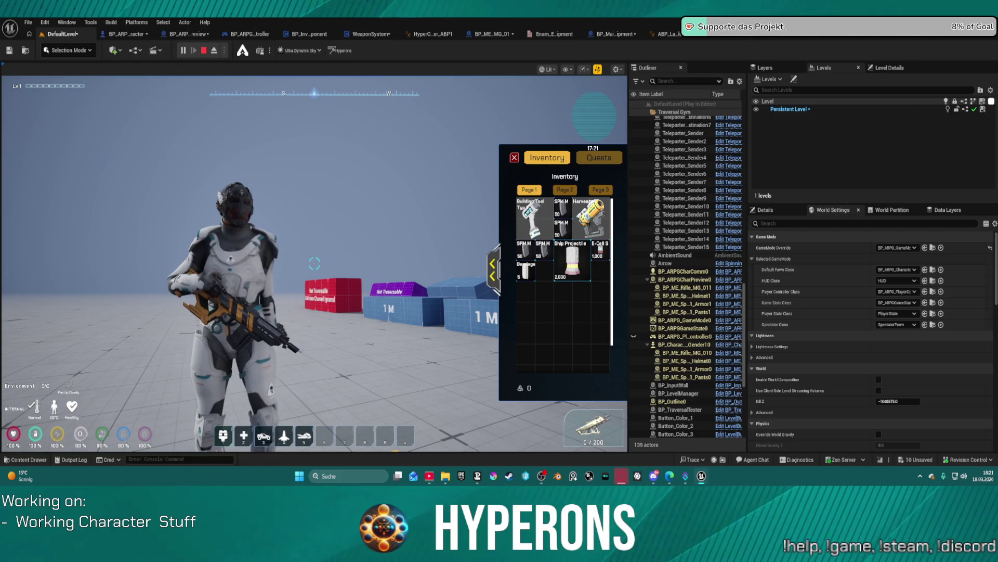
click(208, 51)
click(125, 34)
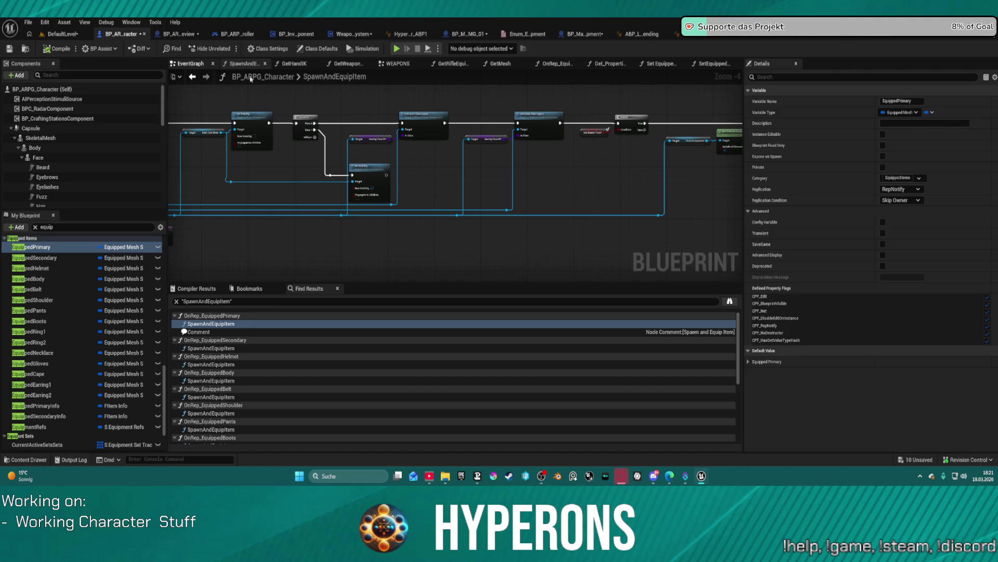